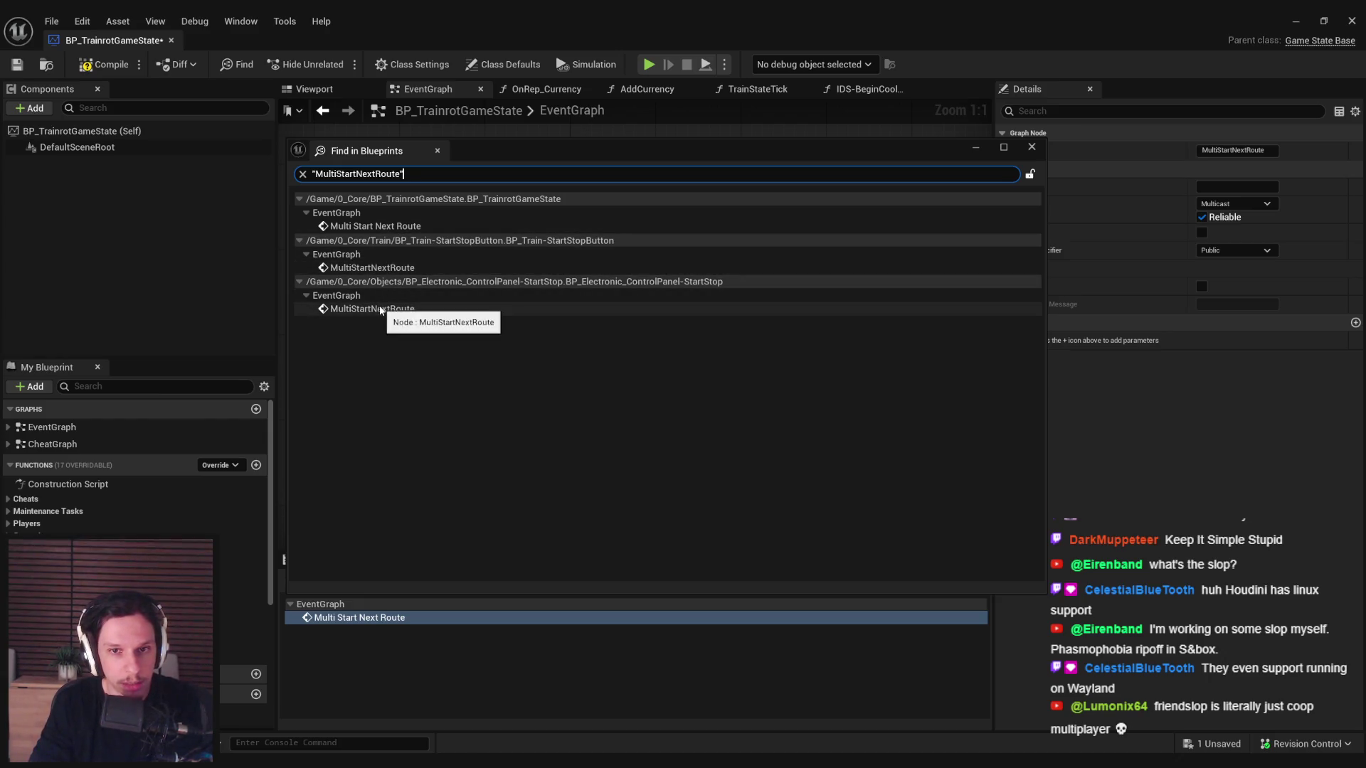
- Open BP_Train-StartStopButton at the found call and jump to its MultiStartNextRoute event in BP_TrainrotGameState
{"action": "double_click", "coordinate": [371, 269]}
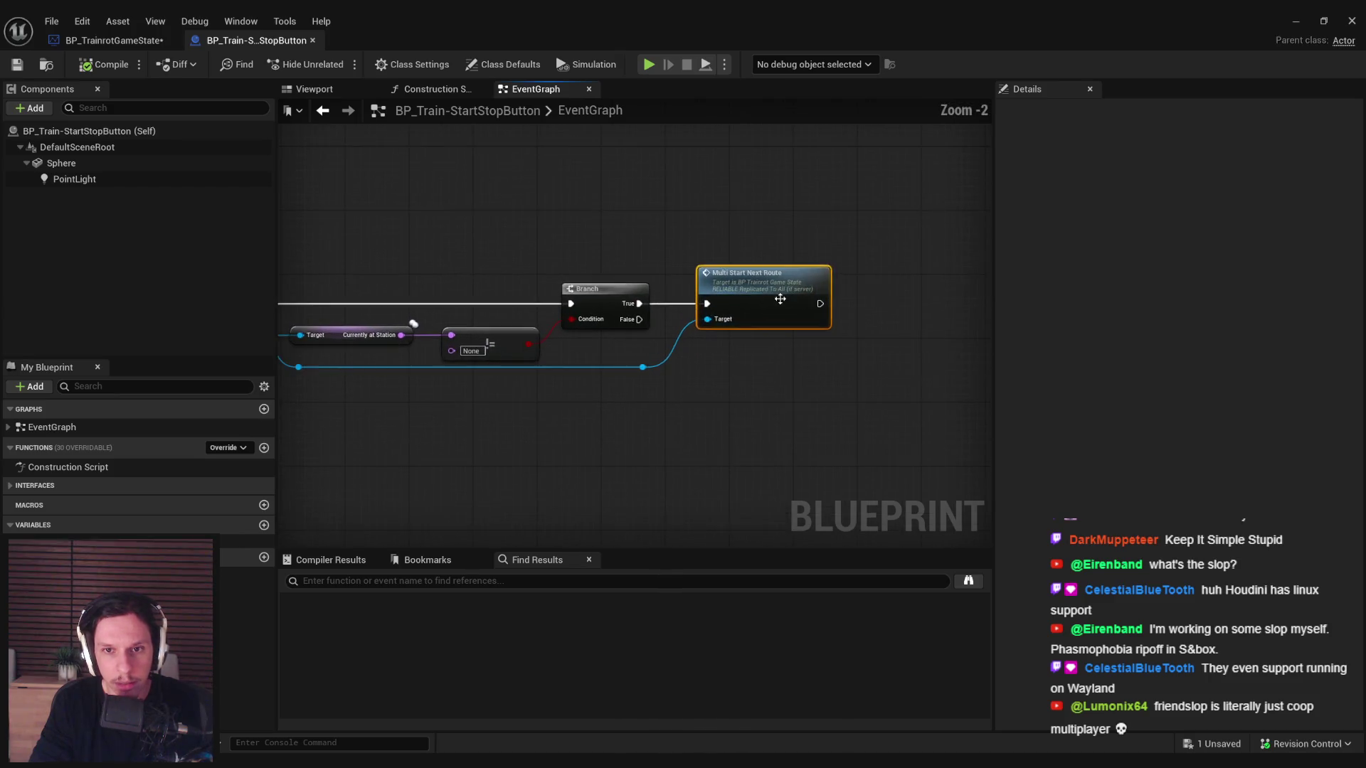
{"action": "double_click", "coordinate": [781, 299]}
{"action": "left_click", "coordinate": [401, 274]}
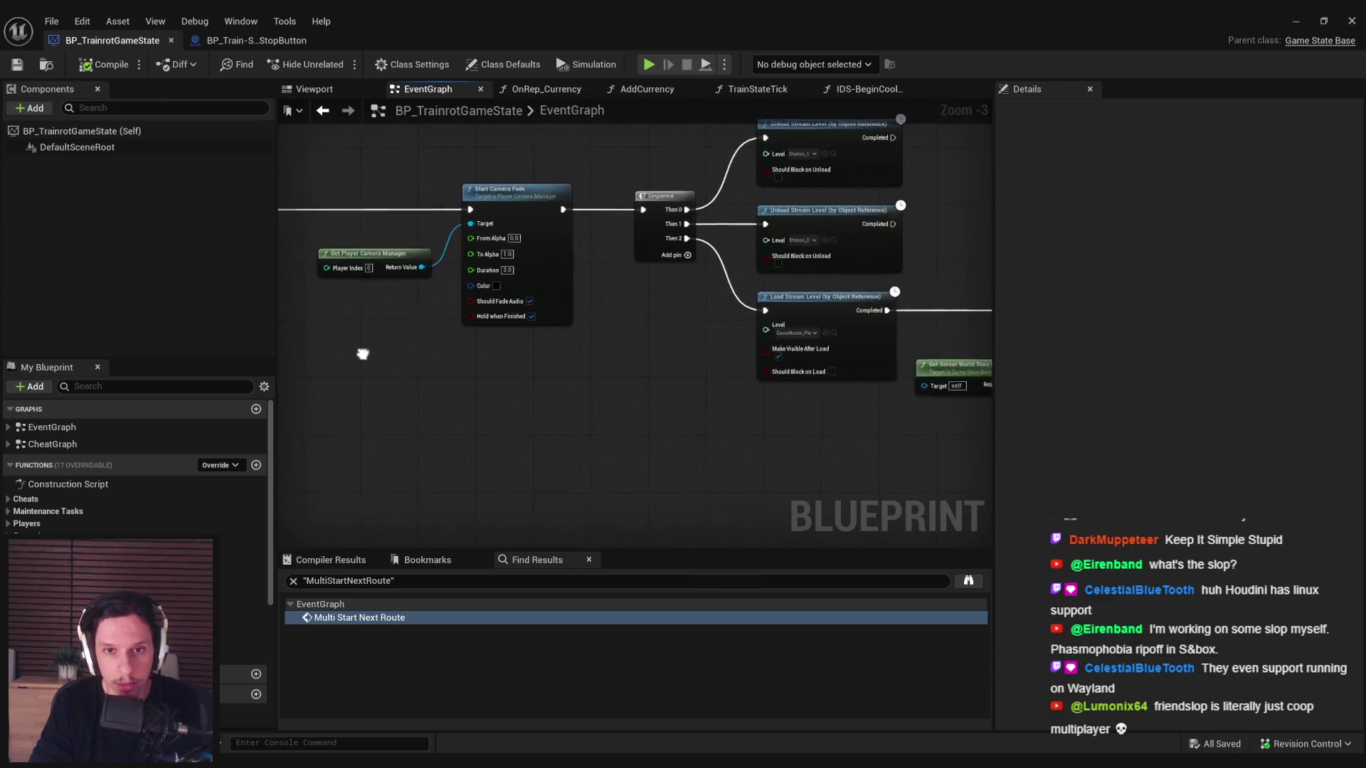
- Inspect the Branch and Multi Start Next Route nodes in the start/stop button Blueprint's graph
{"action": "scroll", "coordinate": [366, 357], "scroll_direction": "down", "scroll_amount": 1}
{"action": "left_click", "coordinate": [256, 40]}
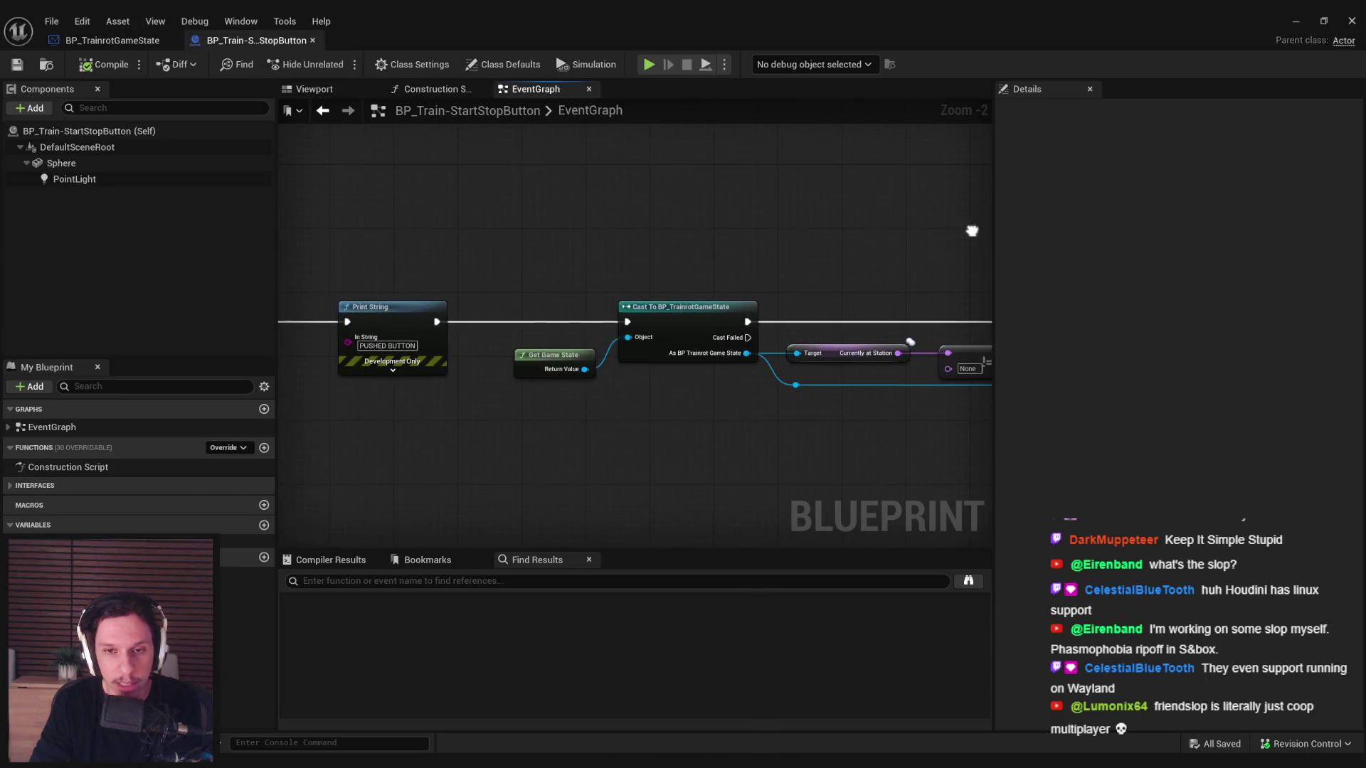
{"action": "scroll", "coordinate": [816, 296], "scroll_direction": "down", "scroll_amount": 2}
{"action": "scroll", "coordinate": [473, 326], "scroll_direction": "up", "scroll_amount": 1}
{"action": "left_click_drag", "start_coordinate": [473, 326], "coordinate": [462, 396]}
{"action": "scroll", "coordinate": [469, 355], "scroll_direction": "down", "scroll_amount": 1}
- Back in the game state graph, shift the Delay, SET and timestamp nodes slightly right
{"action": "left_click", "coordinate": [123, 43]}
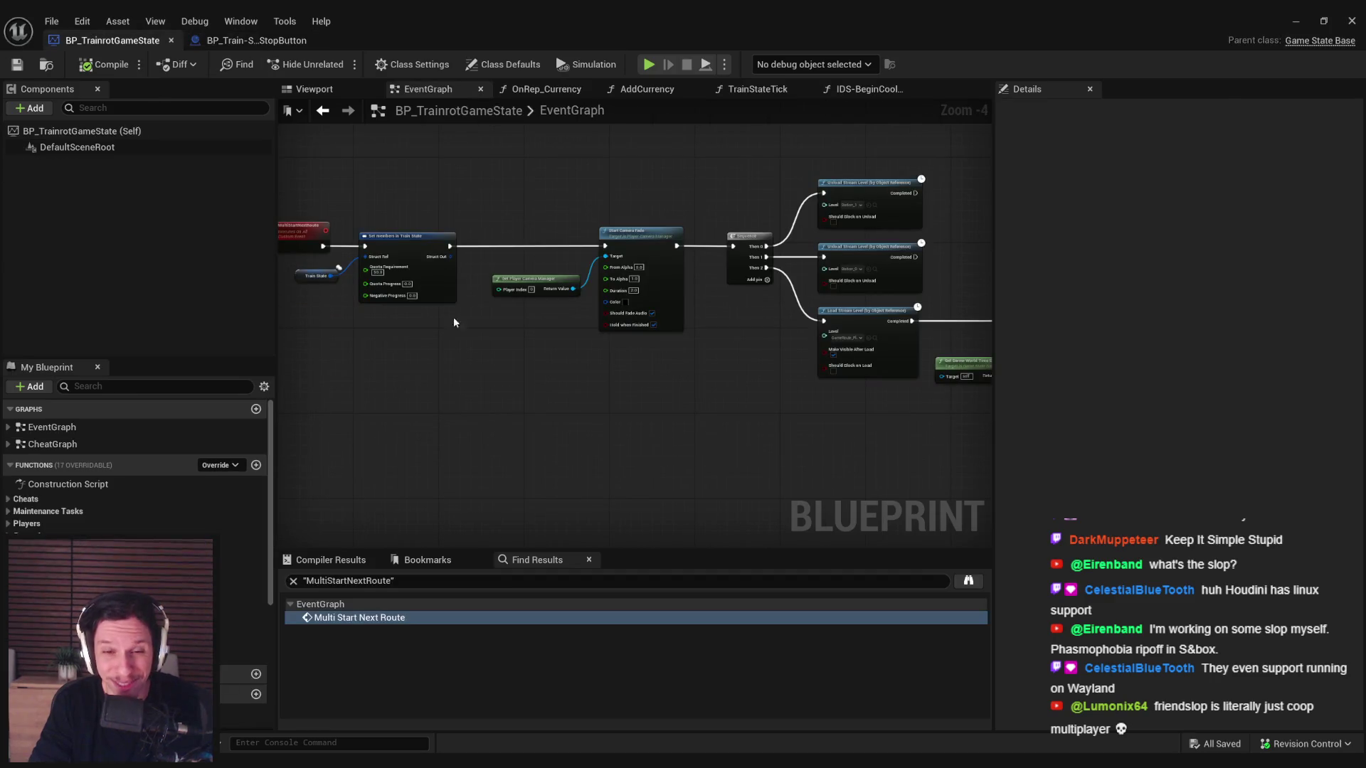
{"action": "scroll", "coordinate": [502, 329], "scroll_direction": "up", "scroll_amount": 3}
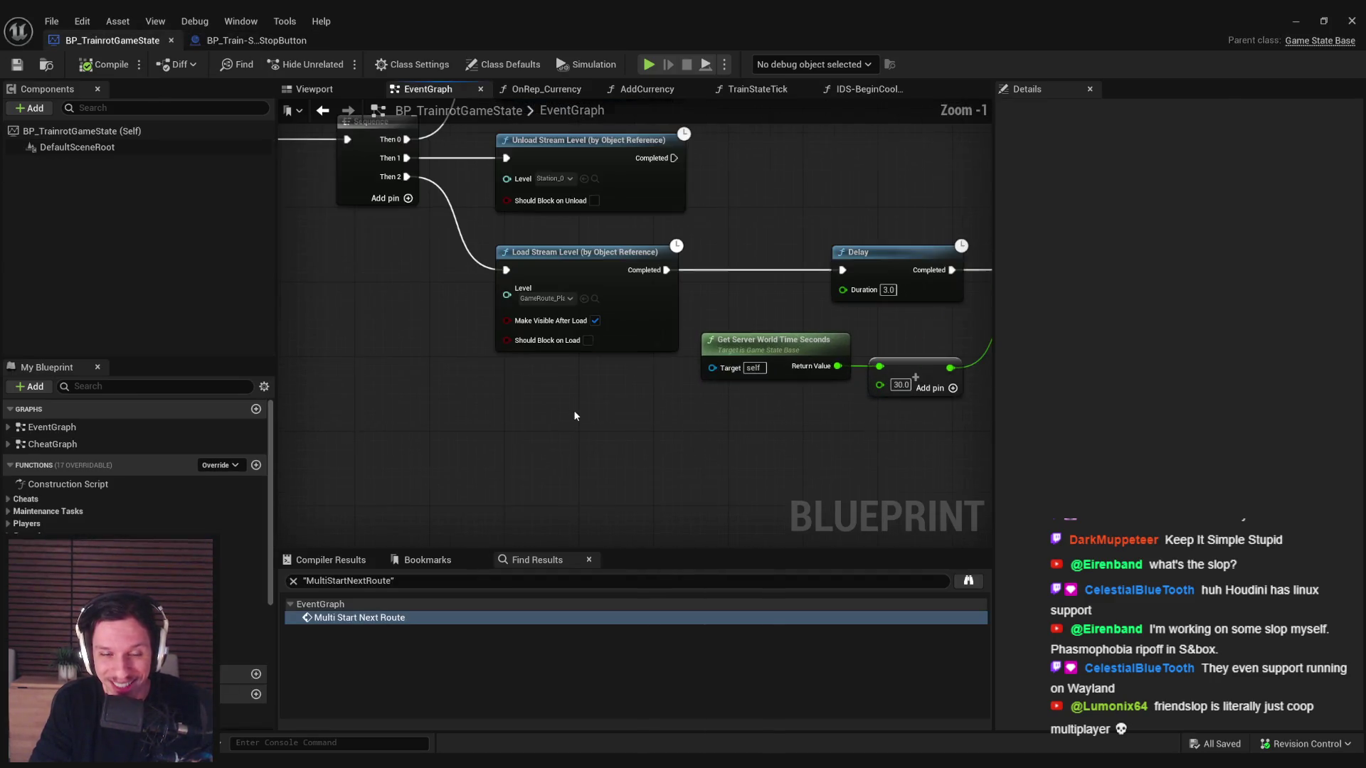
{"action": "scroll", "coordinate": [631, 407], "scroll_direction": "down", "scroll_amount": 2}
{"action": "left_click_drag", "start_coordinate": [631, 407], "coordinate": [656, 454]}
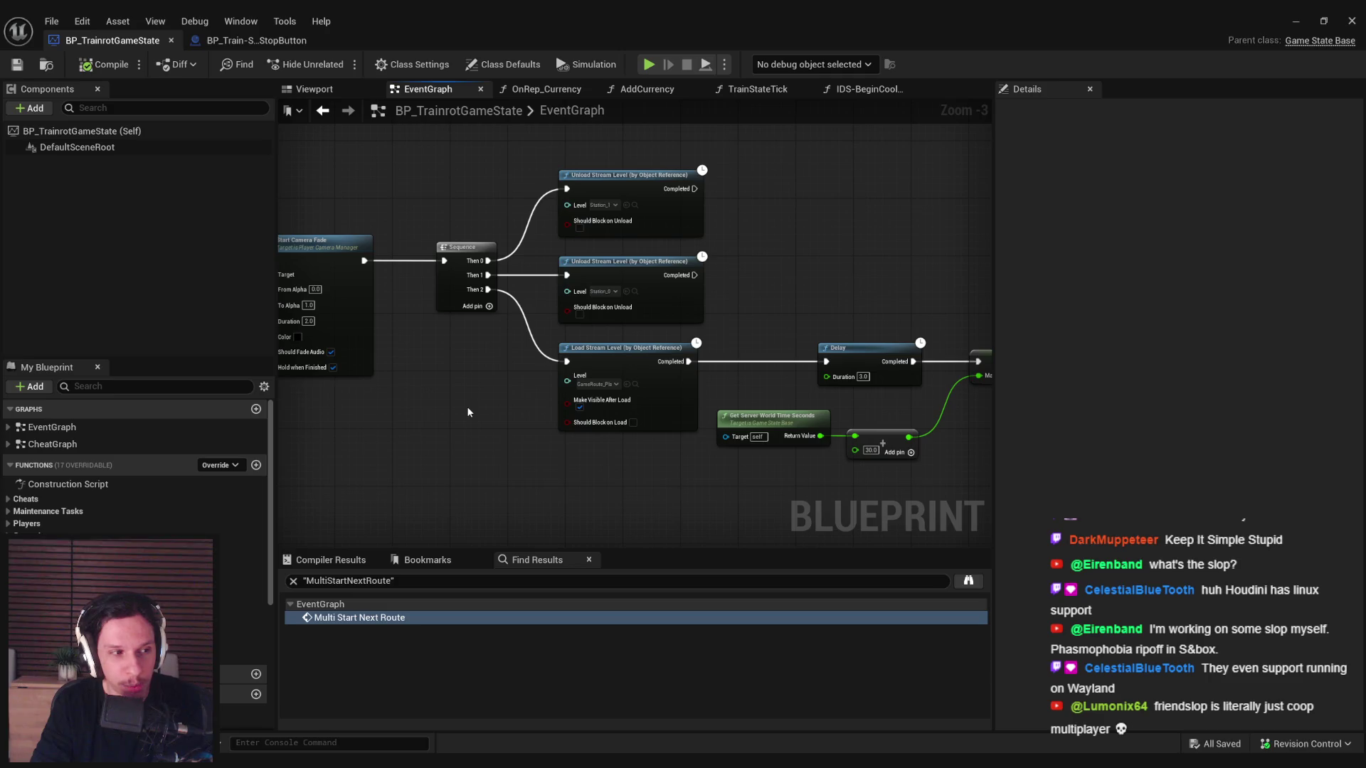
{"action": "mouse_move", "coordinate": [467, 411]}
{"action": "left_mouse_down"}
{"action": "mouse_move", "coordinate": [427, 441]}
{"action": "mouse_move", "coordinate": [441, 399]}
{"action": "mouse_move", "coordinate": [384, 351]}
{"action": "left_mouse_up"}
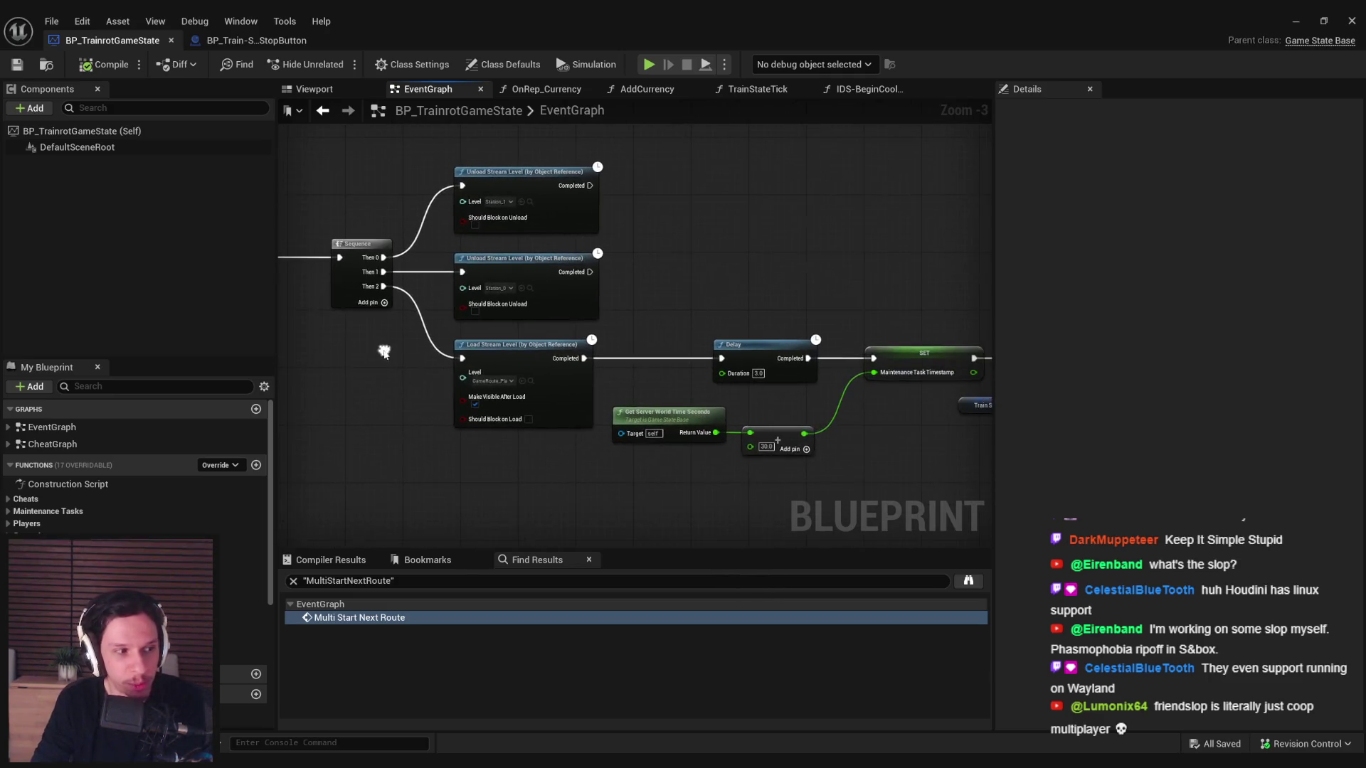
{"action": "scroll", "coordinate": [406, 417], "scroll_direction": "up", "scroll_amount": 3}
{"action": "scroll", "coordinate": [680, 459], "scroll_direction": "down", "scroll_amount": 4}
{"action": "scroll", "coordinate": [447, 347], "scroll_direction": "down", "scroll_amount": 1}
{"action": "scroll", "coordinate": [520, 360], "scroll_direction": "up", "scroll_amount": 4}
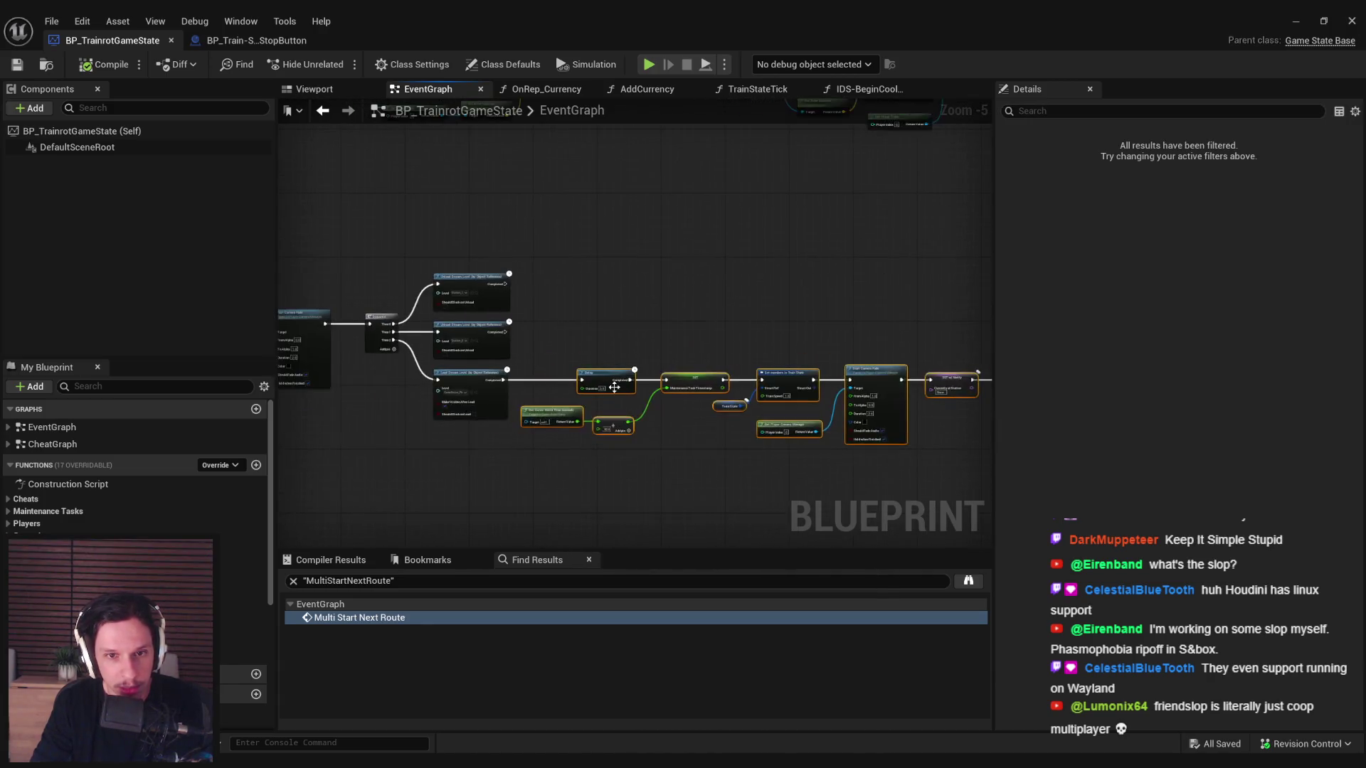
{"action": "left_click_drag", "start_coordinate": [616, 380], "coordinate": [626, 381]}
{"action": "left_click", "coordinate": [455, 284]}
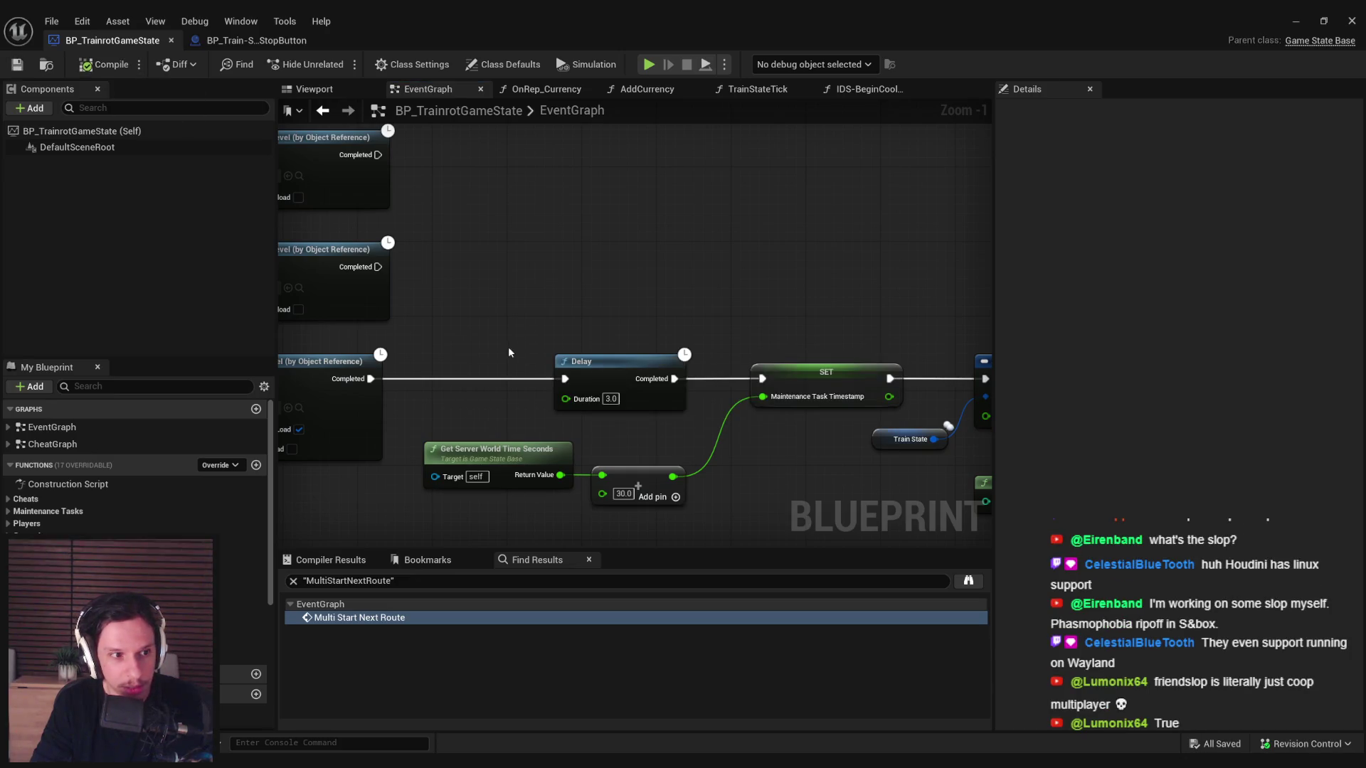
- Copy the Station_0 Unload Stream Level node near the Respawn all dead players comment
{"action": "scroll", "coordinate": [509, 353], "scroll_direction": "down", "scroll_amount": 3}
{"action": "mouse_move", "coordinate": [509, 352]}
{"action": "left_mouse_down"}
{"action": "mouse_move", "coordinate": [368, 311]}
{"action": "mouse_move", "coordinate": [206, 324]}
{"action": "mouse_move", "coordinate": [231, 327]}
{"action": "left_mouse_up"}
{"action": "scroll", "coordinate": [398, 355], "scroll_direction": "up", "scroll_amount": 1}
{"action": "left_click_drag", "start_coordinate": [399, 356], "coordinate": [741, 408]}
{"action": "mouse_move", "coordinate": [500, 448]}
{"action": "left_mouse_down"}
{"action": "mouse_move", "coordinate": [695, 313]}
{"action": "mouse_move", "coordinate": [527, 372]}
{"action": "mouse_move", "coordinate": [732, 341]}
{"action": "mouse_move", "coordinate": [459, 364]}
{"action": "mouse_move", "coordinate": [628, 413]}
{"action": "mouse_move", "coordinate": [568, 350]}
{"action": "left_mouse_up"}
{"action": "scroll", "coordinate": [690, 336], "scroll_direction": "up", "scroll_amount": 1}
{"action": "scroll", "coordinate": [690, 336], "scroll_direction": "up", "scroll_amount": 1}
{"action": "scroll", "coordinate": [692, 345], "scroll_direction": "down", "scroll_amount": 3}
{"action": "mouse_move", "coordinate": [685, 415]}
{"action": "left_mouse_down"}
{"action": "mouse_move", "coordinate": [626, 299]}
{"action": "mouse_move", "coordinate": [625, 335]}
{"action": "mouse_move", "coordinate": [591, 277]}
{"action": "mouse_move", "coordinate": [541, 369]}
{"action": "mouse_move", "coordinate": [534, 302]}
{"action": "left_mouse_up"}
{"action": "scroll", "coordinate": [534, 301], "scroll_direction": "up", "scroll_amount": 1}
{"action": "left_click", "coordinate": [534, 302]}
{"action": "key", "text": "ctrl+c"}
{"action": "scroll", "coordinate": [531, 314], "scroll_direction": "up", "scroll_amount": 1}
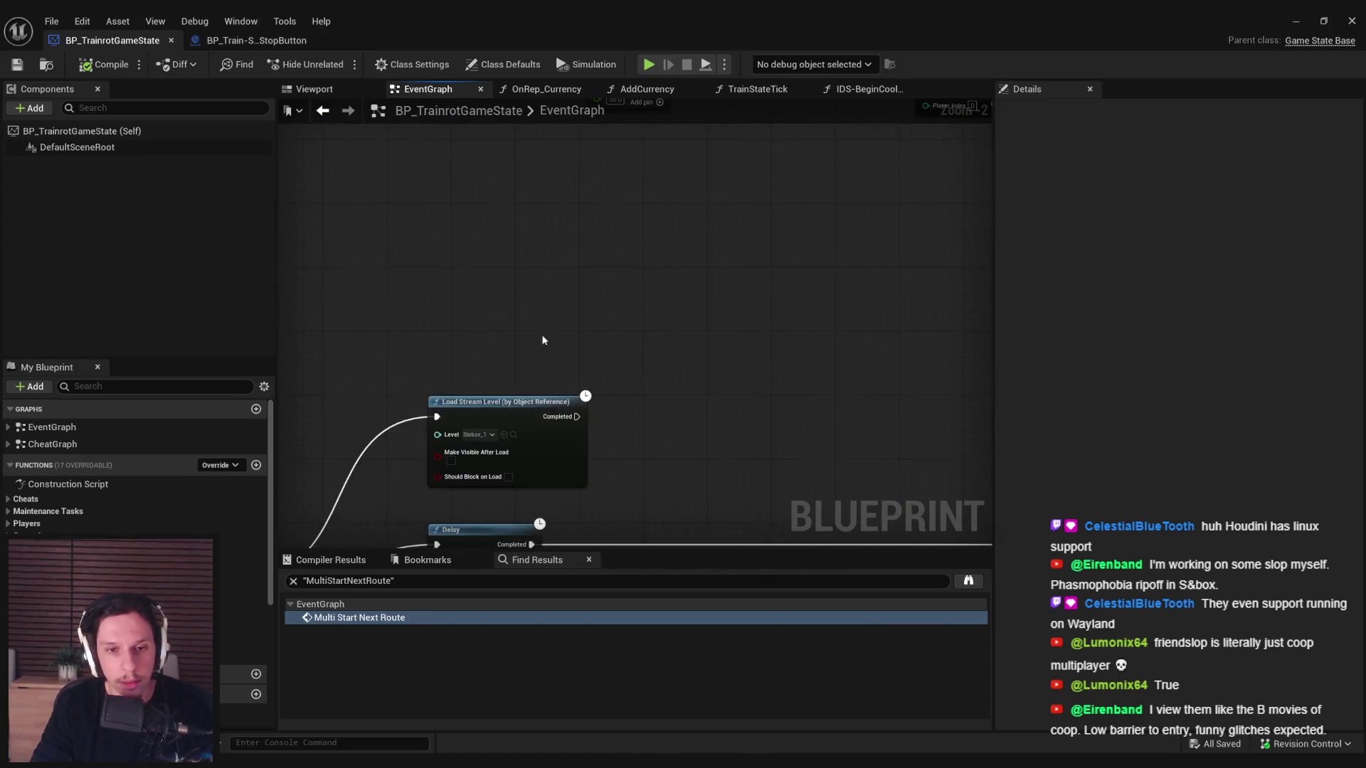
- Paste an Unload Stream Level node after Station_1's Load Completed and set it to GameRoute_Plains
{"action": "key", "text": "ctrl+v"}
{"action": "left_click_drag", "start_coordinate": [597, 336], "coordinate": [545, 341]}
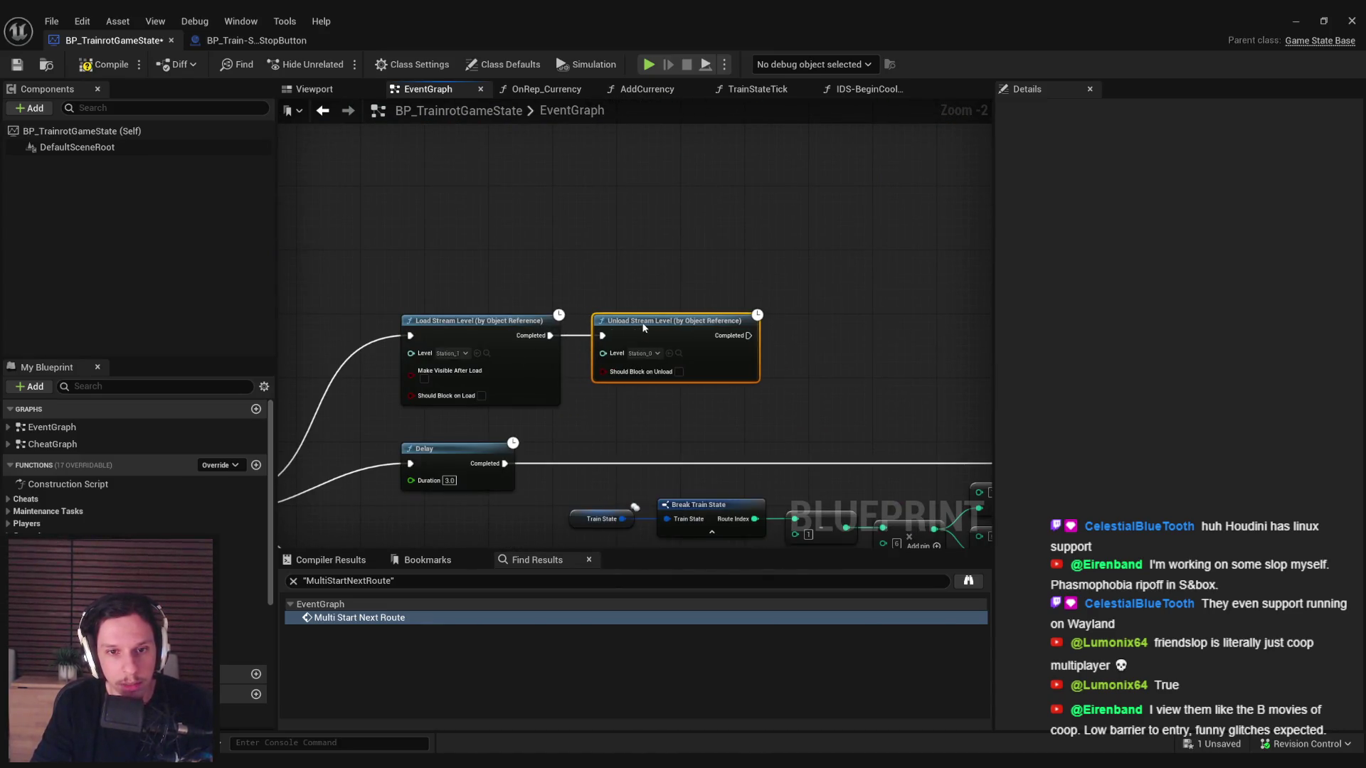
{"action": "left_click", "coordinate": [646, 354]}
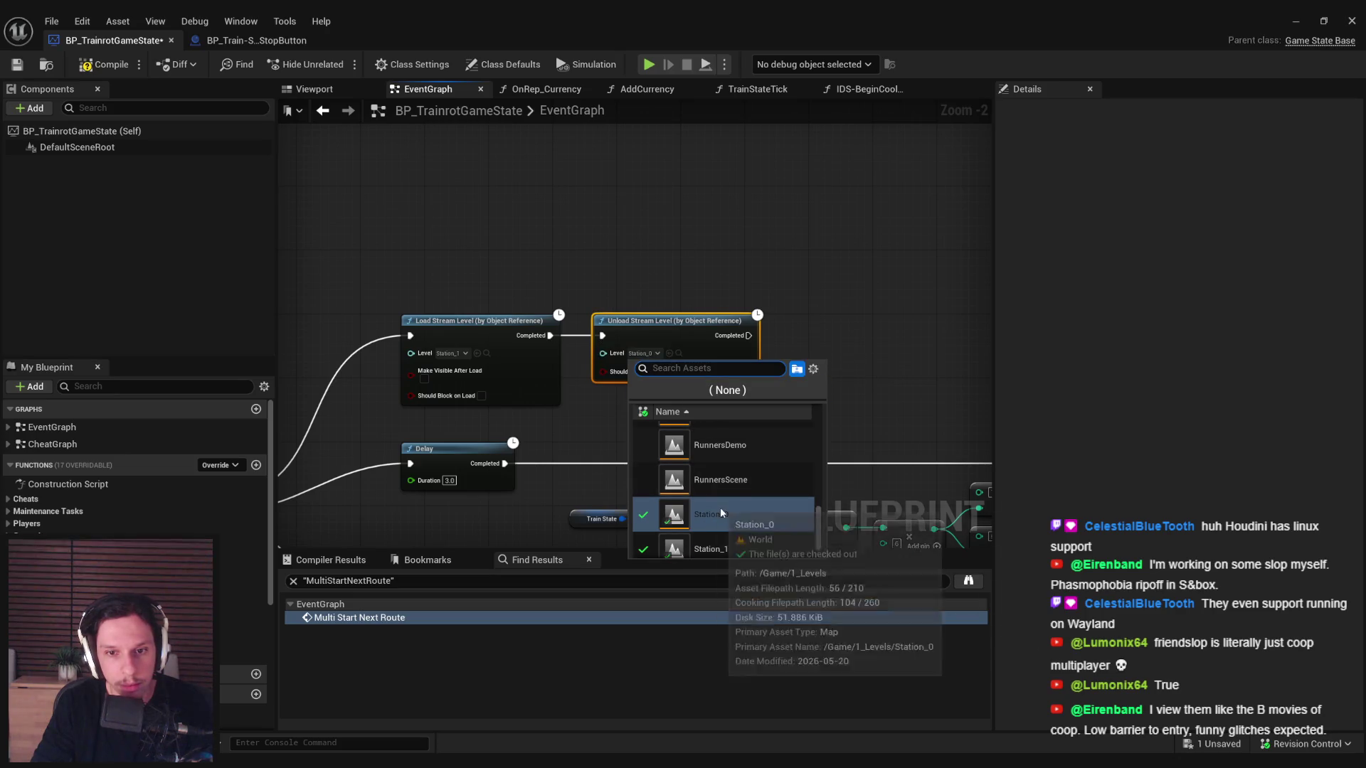
{"action": "scroll", "coordinate": [810, 498], "scroll_direction": "up", "scroll_amount": 5}
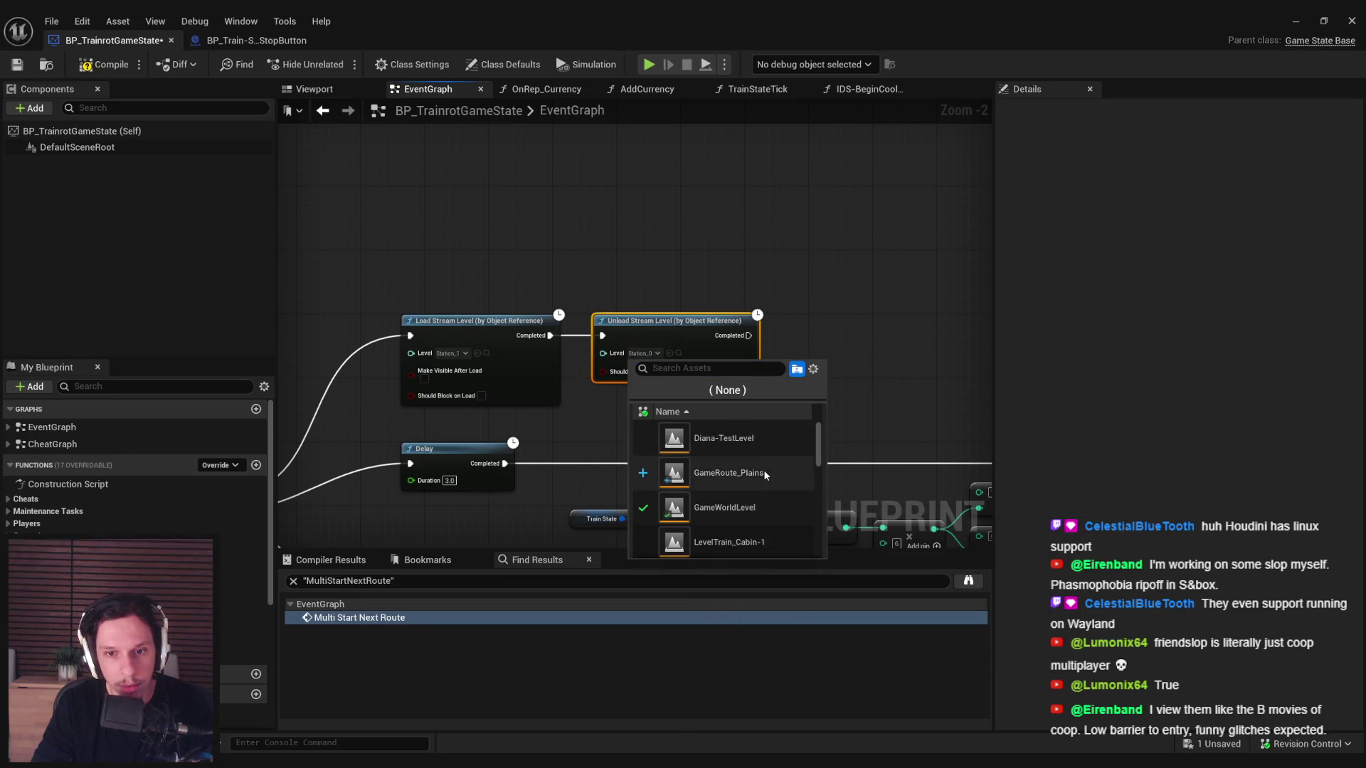
{"action": "left_click", "coordinate": [763, 469]}
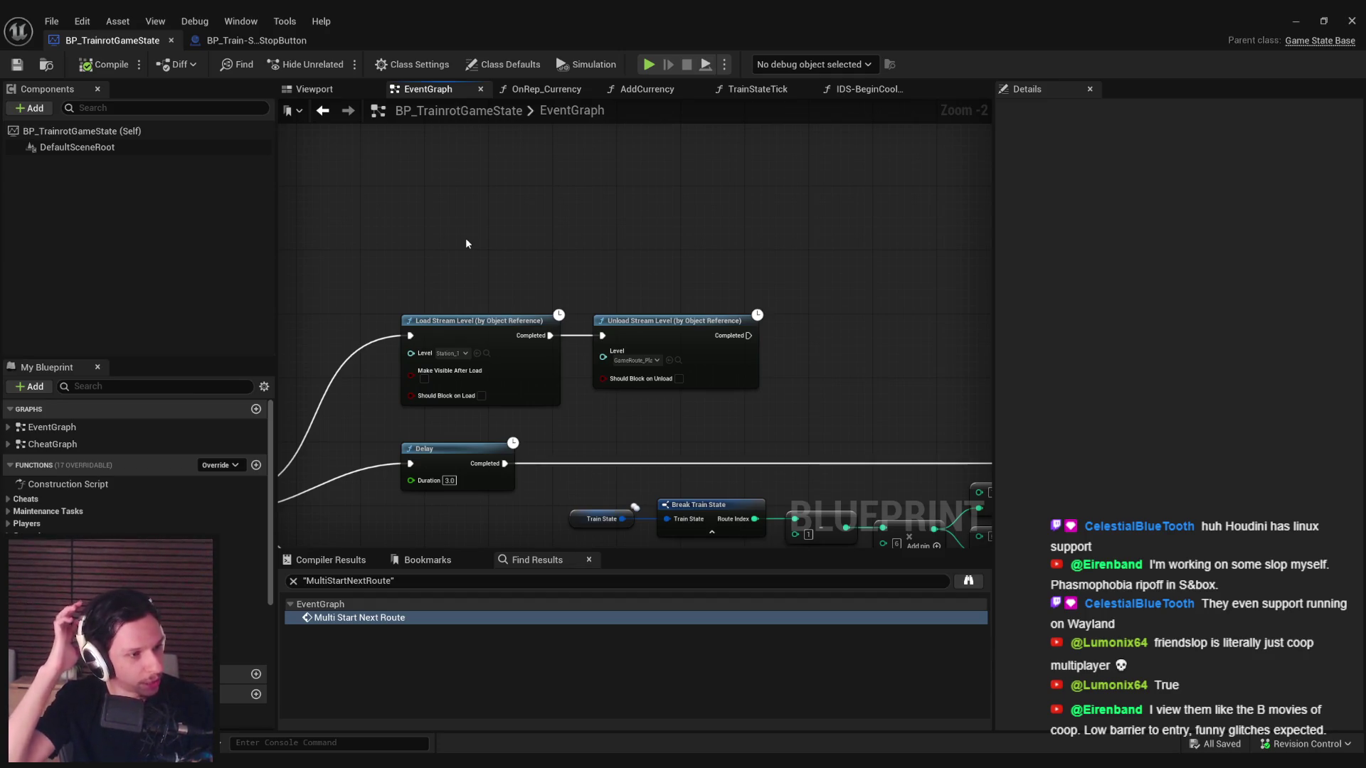
{"action": "left_click", "coordinate": [239, 41]}
- Return to the GameWorldLevel level editor and bring up the play launch options
{"action": "left_click", "coordinate": [112, 41]}
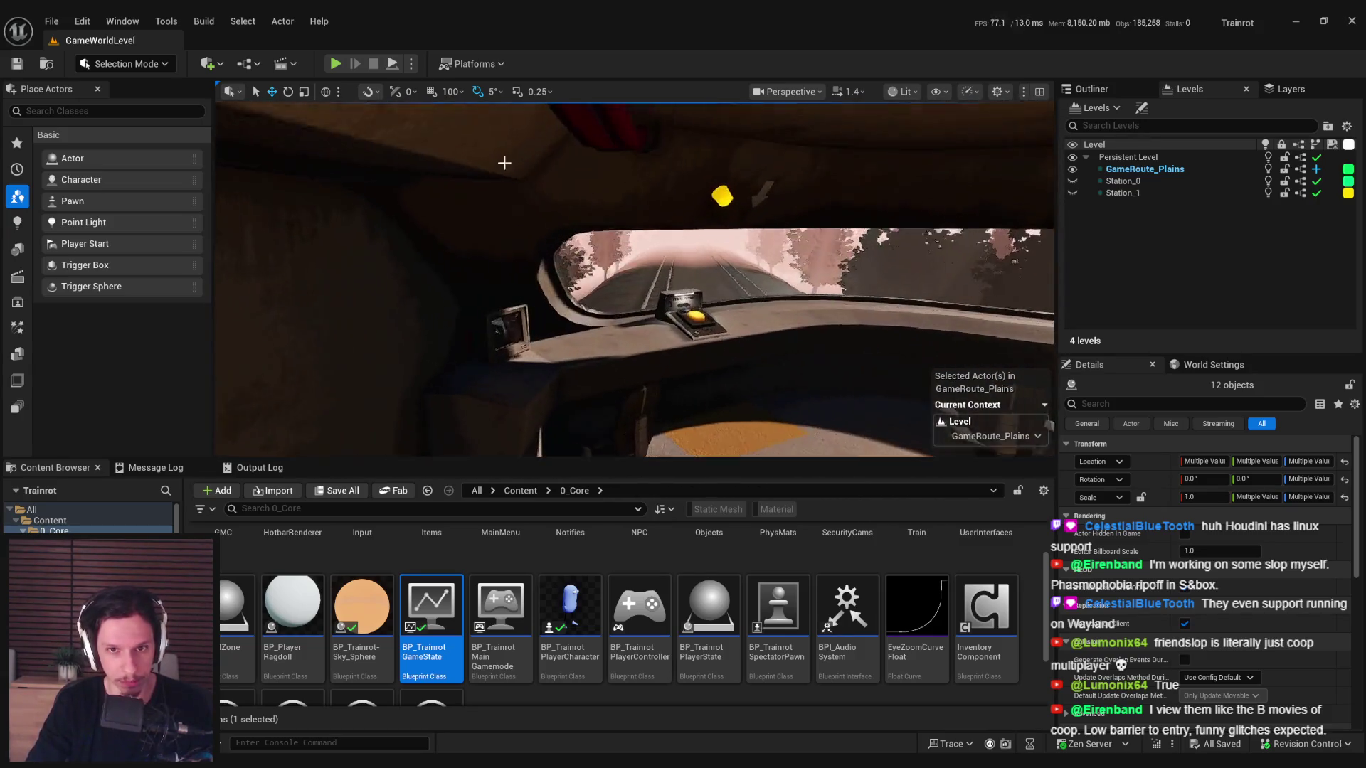
{"action": "left_click", "coordinate": [411, 64]}
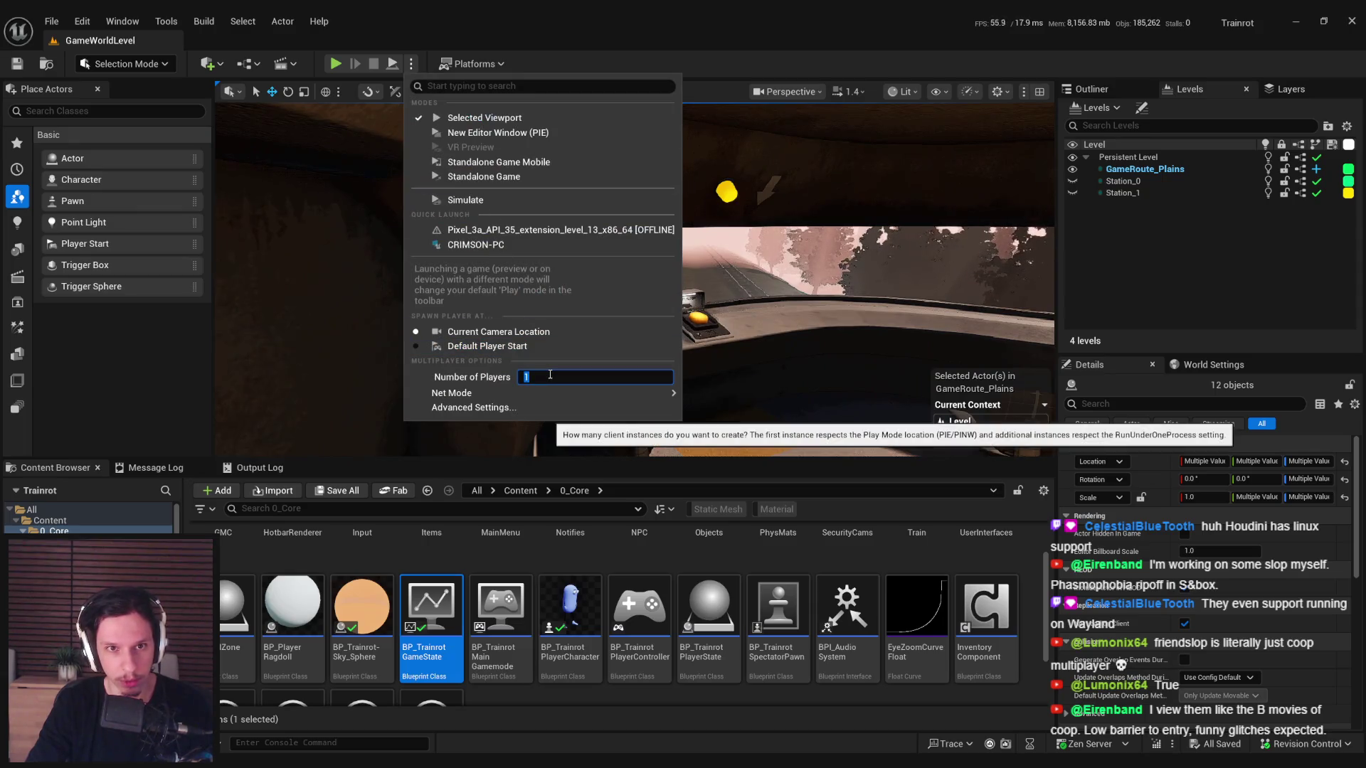
- Start a server-and-client play session and press START/STOP to set the train moving
{"action": "left_click", "coordinate": [513, 133]}
{"action": "left_click_drag", "start_coordinate": [507, 117], "coordinate": [949, 67]}
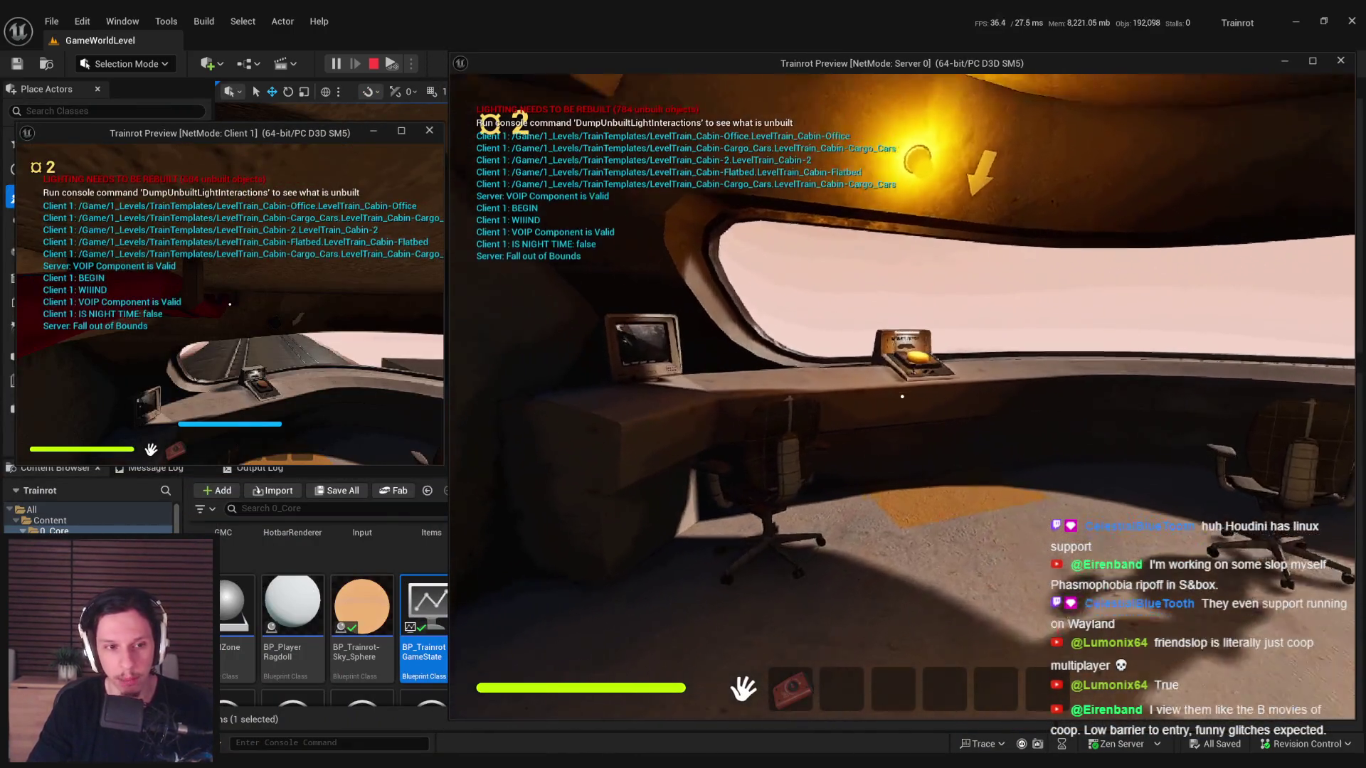
{"action": "mouse_move", "coordinate": [902, 397]}
{"action": "key", "text": "w"}
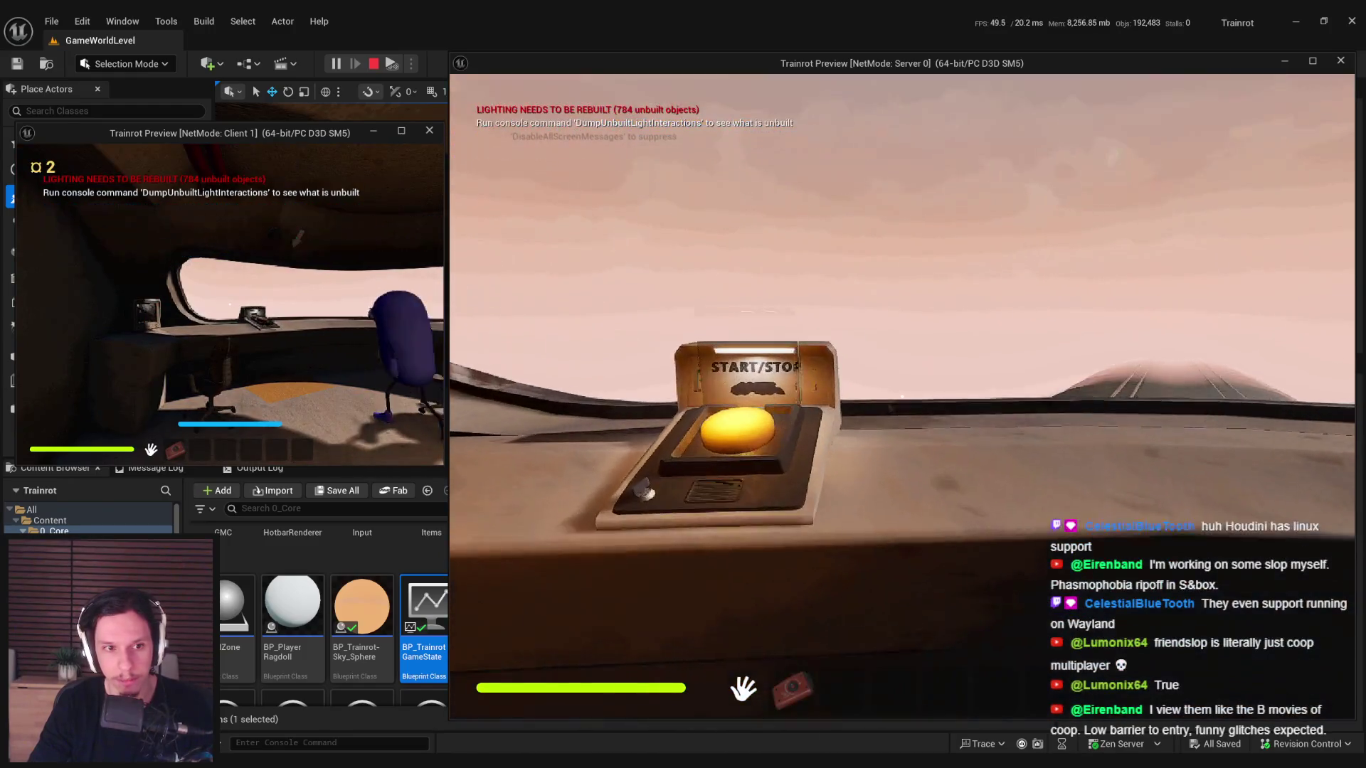
{"action": "key", "text": "s"}
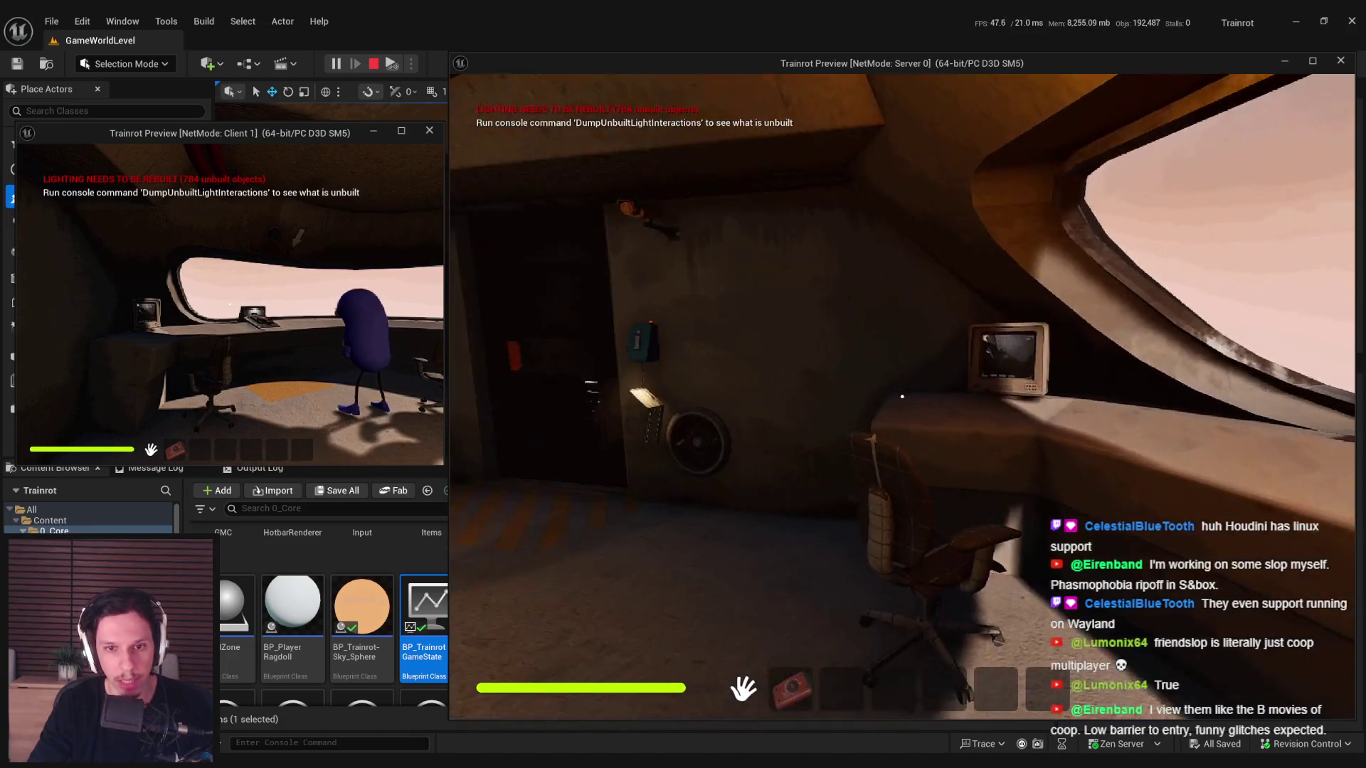
{"action": "key", "text": "e"}
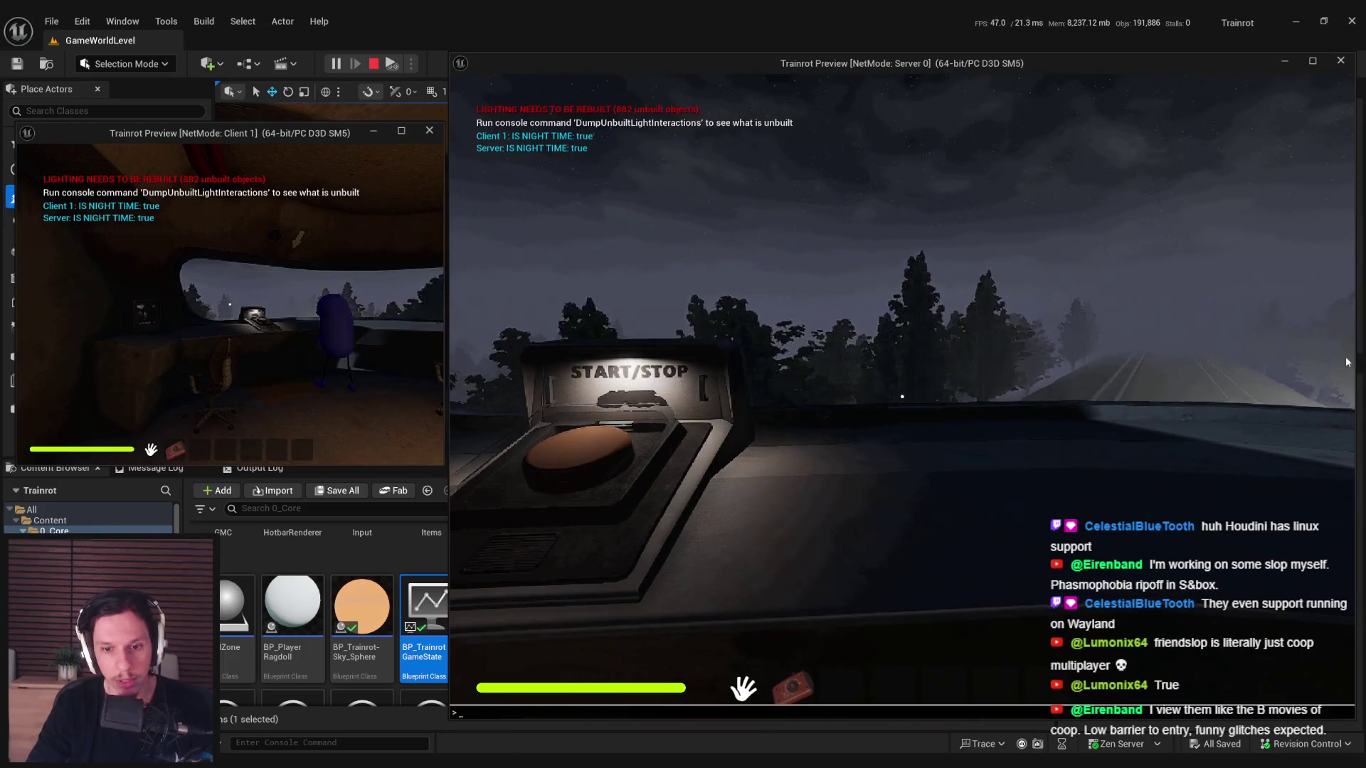
- Enter the teleport console command, then end the play-in-editor session
{"action": "type", "text": "tekle"}
{"action": "key", "text": "BackSpace"}
{"action": "type", "text": "leportt"}
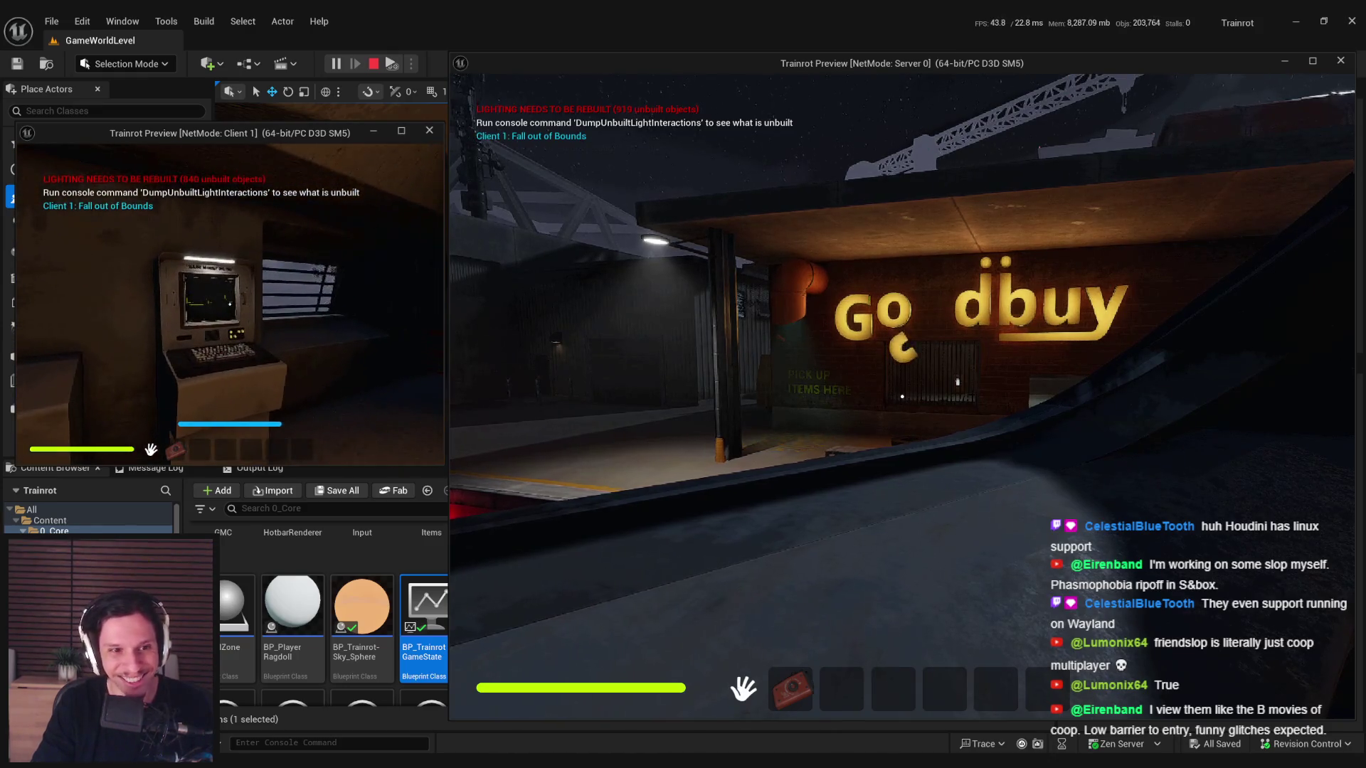
{"action": "key", "text": "Escape"}
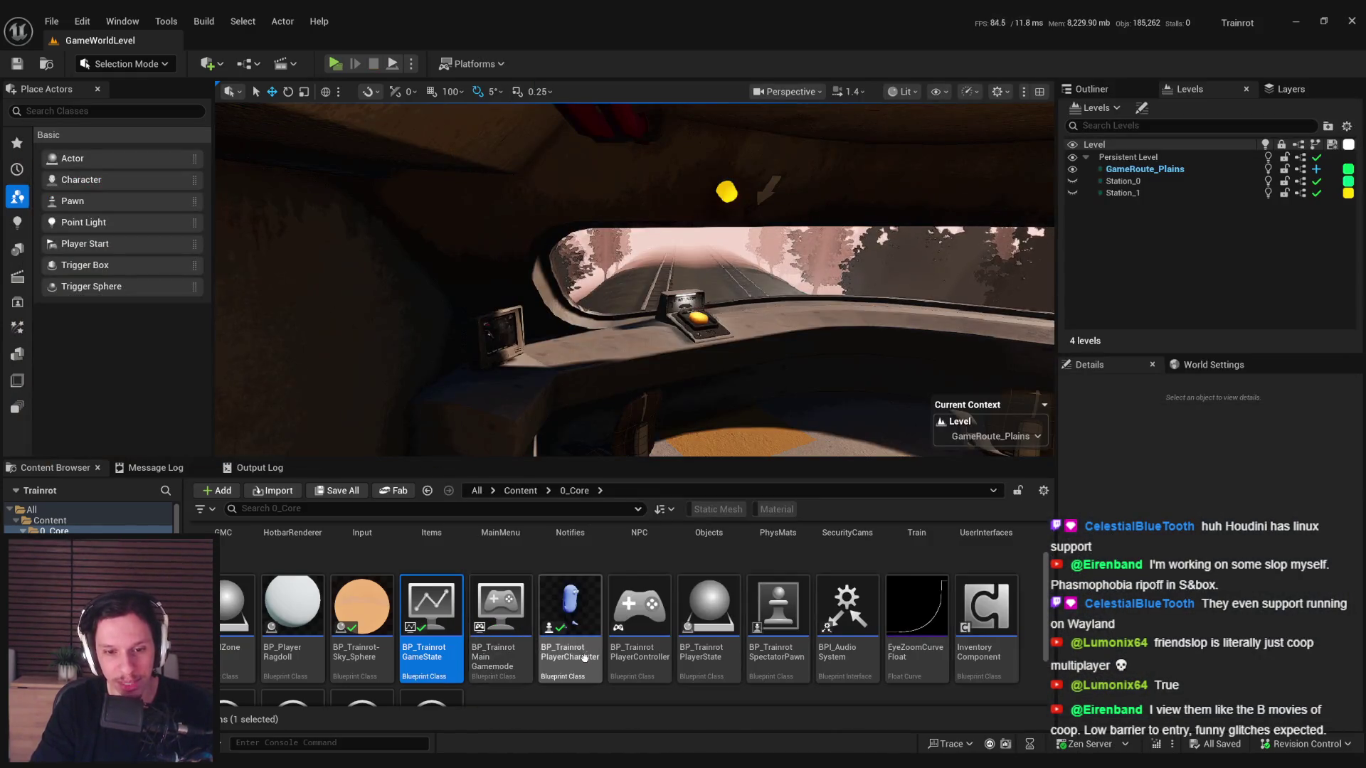
- Open BP_TrainrotGameState and pan its event graph to the Sequence branches
{"action": "double_click", "coordinate": [428, 637]}
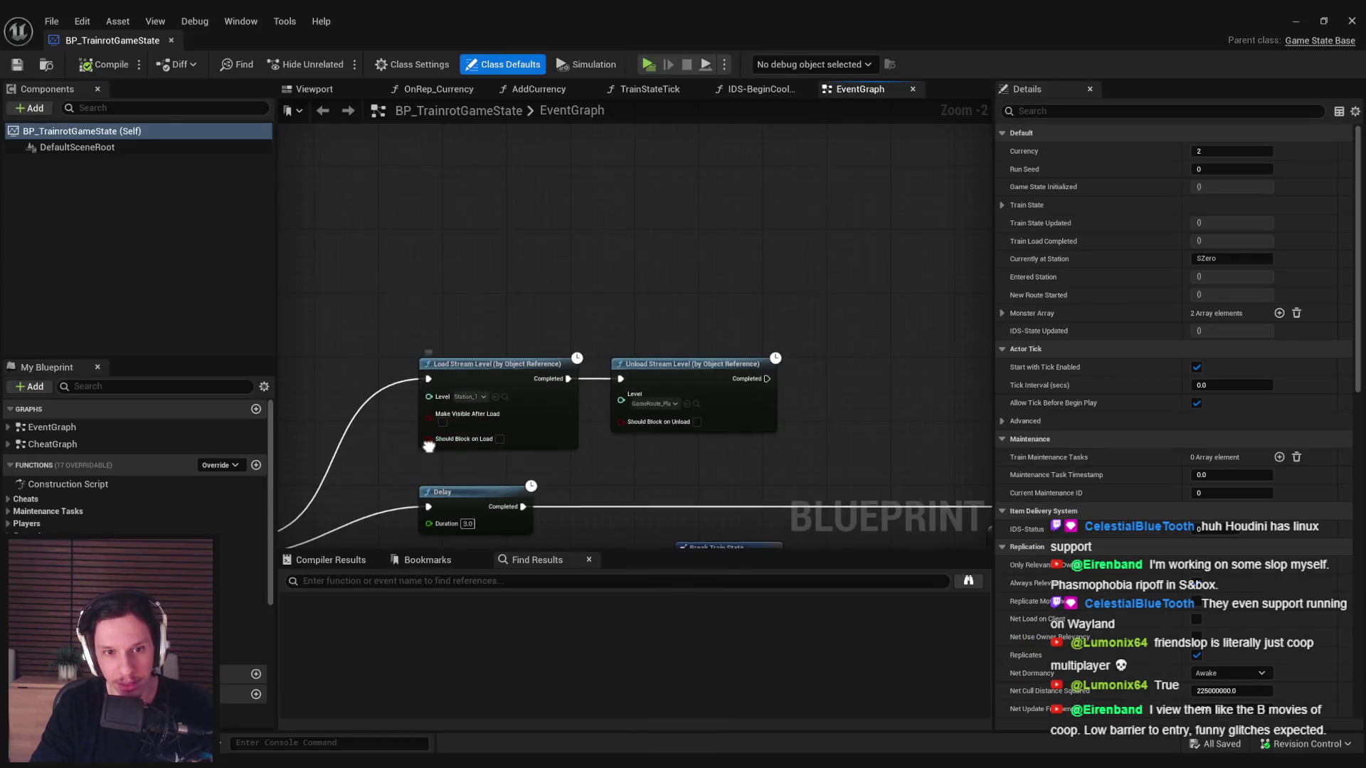
{"action": "scroll", "coordinate": [601, 383], "scroll_direction": "down", "scroll_amount": 2}
{"action": "scroll", "coordinate": [640, 356], "scroll_direction": "up", "scroll_amount": 3}
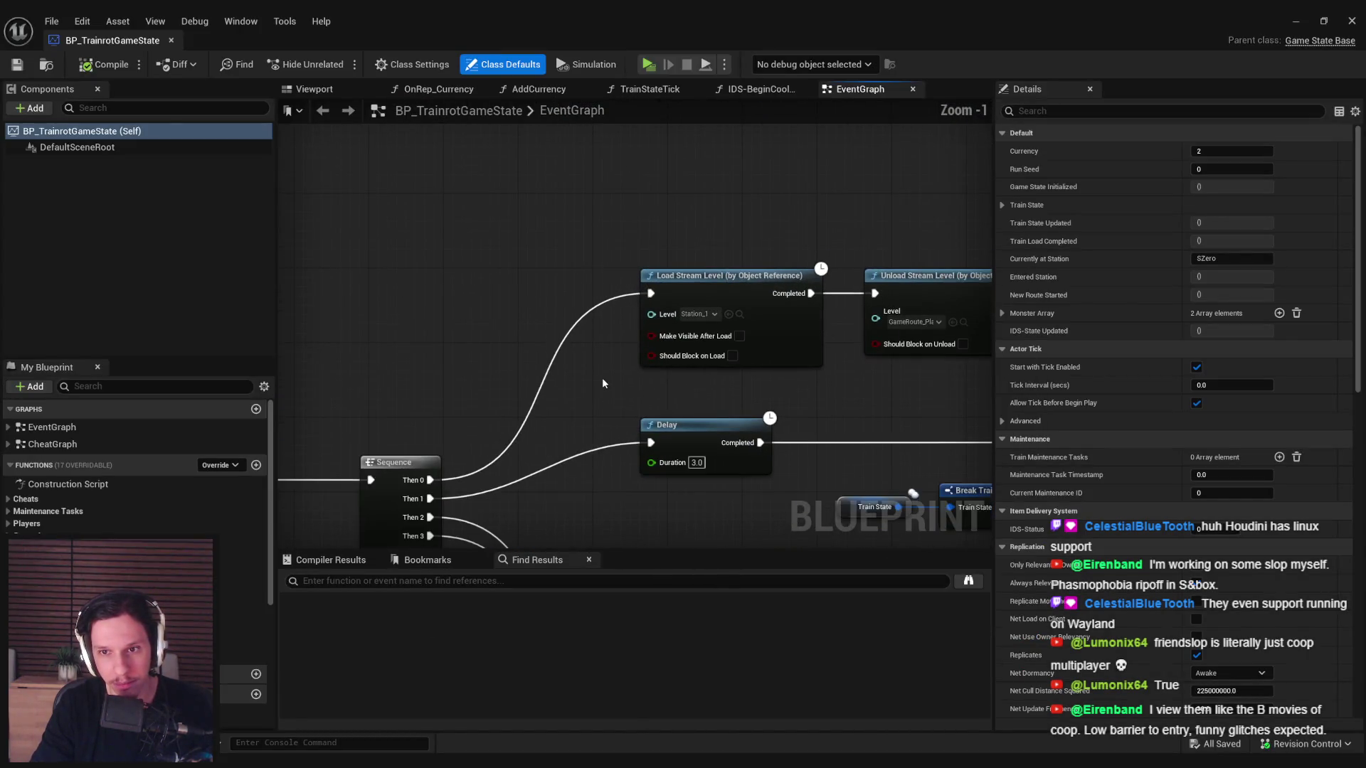
{"action": "scroll", "coordinate": [591, 381], "scroll_direction": "down", "scroll_amount": 1}
{"action": "mouse_move", "coordinate": [592, 381]}
{"action": "left_mouse_down"}
{"action": "mouse_move", "coordinate": [626, 389]}
{"action": "mouse_move", "coordinate": [630, 359]}
{"action": "mouse_move", "coordinate": [1029, 355]}
{"action": "left_mouse_up"}
{"action": "scroll", "coordinate": [632, 350], "scroll_direction": "down", "scroll_amount": 2}
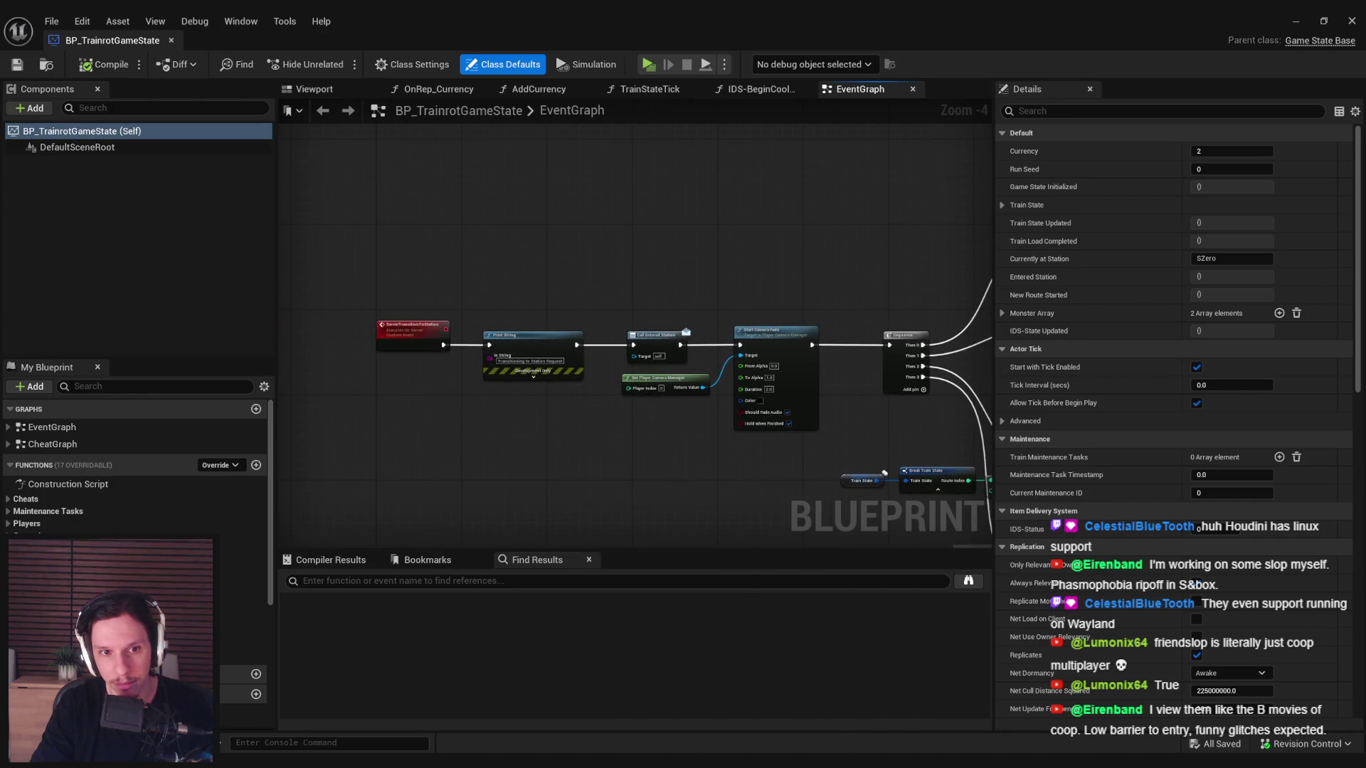
{"action": "mouse_move", "coordinate": [1089, 294]}
{"action": "left_mouse_down"}
{"action": "mouse_move", "coordinate": [612, 313]}
{"action": "mouse_move", "coordinate": [640, 379]}
{"action": "mouse_move", "coordinate": [827, 379]}
{"action": "left_mouse_up"}
{"action": "scroll", "coordinate": [622, 306], "scroll_direction": "up", "scroll_amount": 1}
{"action": "scroll", "coordinate": [602, 288], "scroll_direction": "down", "scroll_amount": 1}
{"action": "scroll", "coordinate": [734, 357], "scroll_direction": "up", "scroll_amount": 1}
- Survey the For Loop, Set members, stream-level, Print String and Camera Fade nodes
{"action": "mouse_move", "coordinate": [735, 244]}
{"action": "left_mouse_down"}
{"action": "mouse_move", "coordinate": [334, 306]}
{"action": "mouse_move", "coordinate": [541, 398]}
{"action": "mouse_move", "coordinate": [656, 345]}
{"action": "left_mouse_up"}
{"action": "scroll", "coordinate": [540, 398], "scroll_direction": "up", "scroll_amount": 1}
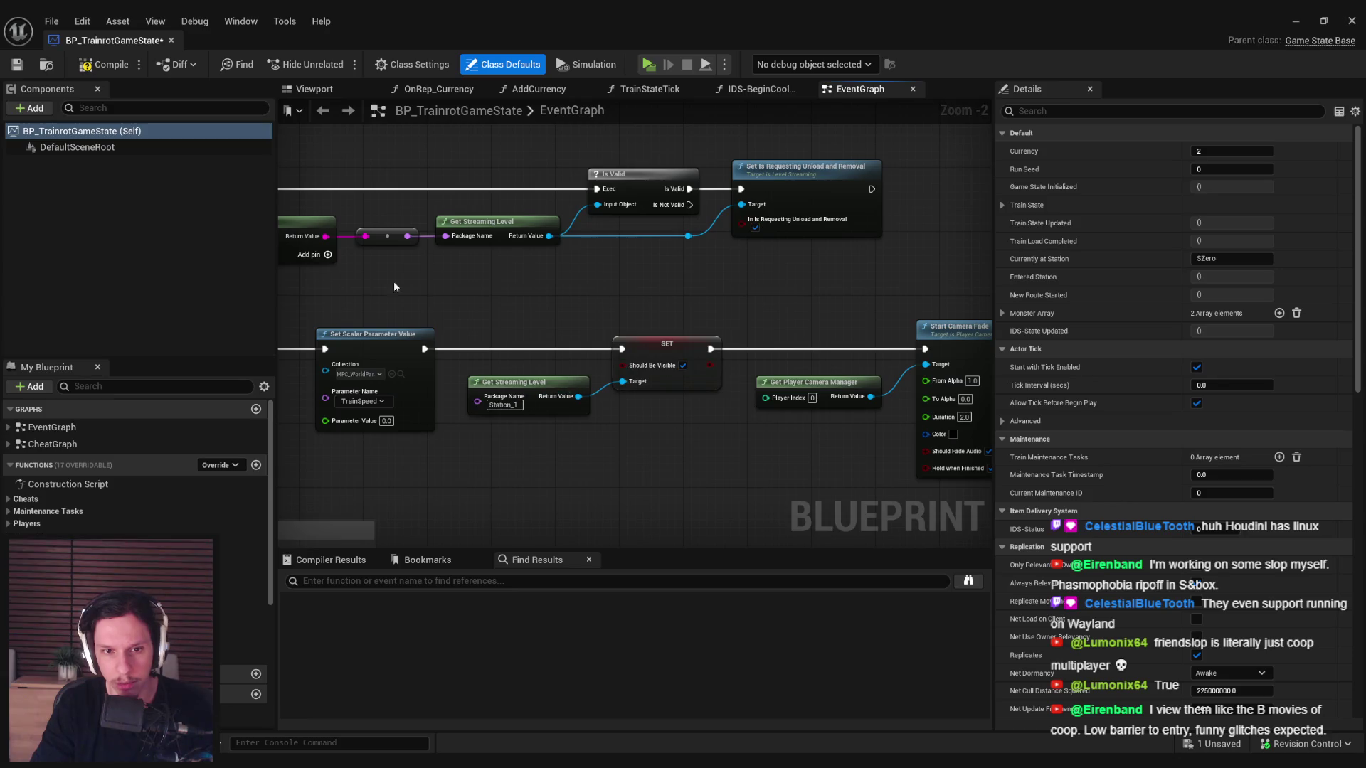
{"action": "scroll", "coordinate": [455, 285], "scroll_direction": "down", "scroll_amount": 1}
{"action": "mouse_move", "coordinate": [456, 284]}
{"action": "left_mouse_down"}
{"action": "mouse_move", "coordinate": [377, 280]}
{"action": "mouse_move", "coordinate": [785, 395]}
{"action": "left_mouse_up"}
{"action": "scroll", "coordinate": [640, 320], "scroll_direction": "down", "scroll_amount": 1}
{"action": "left_click_drag", "start_coordinate": [640, 320], "coordinate": [278, 445]}
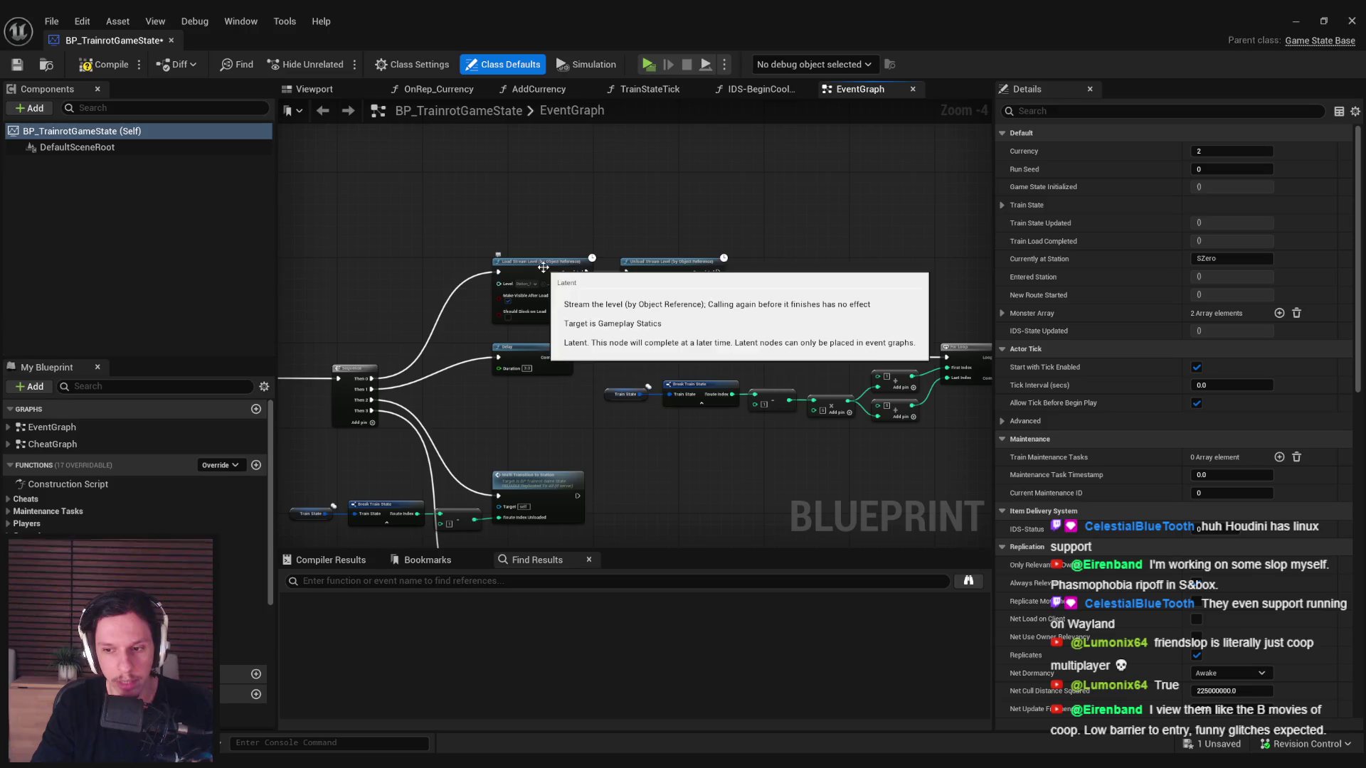
{"action": "left_click_drag", "start_coordinate": [725, 455], "coordinate": [548, 277]}
{"action": "scroll", "coordinate": [763, 295], "scroll_direction": "up", "scroll_amount": 1}
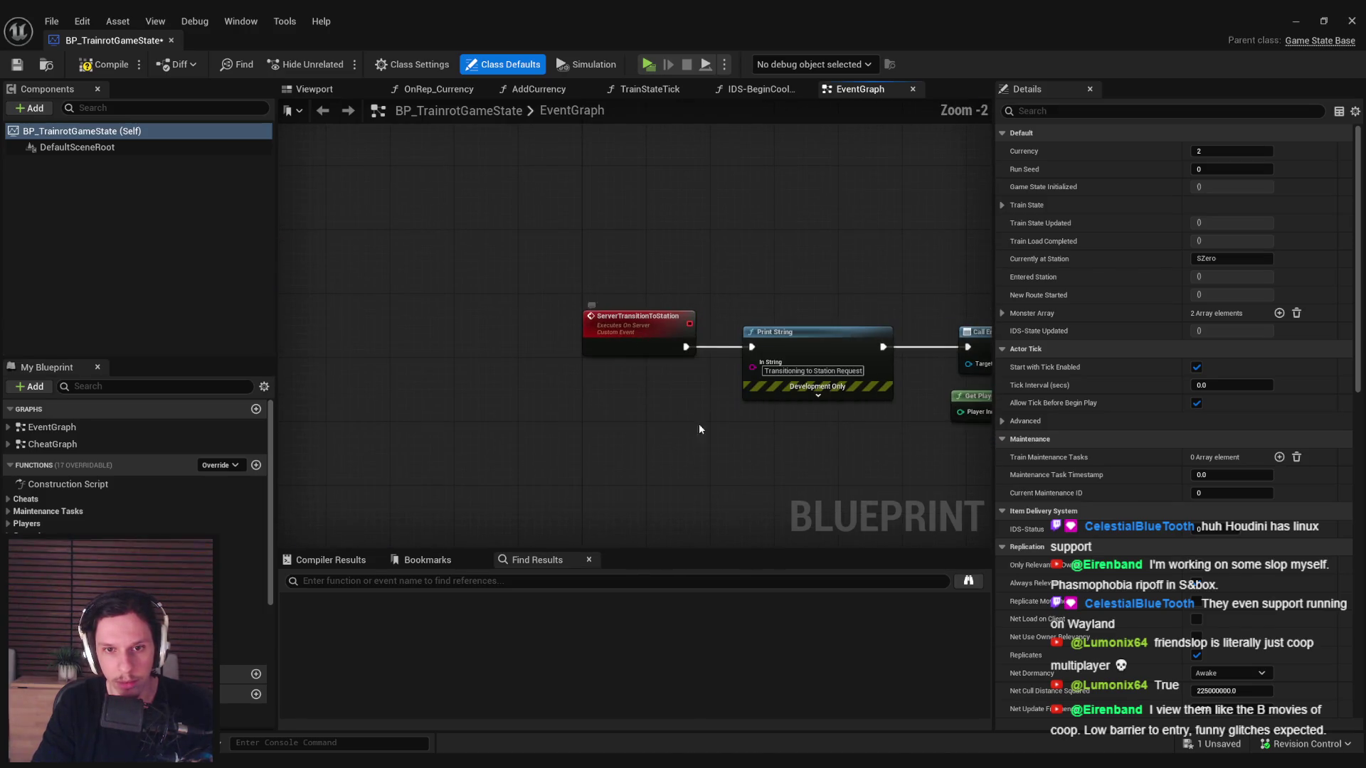
- Review the streaming nodes, MultiStartNextRoute and MultiTransitionToStation events, and the branch and Cast nodes
{"action": "scroll", "coordinate": [667, 442], "scroll_direction": "down", "scroll_amount": 2}
{"action": "scroll", "coordinate": [630, 451], "scroll_direction": "up", "scroll_amount": 3}
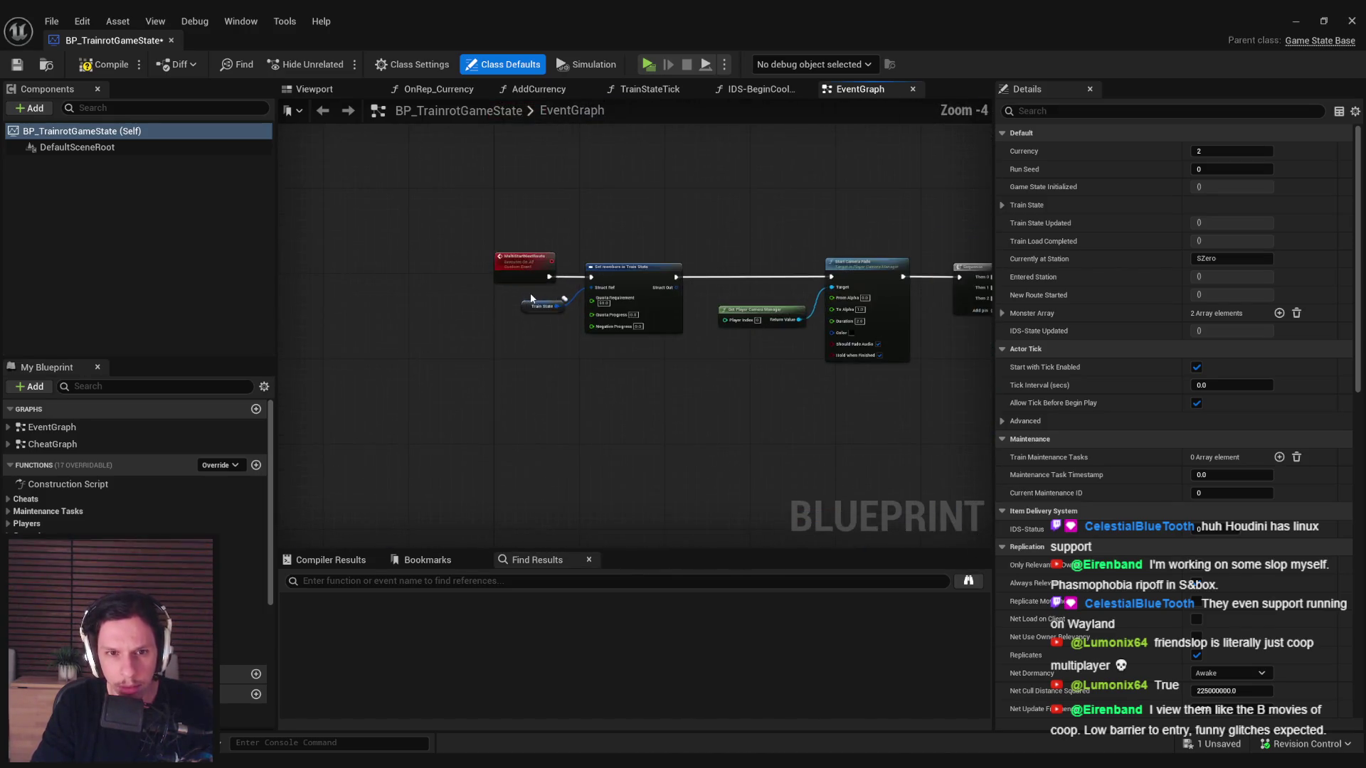
{"action": "left_click_drag", "start_coordinate": [630, 452], "coordinate": [601, 458]}
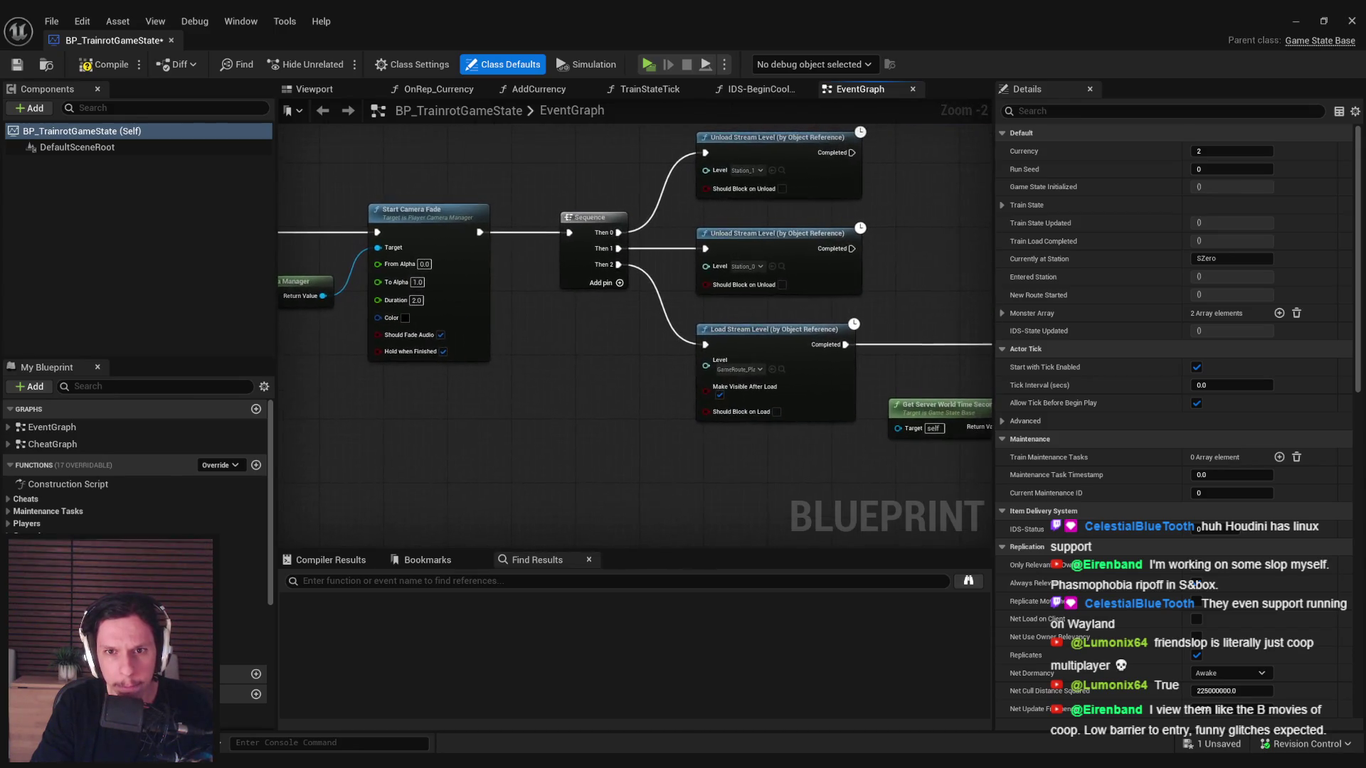
{"action": "scroll", "coordinate": [526, 463], "scroll_direction": "down", "scroll_amount": 1}
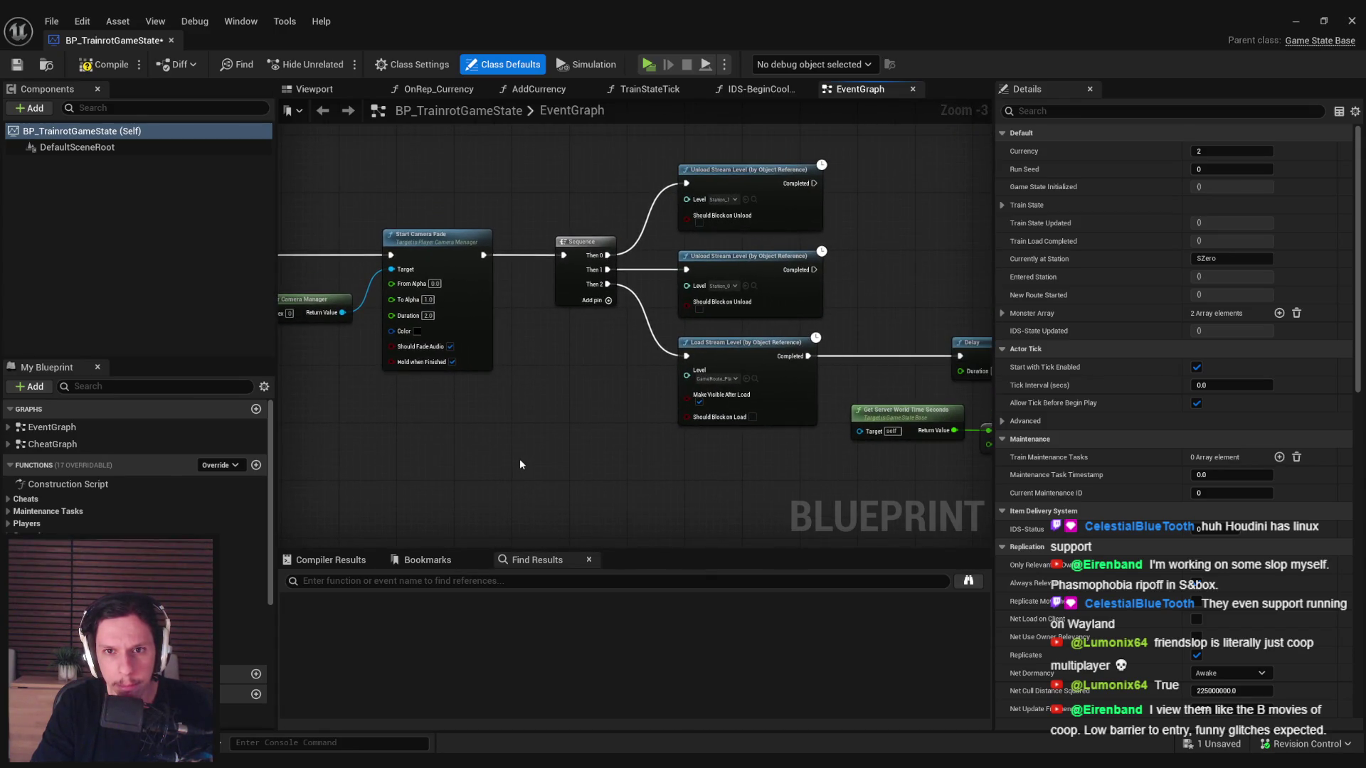
{"action": "scroll", "coordinate": [519, 465], "scroll_direction": "down", "scroll_amount": 2}
{"action": "mouse_move", "coordinate": [519, 464]}
{"action": "left_mouse_down"}
{"action": "mouse_move", "coordinate": [689, 357]}
{"action": "mouse_move", "coordinate": [625, 515]}
{"action": "left_mouse_up"}
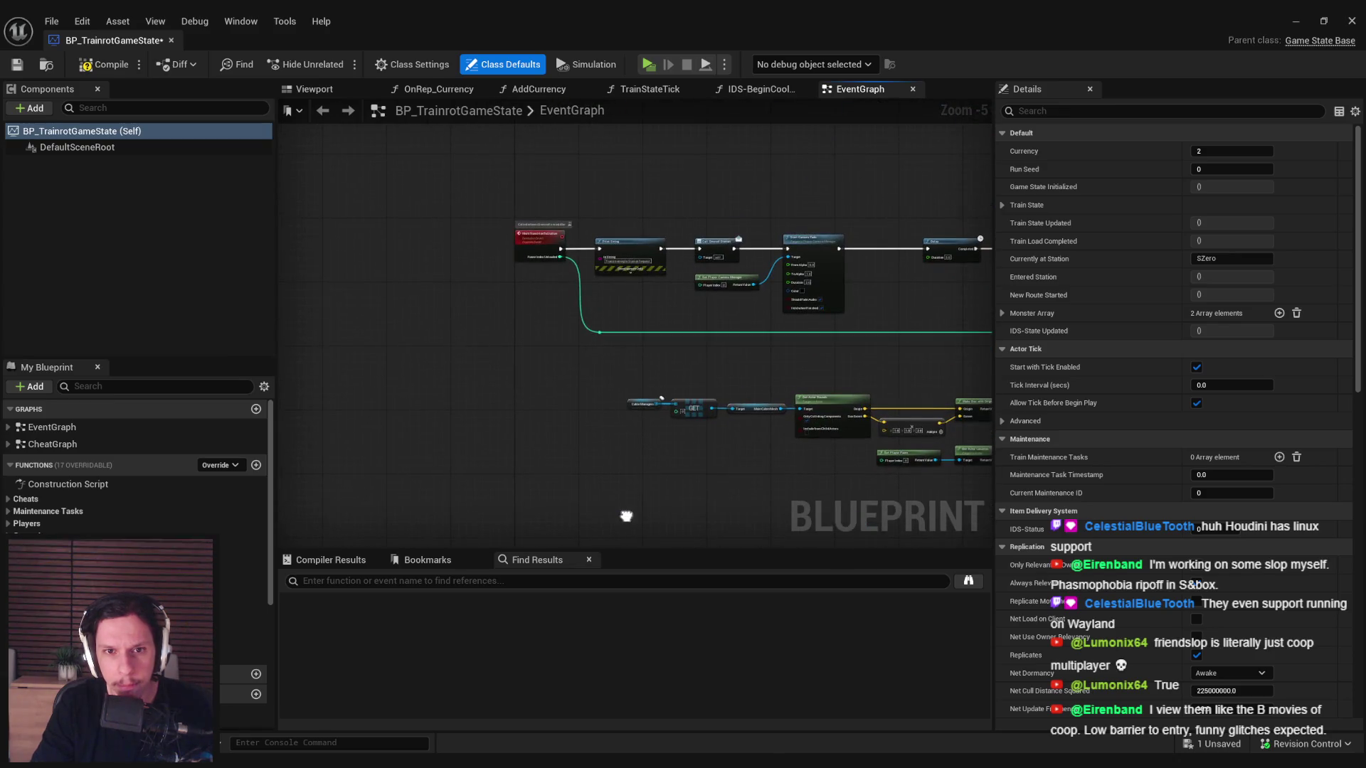
{"action": "scroll", "coordinate": [542, 290], "scroll_direction": "up", "scroll_amount": 2}
{"action": "scroll", "coordinate": [572, 378], "scroll_direction": "down", "scroll_amount": 1}
{"action": "left_click_drag", "start_coordinate": [613, 343], "coordinate": [612, 148]}
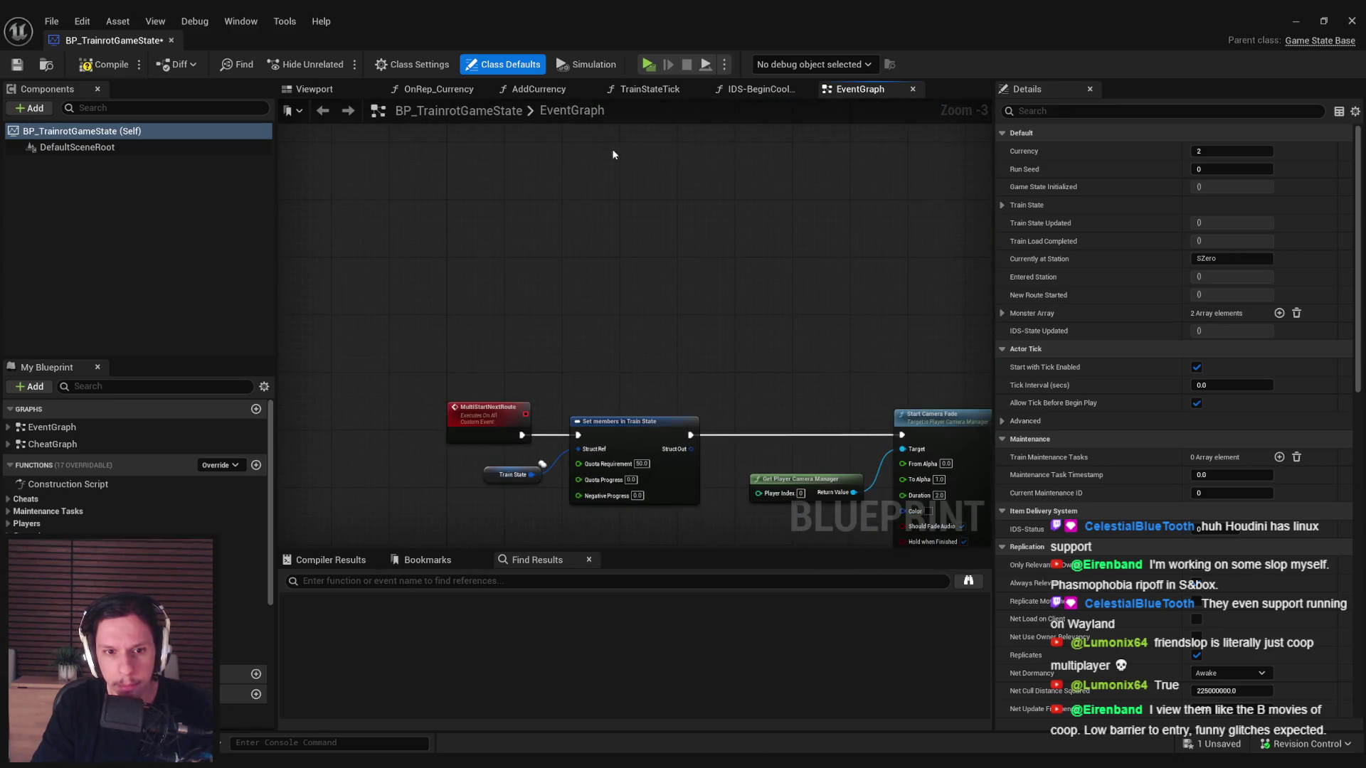
{"action": "left_click_drag", "start_coordinate": [623, 271], "coordinate": [561, 256]}
{"action": "scroll", "coordinate": [561, 285], "scroll_direction": "up", "scroll_amount": 1}
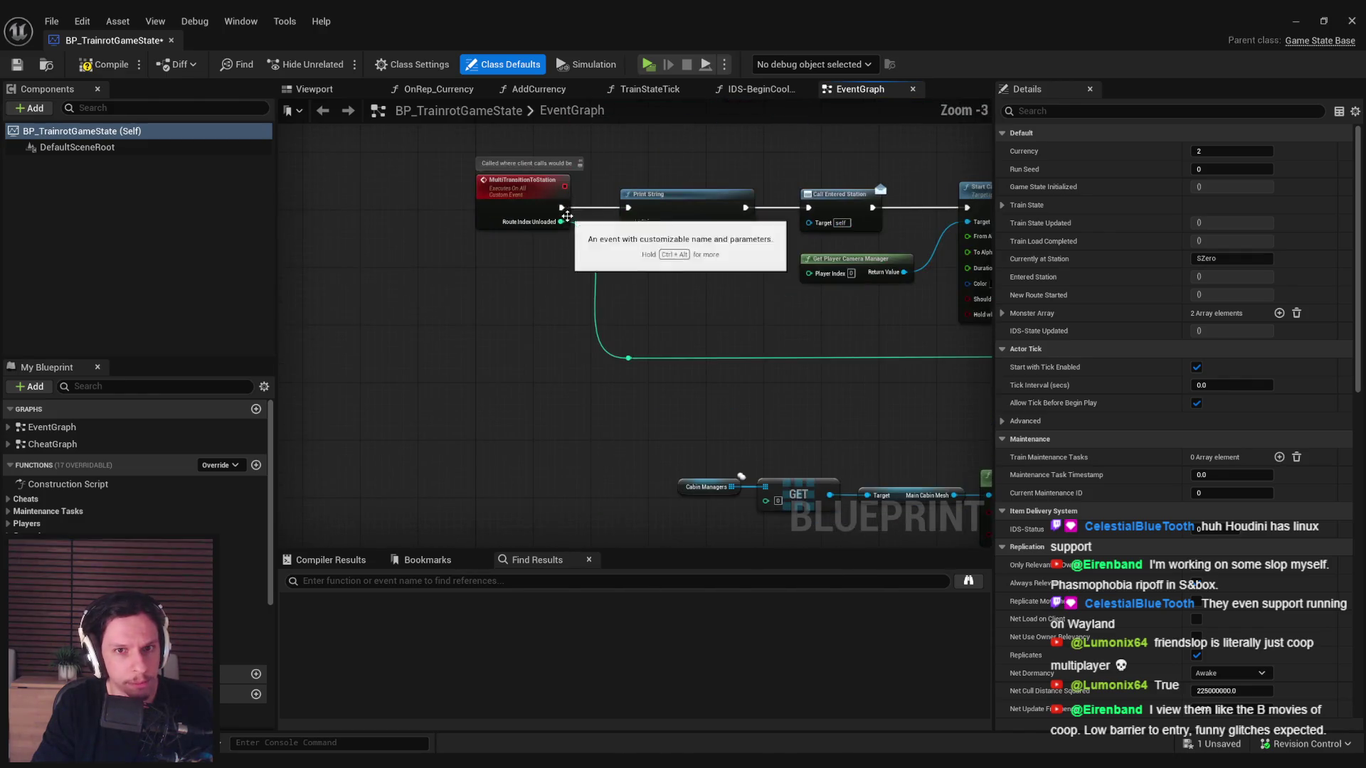
{"action": "scroll", "coordinate": [560, 384], "scroll_direction": "down", "scroll_amount": 2}
{"action": "mouse_move", "coordinate": [561, 380]}
{"action": "left_mouse_down"}
{"action": "mouse_move", "coordinate": [488, 381]}
{"action": "mouse_move", "coordinate": [697, 352]}
{"action": "mouse_move", "coordinate": [434, 352]}
{"action": "left_mouse_up"}
{"action": "left_click_drag", "start_coordinate": [808, 383], "coordinate": [616, 315]}
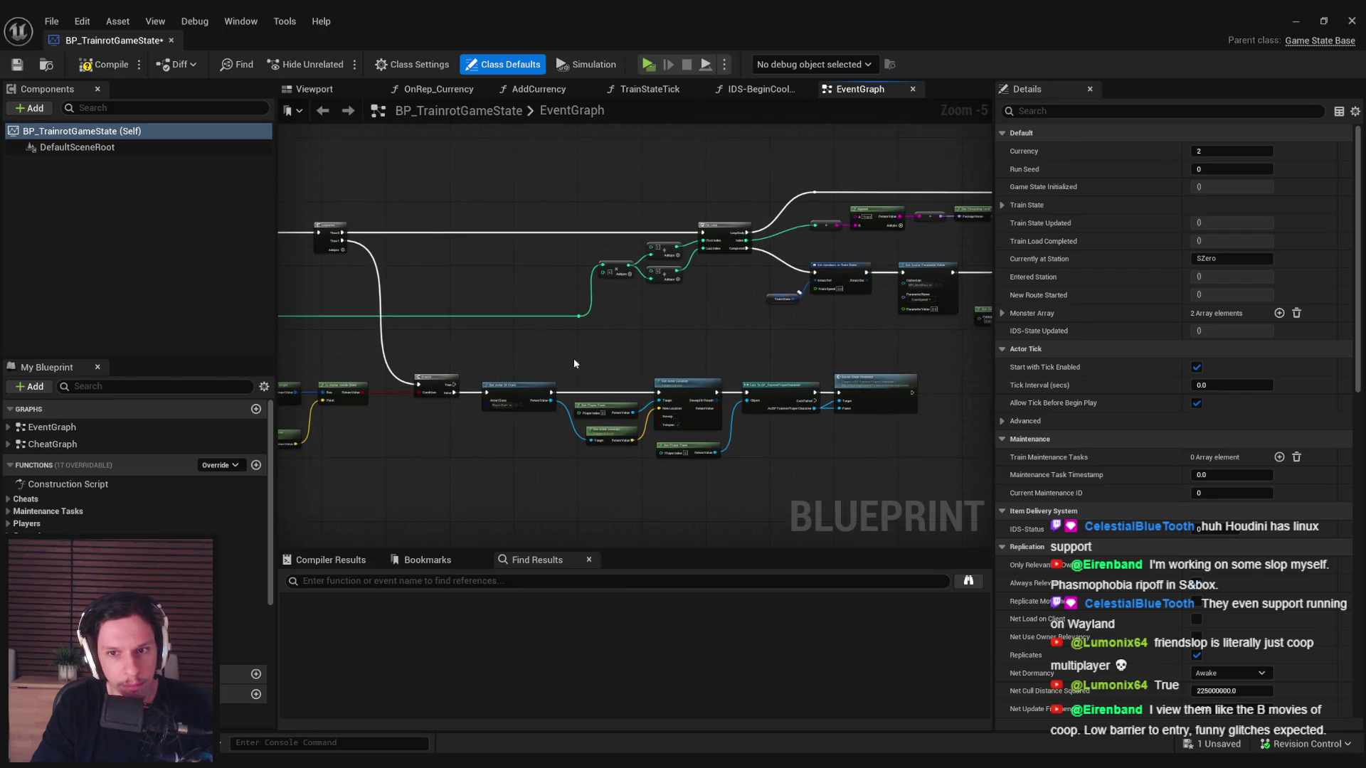
{"action": "scroll", "coordinate": [590, 363], "scroll_direction": "up", "scroll_amount": 3}
- Check the Station_1 Get Streaming Level and SET nodes, then save BP_TrainrotGameState and hide the editor
{"action": "left_click_drag", "start_coordinate": [695, 344], "coordinate": [296, 410]}
{"action": "left_click_drag", "start_coordinate": [636, 364], "coordinate": [340, 450]}
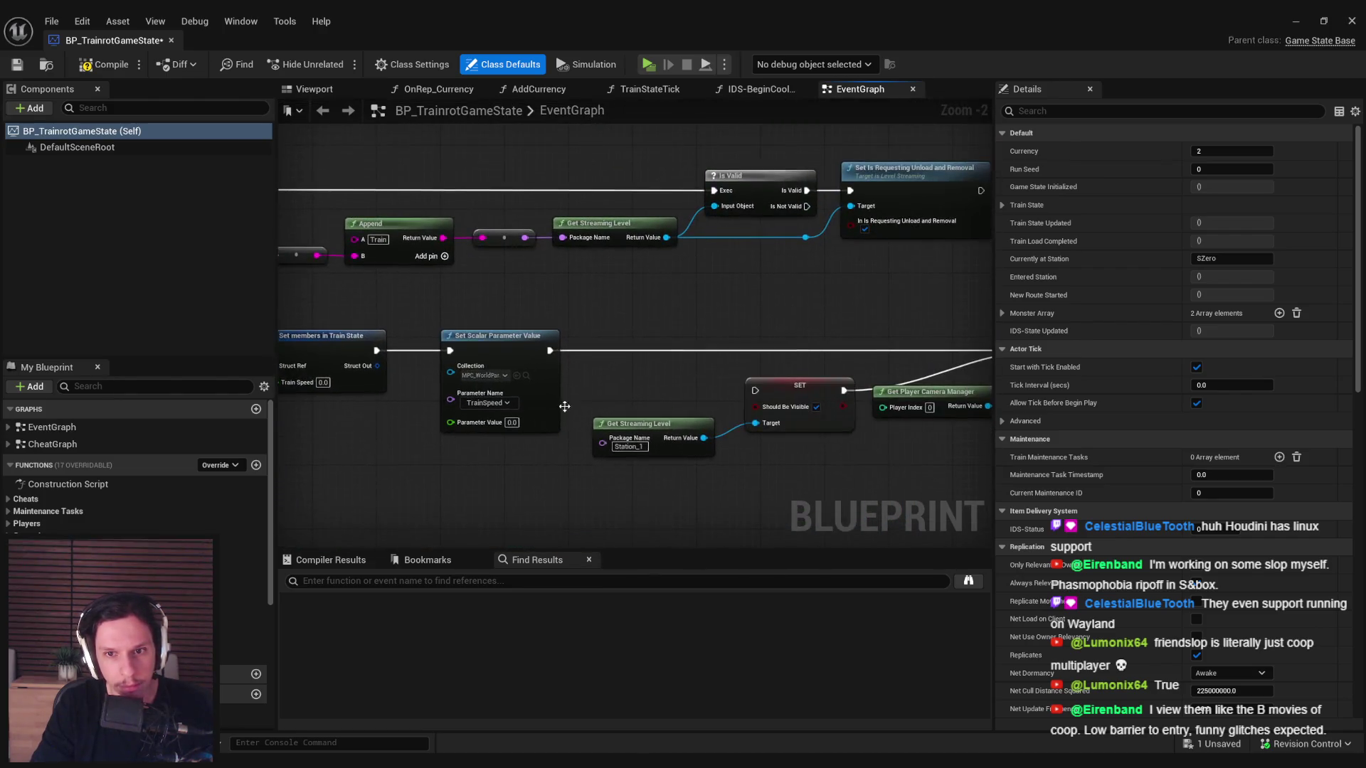
{"action": "left_click_drag", "start_coordinate": [529, 414], "coordinate": [421, 386]}
{"action": "mouse_move", "coordinate": [527, 356]}
{"action": "left_mouse_down"}
{"action": "mouse_move", "coordinate": [657, 372]}
{"action": "mouse_move", "coordinate": [653, 325]}
{"action": "left_mouse_up"}
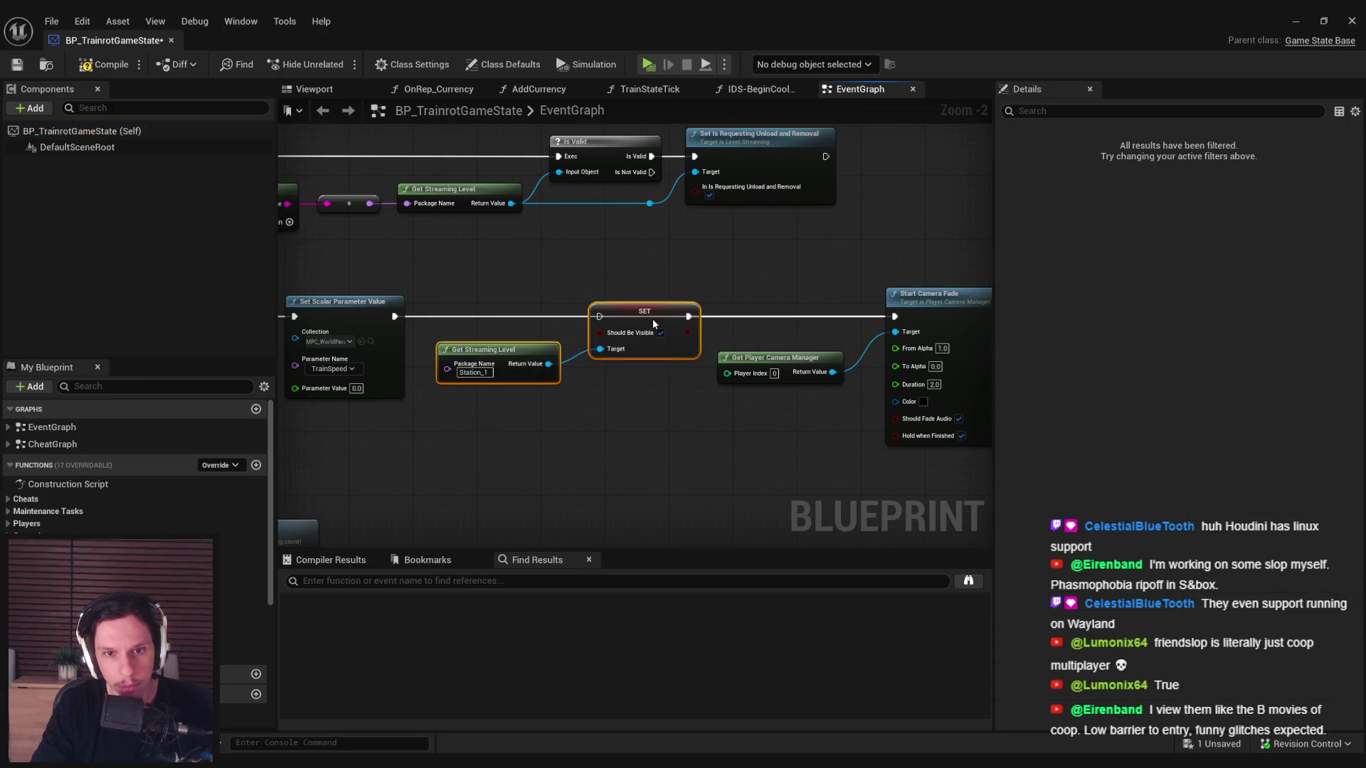
{"action": "left_click", "coordinate": [491, 285]}
{"action": "left_click_drag", "start_coordinate": [491, 285], "coordinate": [636, 362]}
{"action": "scroll", "coordinate": [636, 362], "scroll_direction": "down", "scroll_amount": 1}
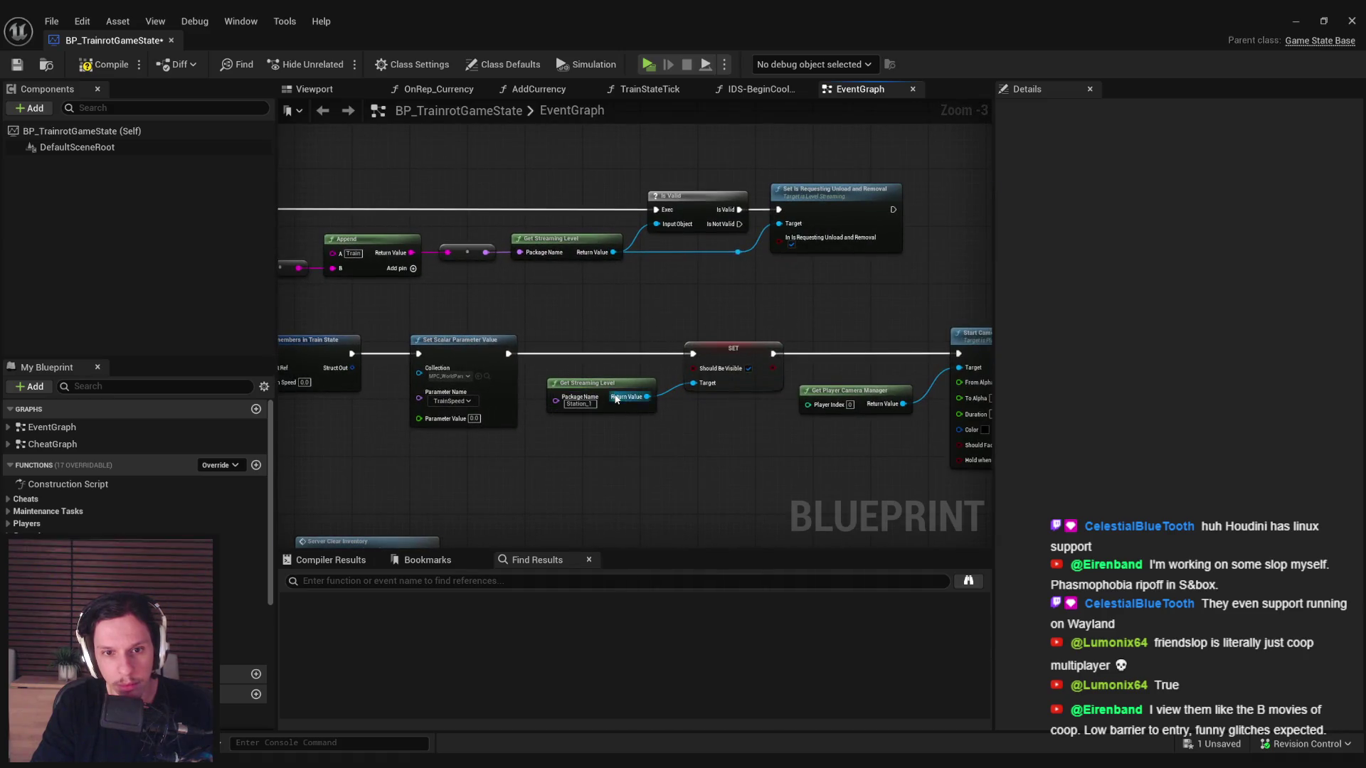
{"action": "scroll", "coordinate": [610, 398], "scroll_direction": "down", "scroll_amount": 3}
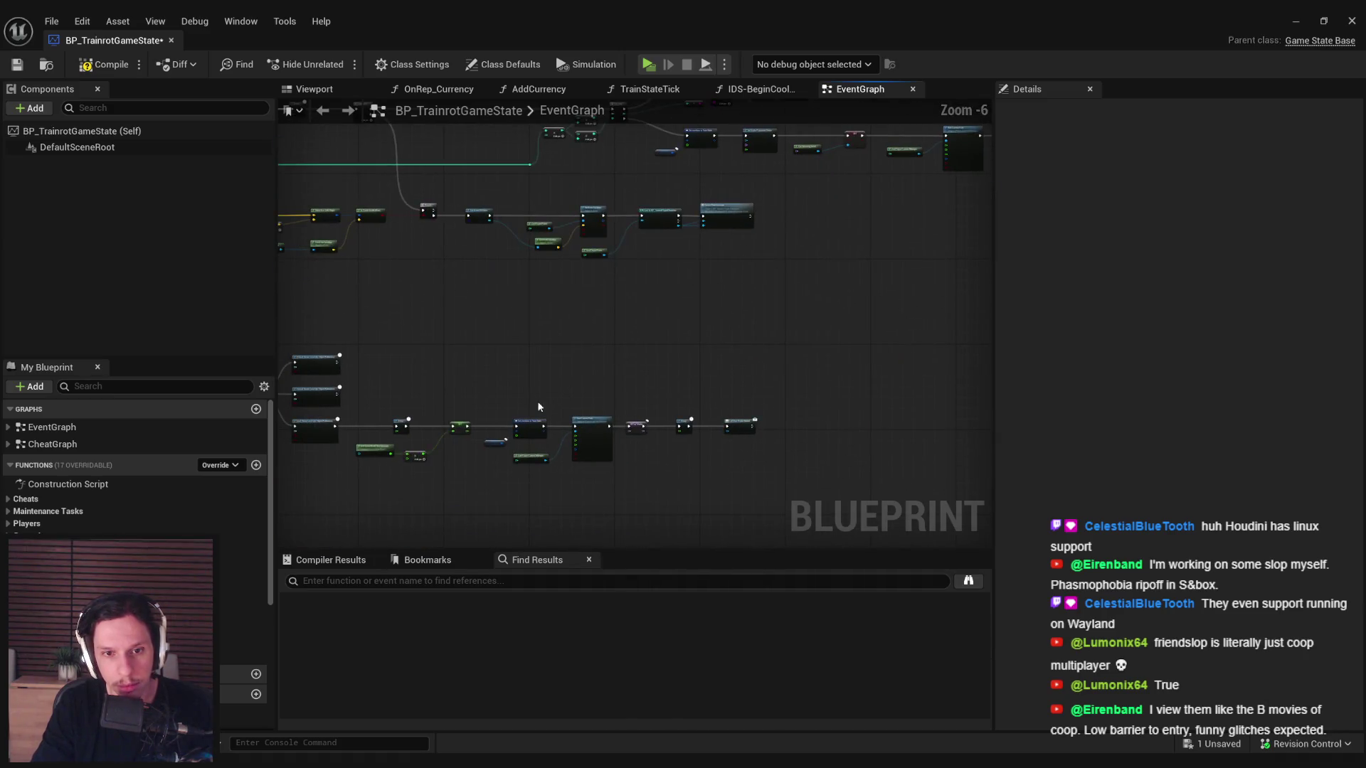
{"action": "scroll", "coordinate": [523, 327], "scroll_direction": "up", "scroll_amount": 4}
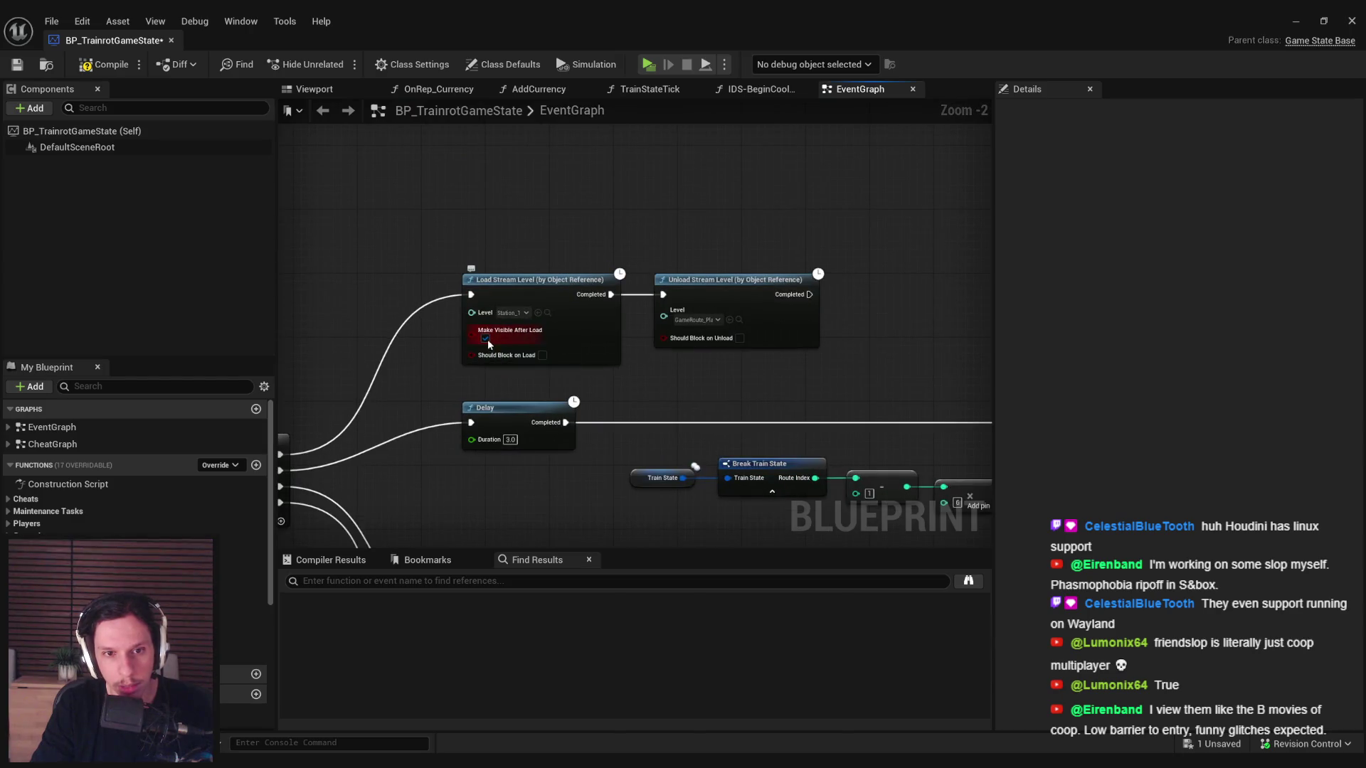
{"action": "scroll", "coordinate": [488, 344], "scroll_direction": "down", "scroll_amount": 1}
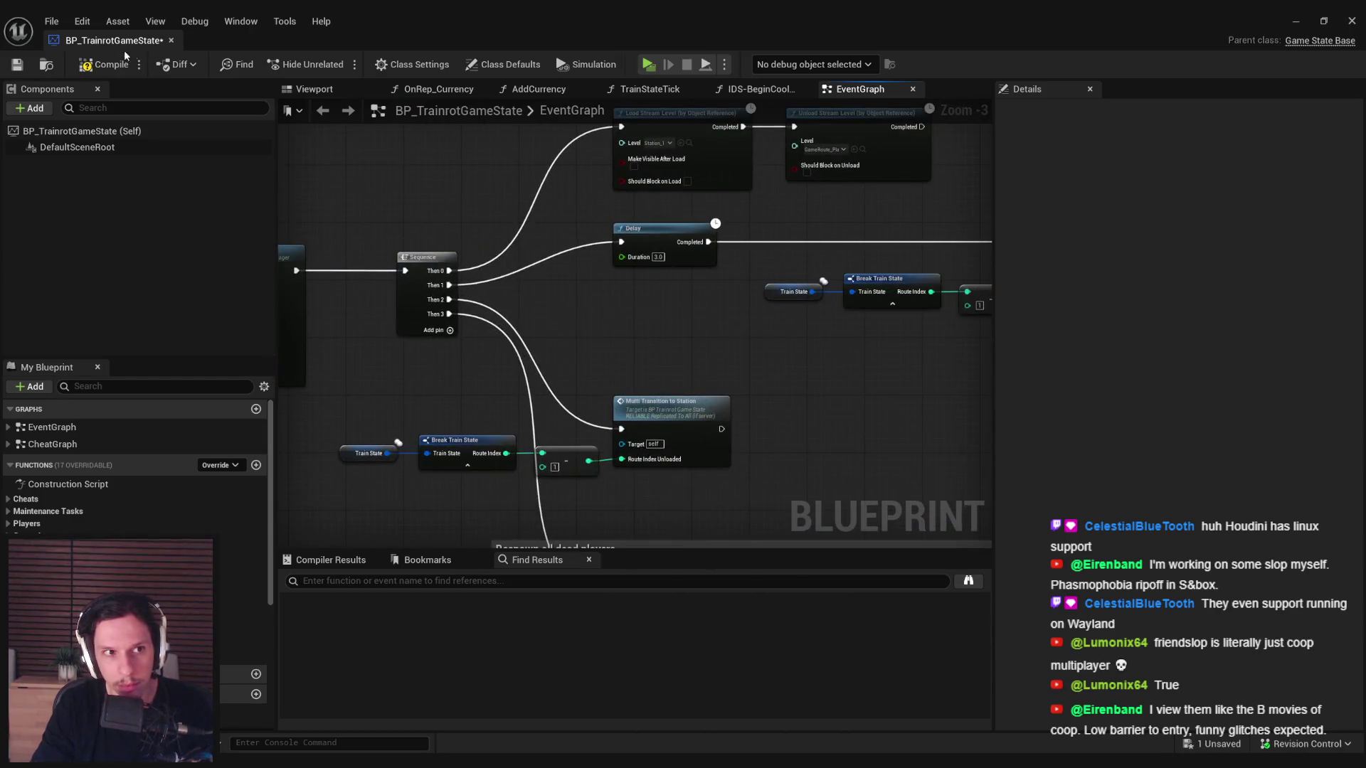
{"action": "left_click", "coordinate": [24, 66]}
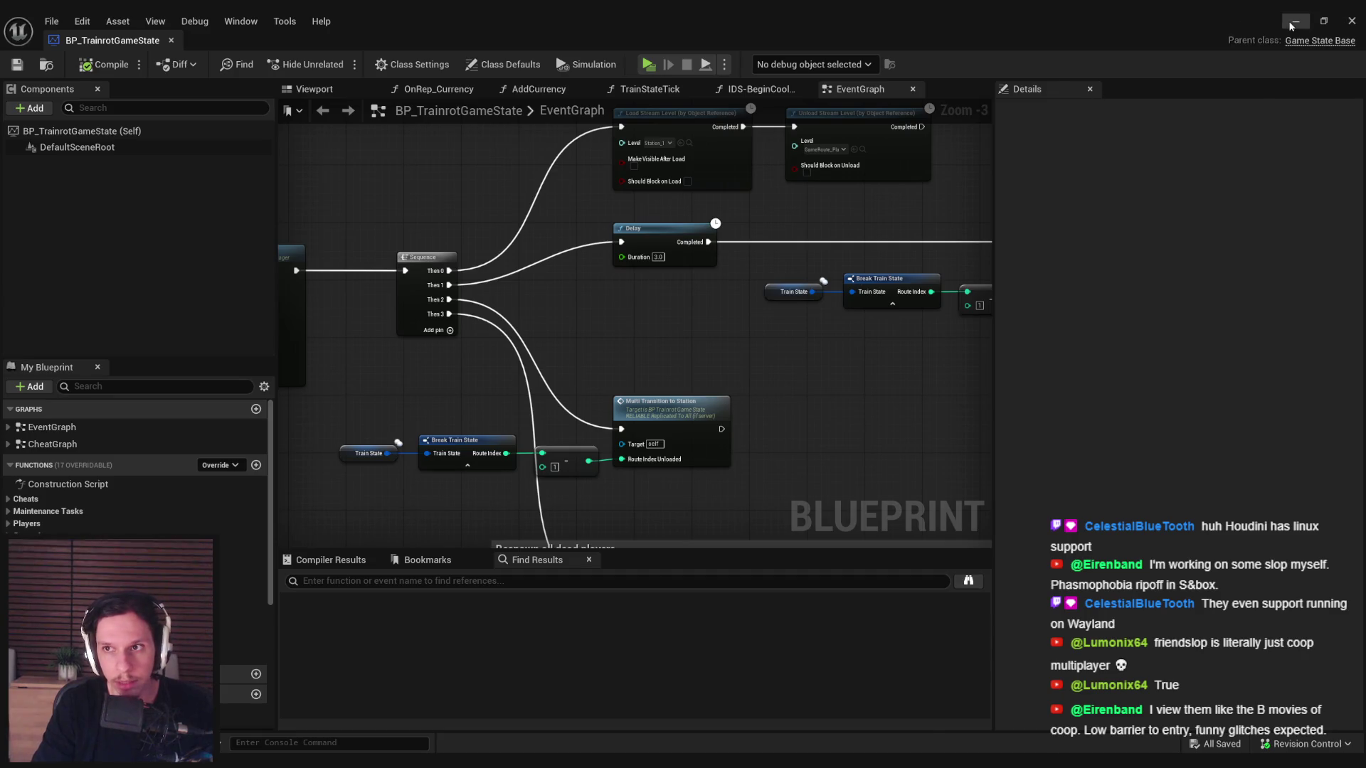
{"action": "left_click", "coordinate": [1293, 22]}
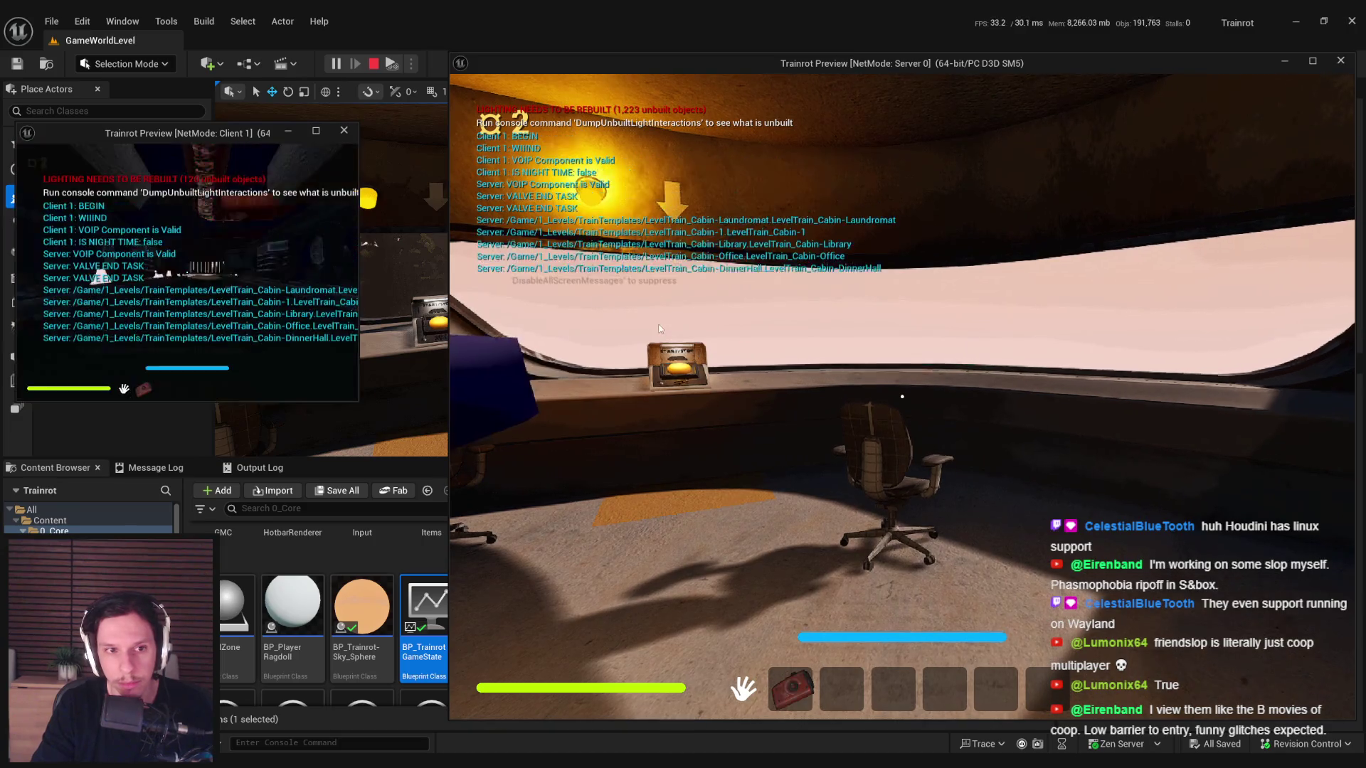
- In the server game view, walk to the console and push START/STOP to start the train
{"action": "left_click", "coordinate": [660, 328]}
{"action": "key", "text": "w"}
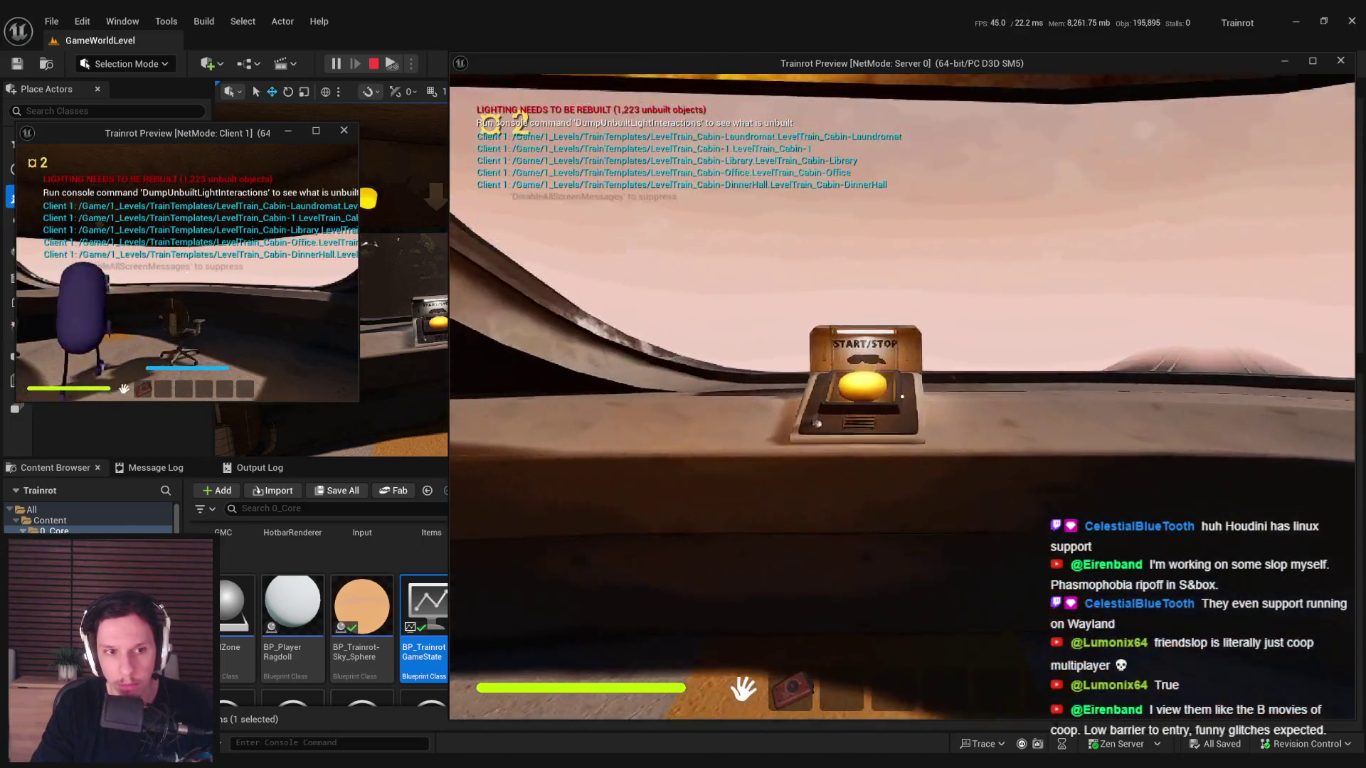
{"action": "key", "text": "a"}
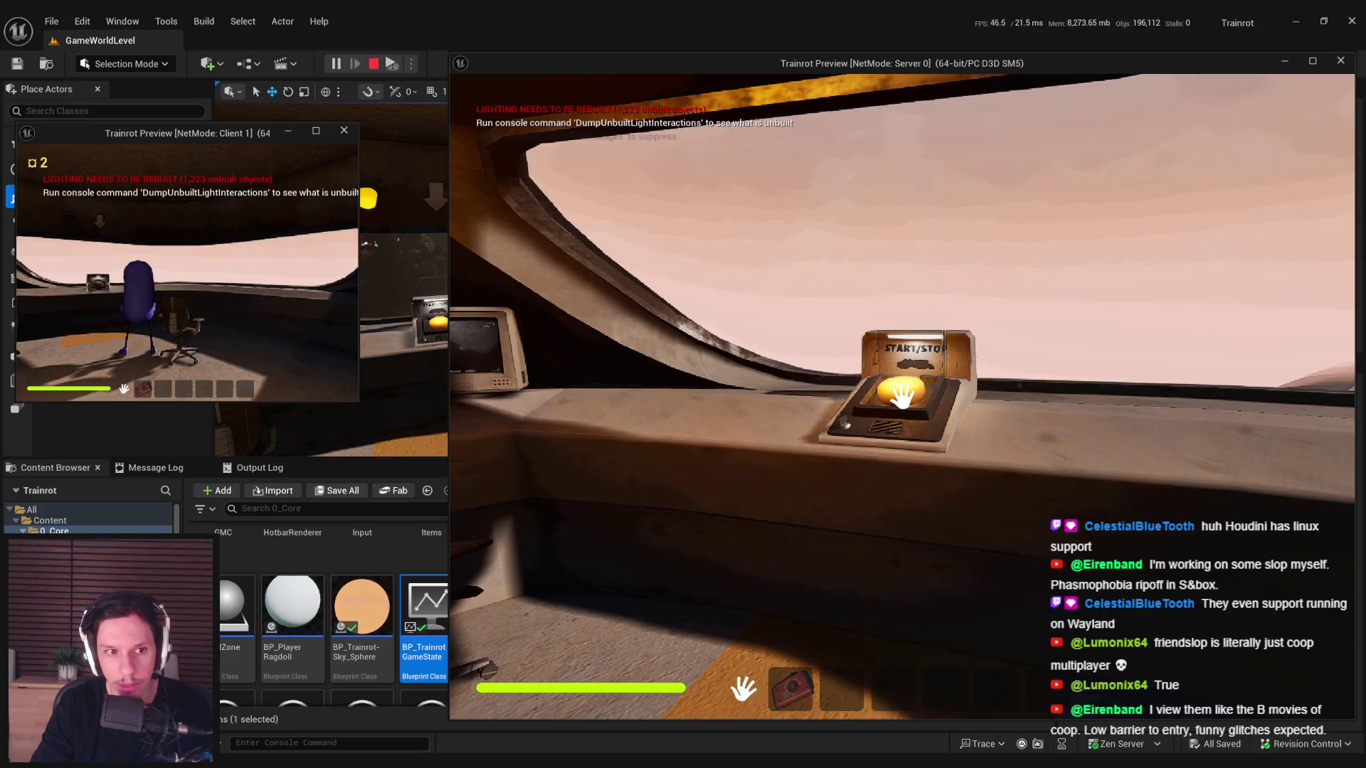
{"action": "left_click", "coordinate": [902, 395]}
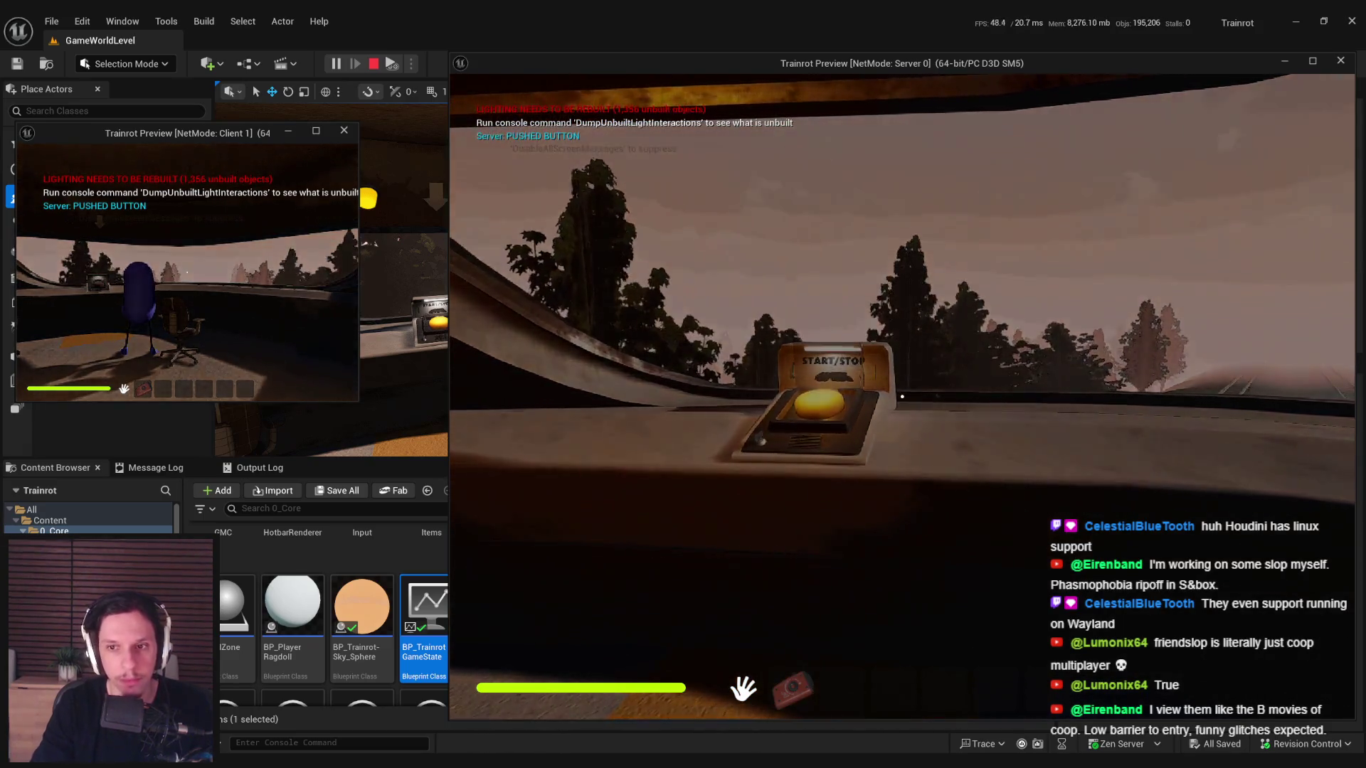
- Rerun the previous TeleportToStation command from the in-game console
{"action": "key", "text": "grave"}
{"action": "key", "text": "Up"}
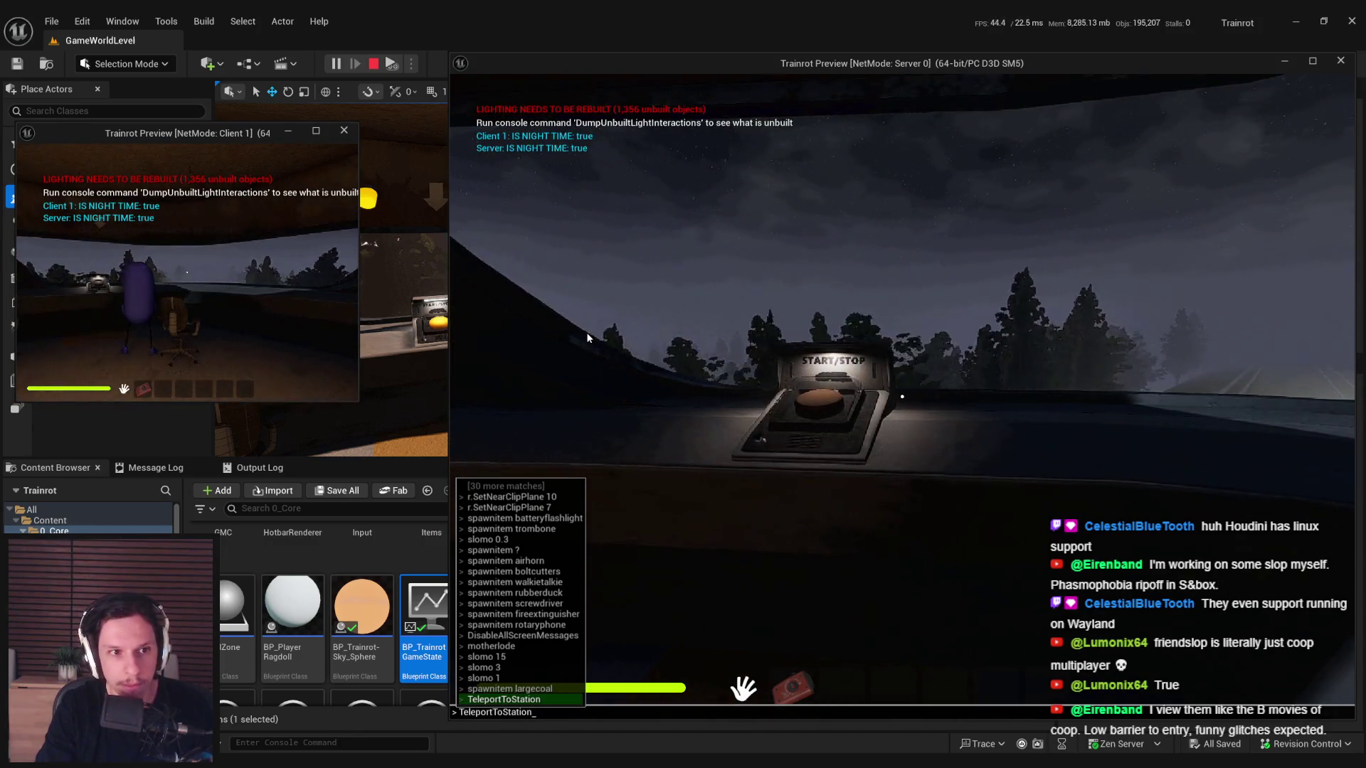
{"action": "key", "text": "Return"}
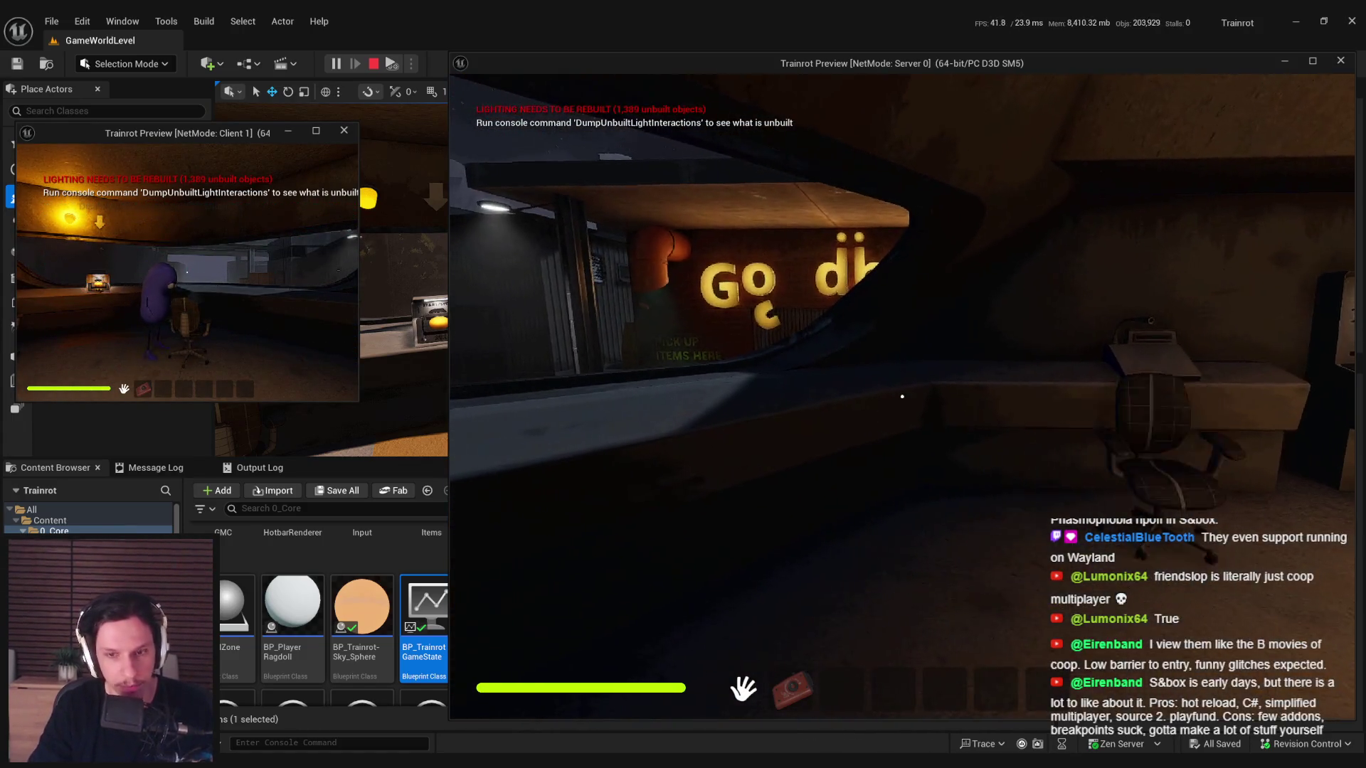
- Fly the free debug camera over the train and back to see it whole, then return to first person
{"action": "key", "text": "semicolon"}
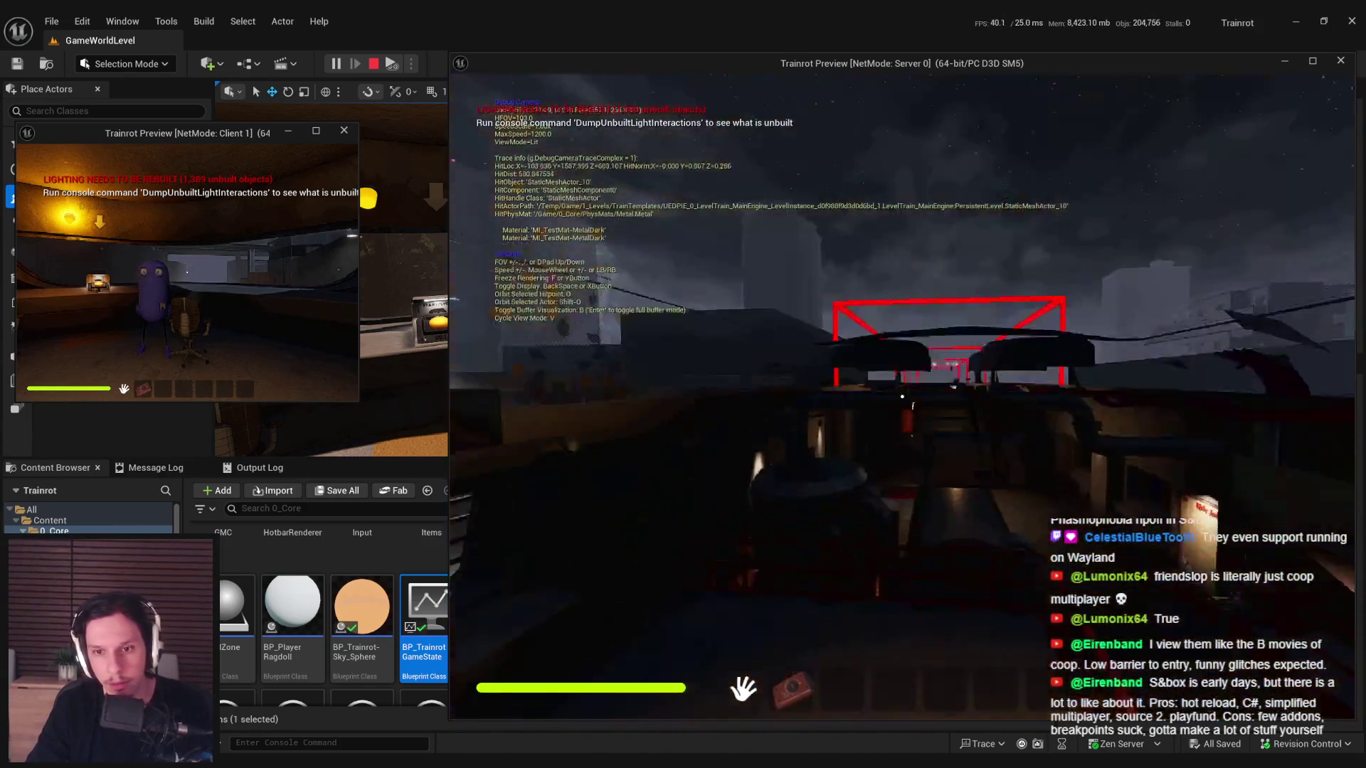
{"action": "key", "text": "w"}
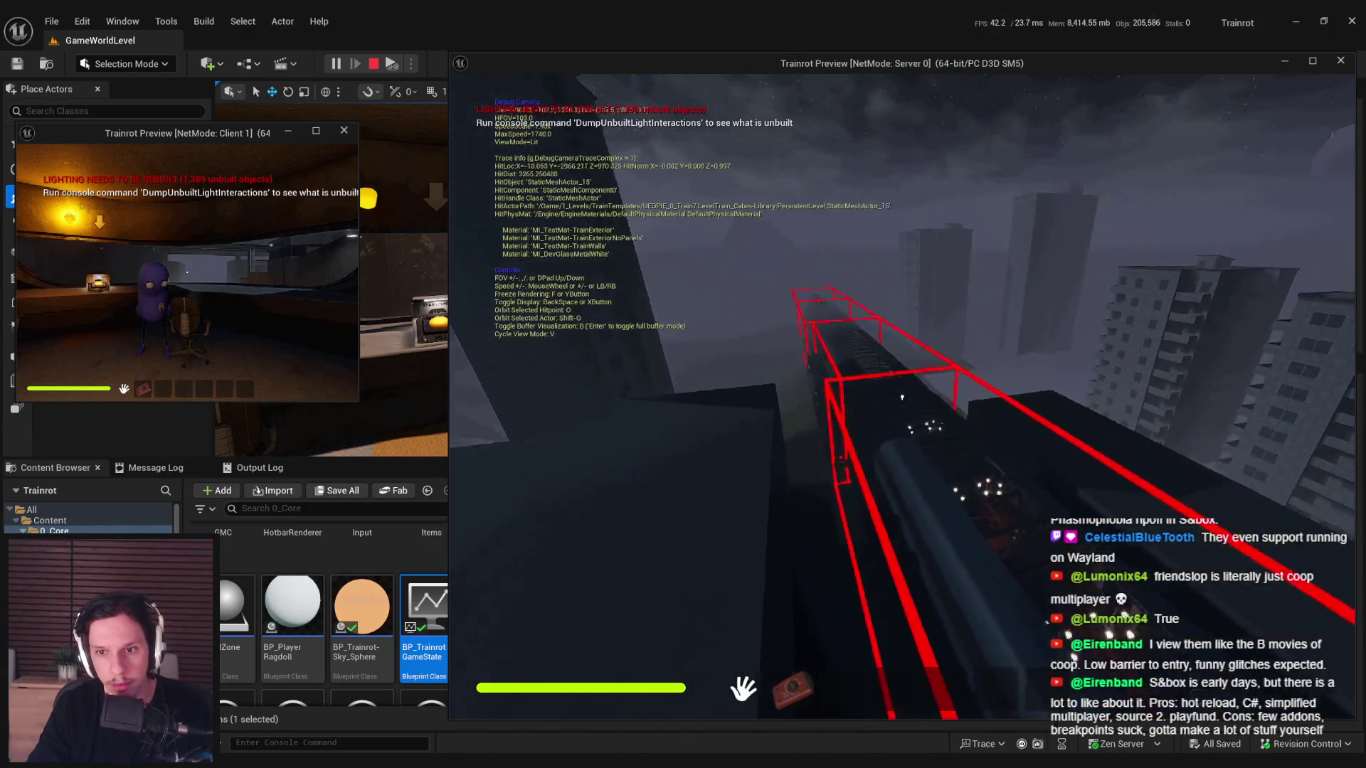
{"action": "key", "text": "s"}
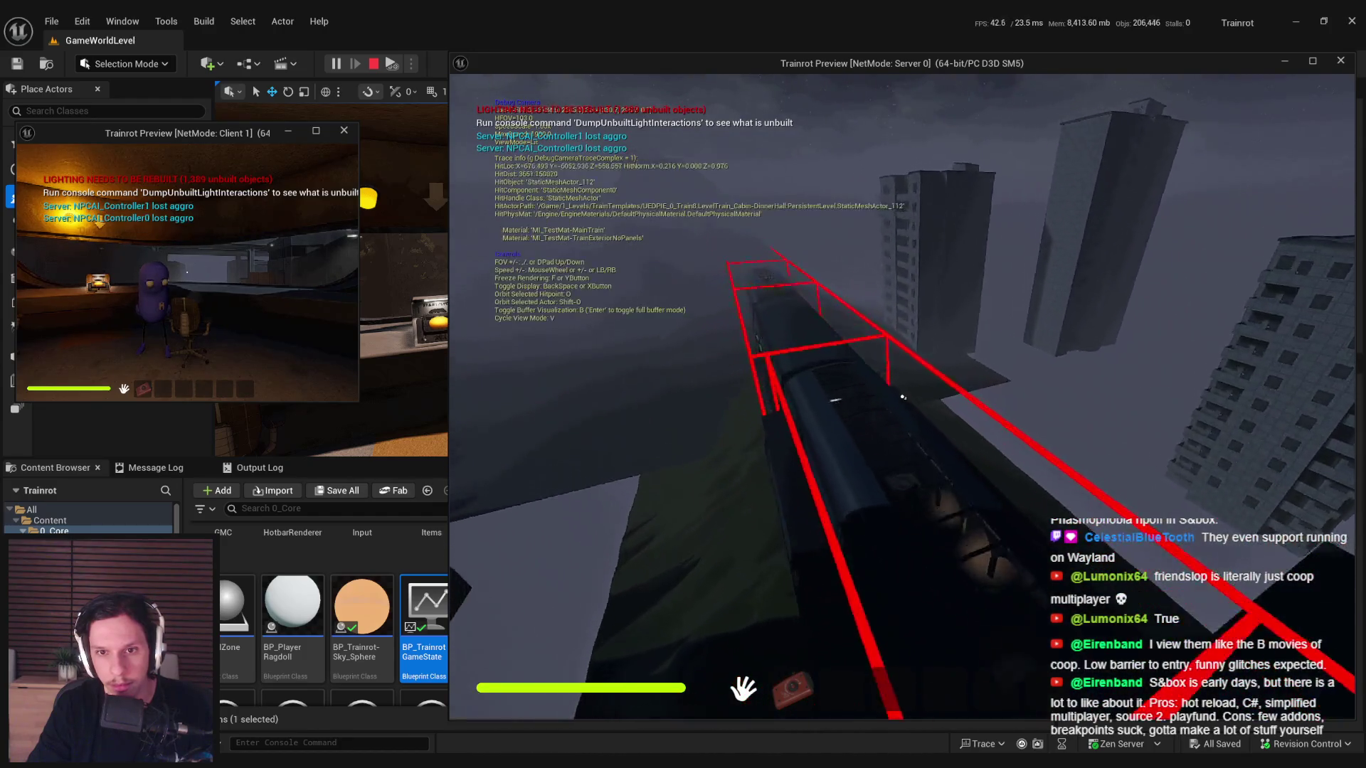
{"action": "key", "text": "s"}
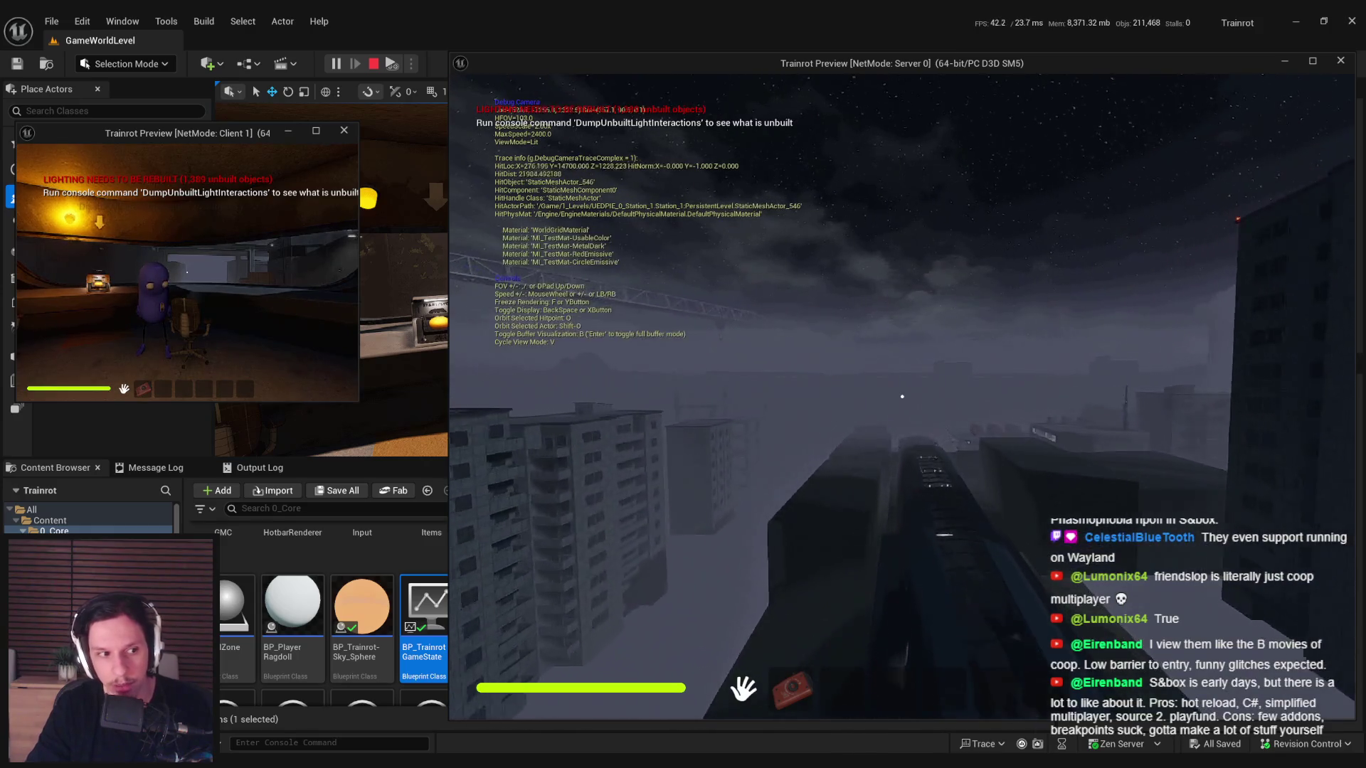
{"action": "key", "text": "semicolon"}
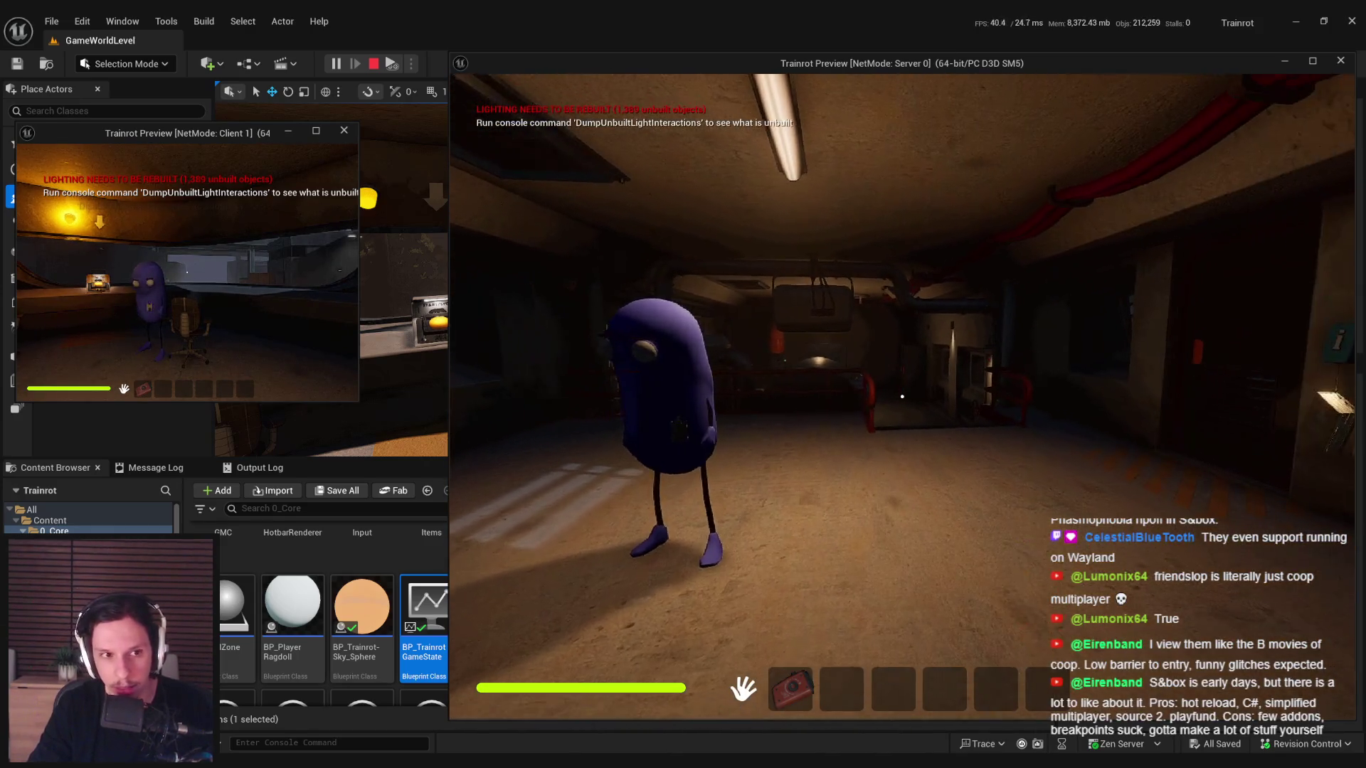
- Walk past the purple character and red railing, open the garage door, and approach the SELL FOR door
{"action": "key", "text": "w"}
{"action": "key", "text": "w"}
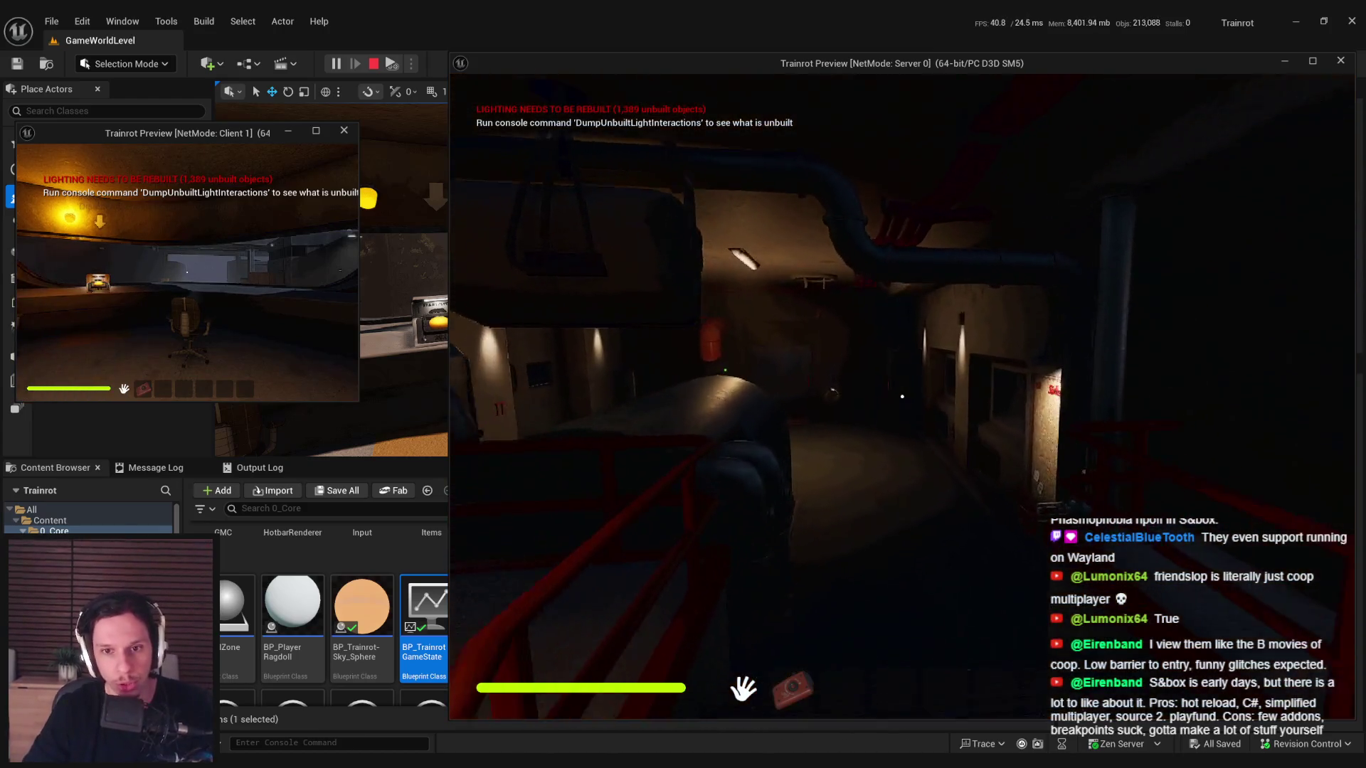
{"action": "key", "text": "w"}
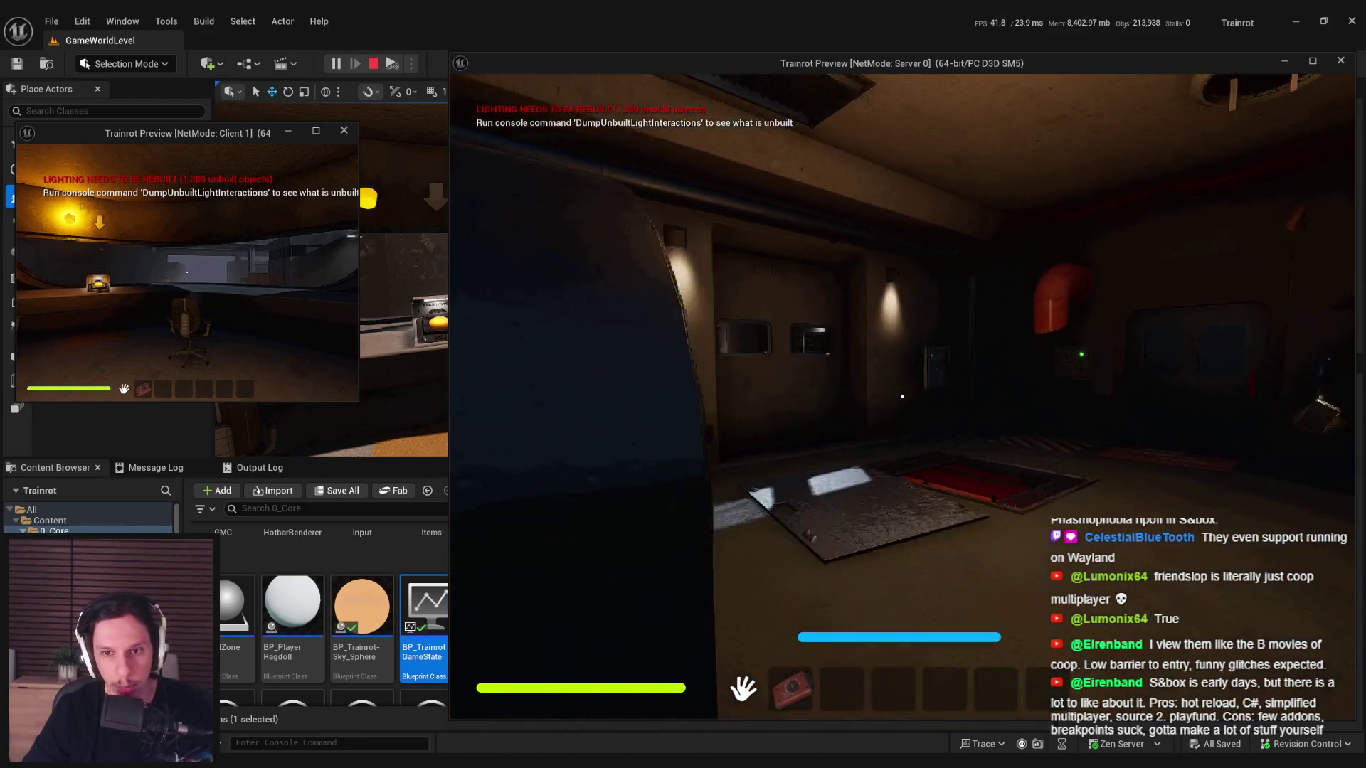
{"action": "key", "text": "e"}
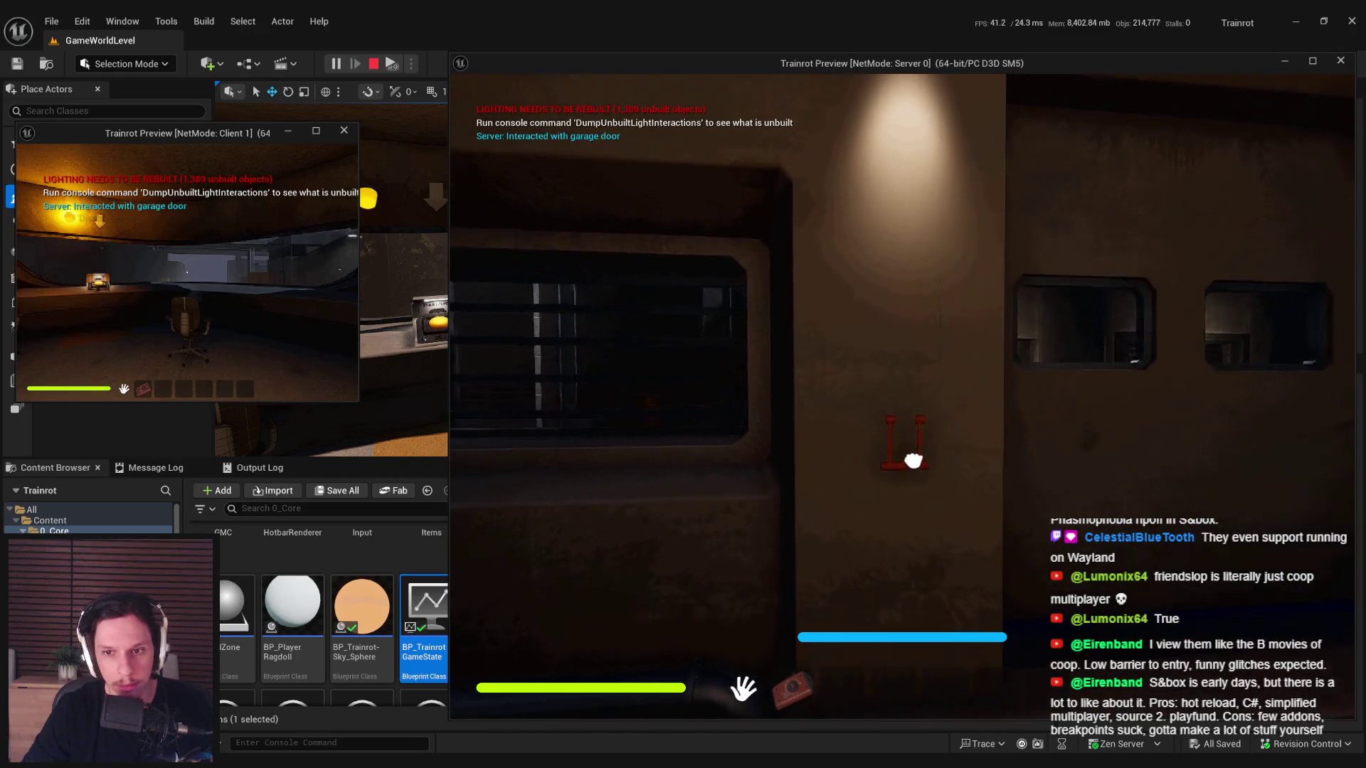
{"action": "key", "text": "w"}
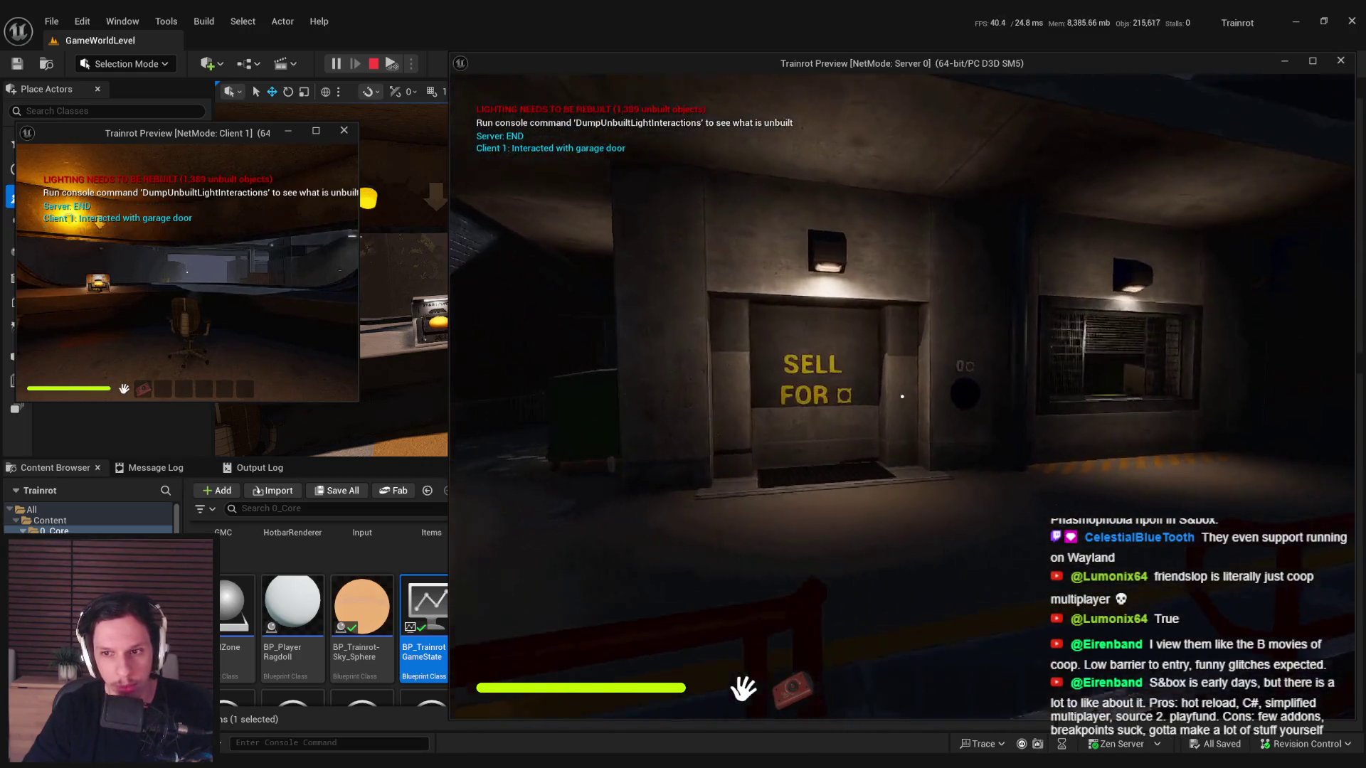
{"action": "left_click", "coordinate": [248, 275]}
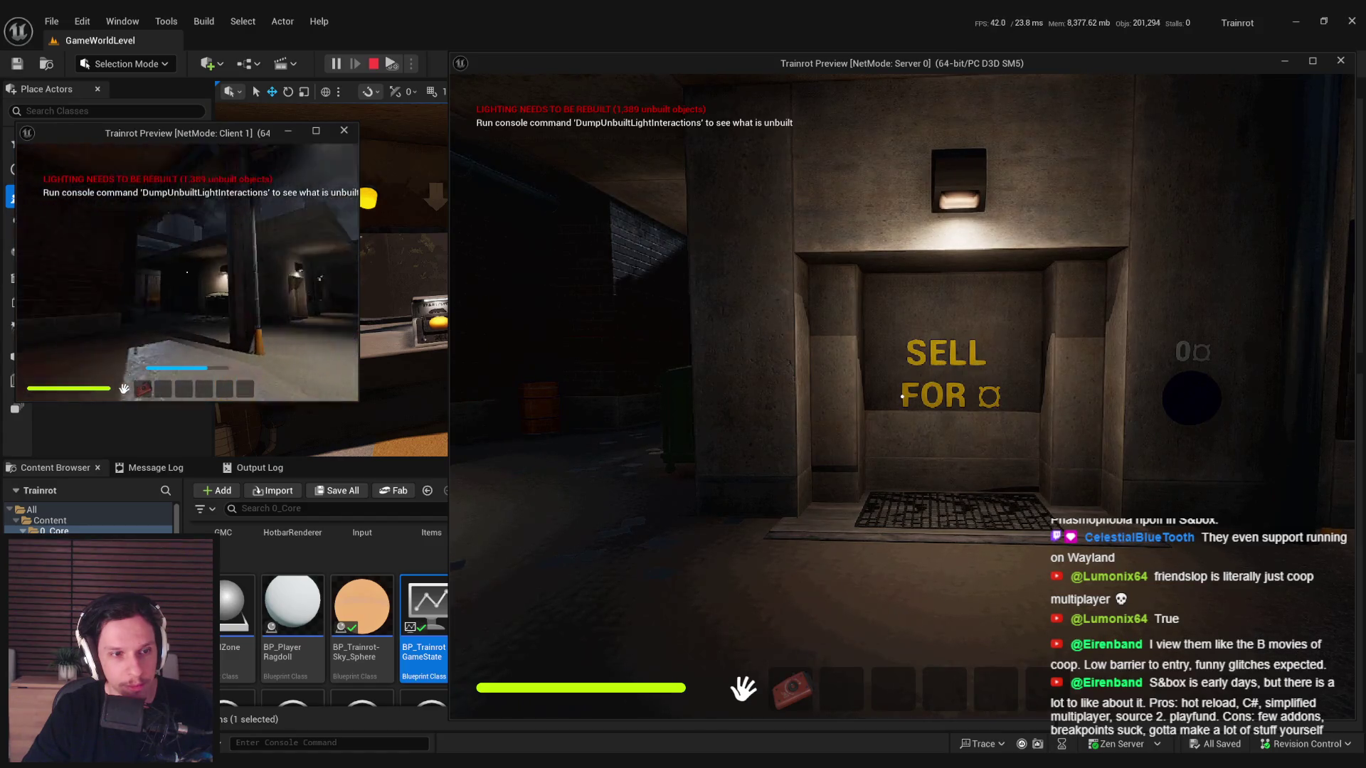
- Stop the play session and restart play-in-editor in the selected viewport
{"action": "key", "text": "Escape"}
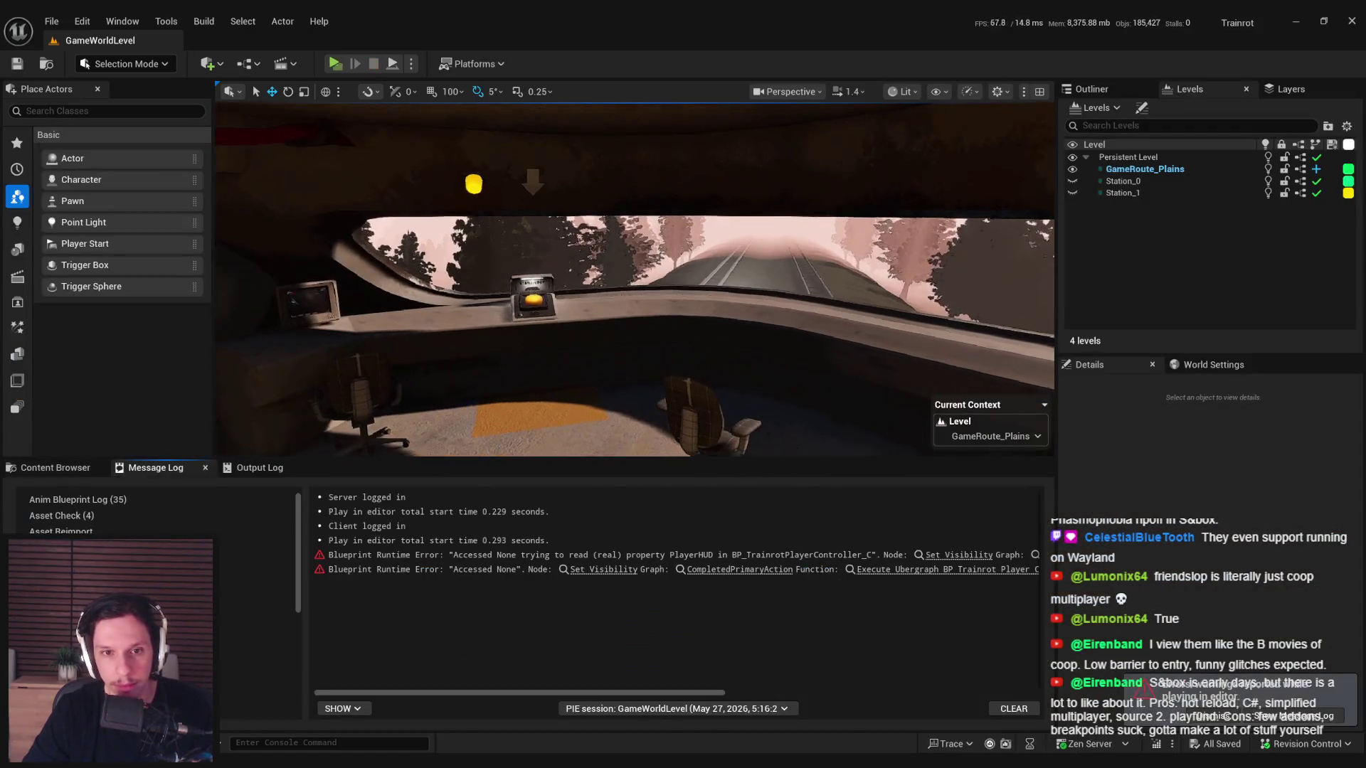
{"action": "left_click", "coordinate": [411, 64]}
{"action": "left_click", "coordinate": [482, 113]}
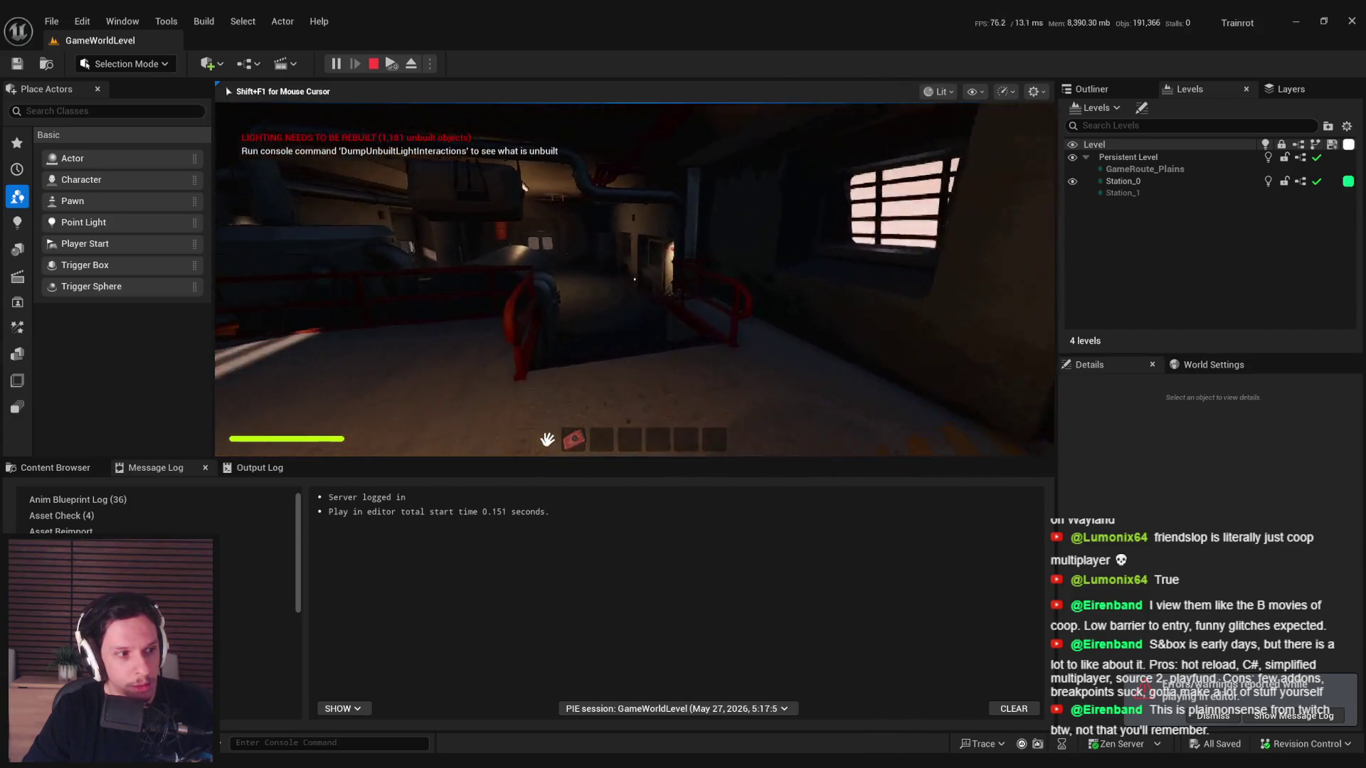
- Walk through the train carriage past the large round door to the window room
{"action": "key", "text": "w"}
{"action": "key", "text": "w"}
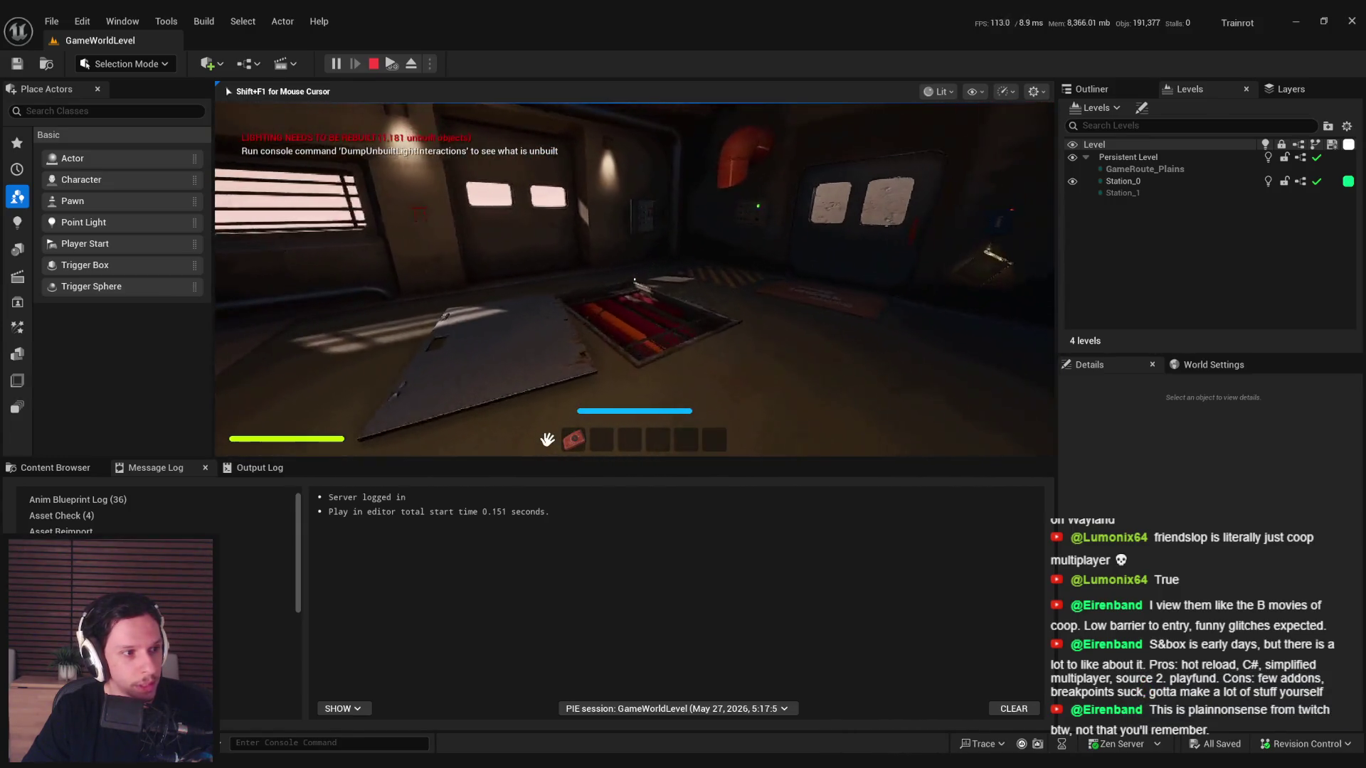
{"action": "key", "text": "w"}
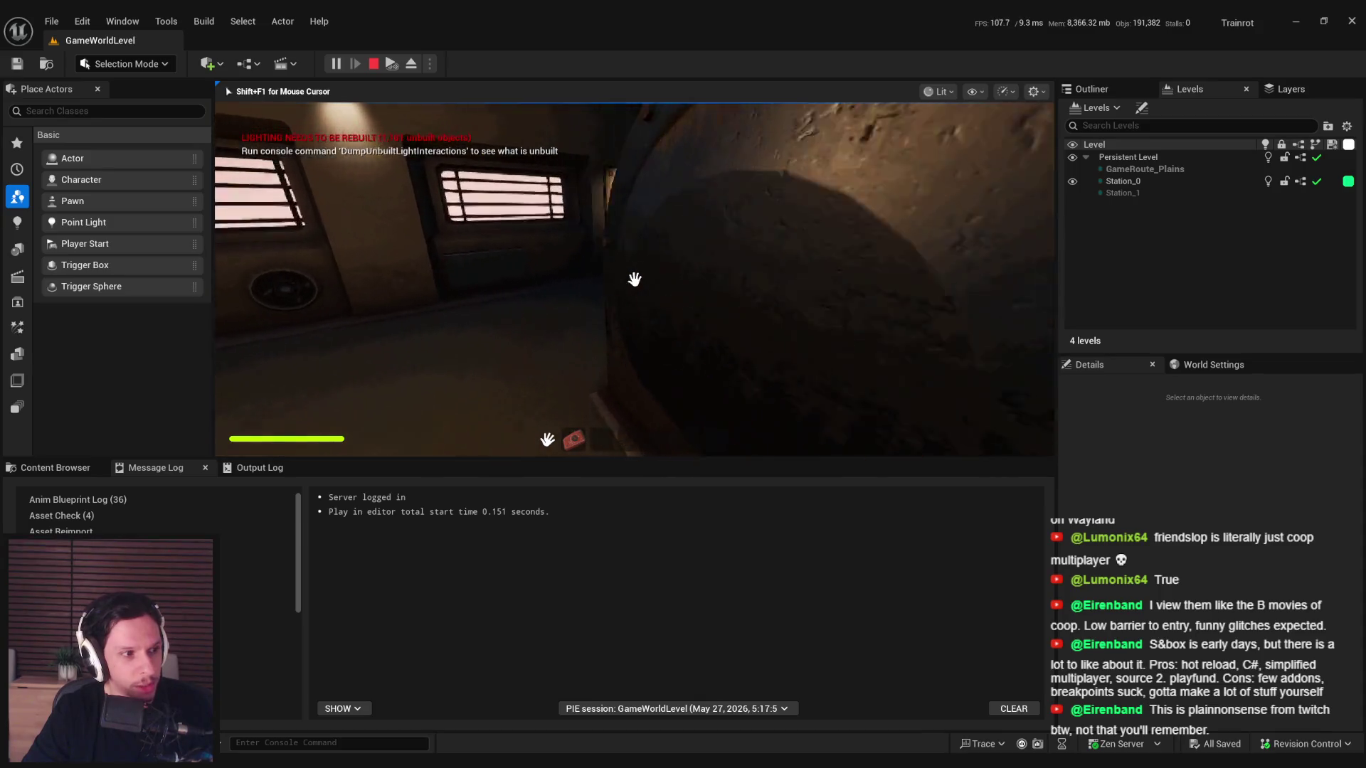
{"action": "key", "text": "w"}
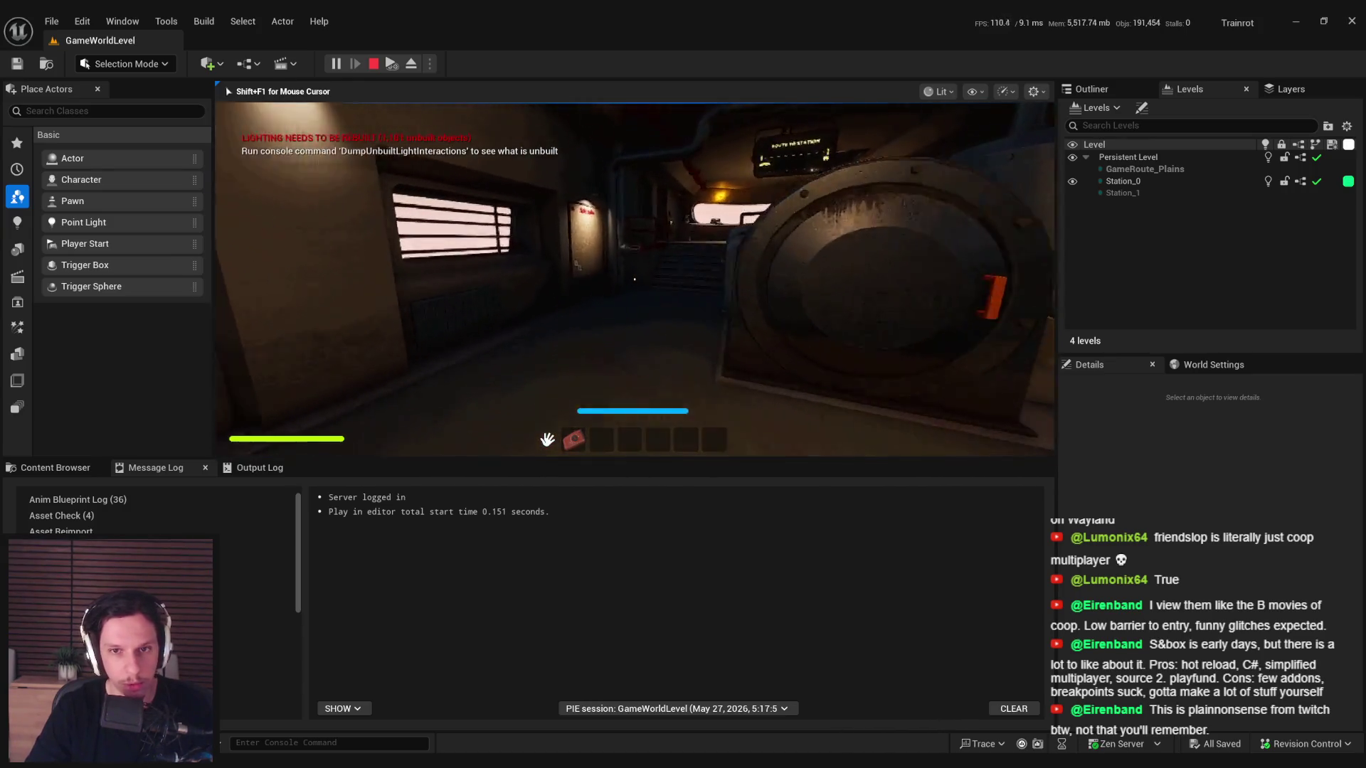
{"action": "key", "text": "F11"}
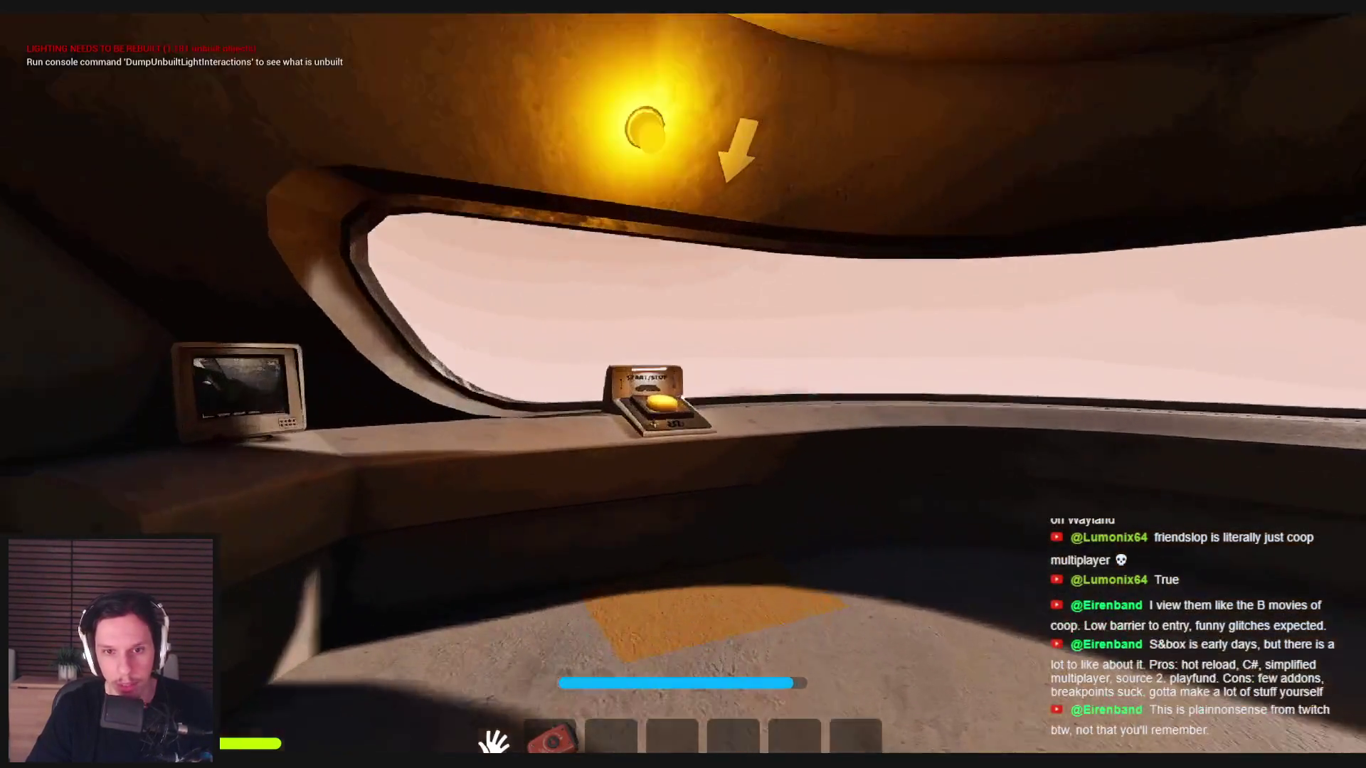
- Press the desk button to start the route, visit the balcony, and carry the duck onto the ledge
{"action": "key", "text": "e"}
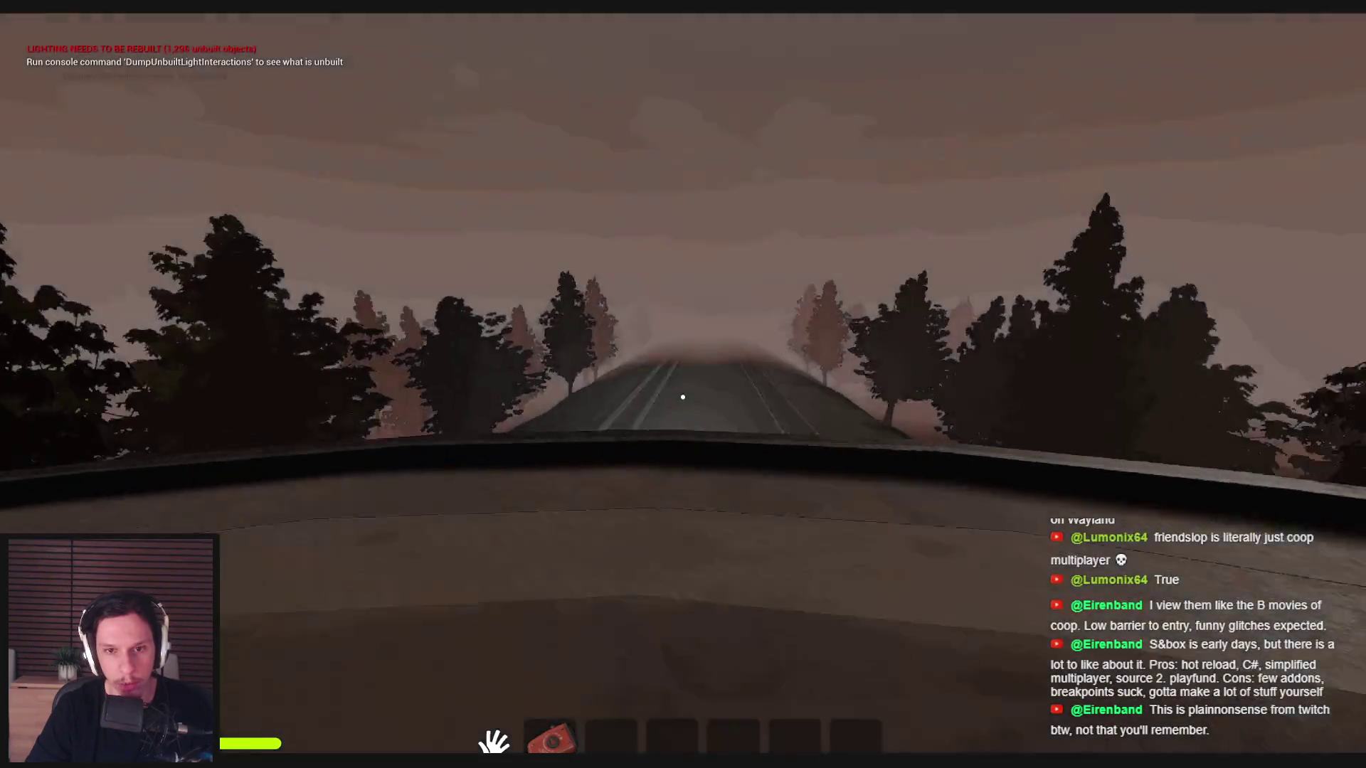
{"action": "key", "text": "w"}
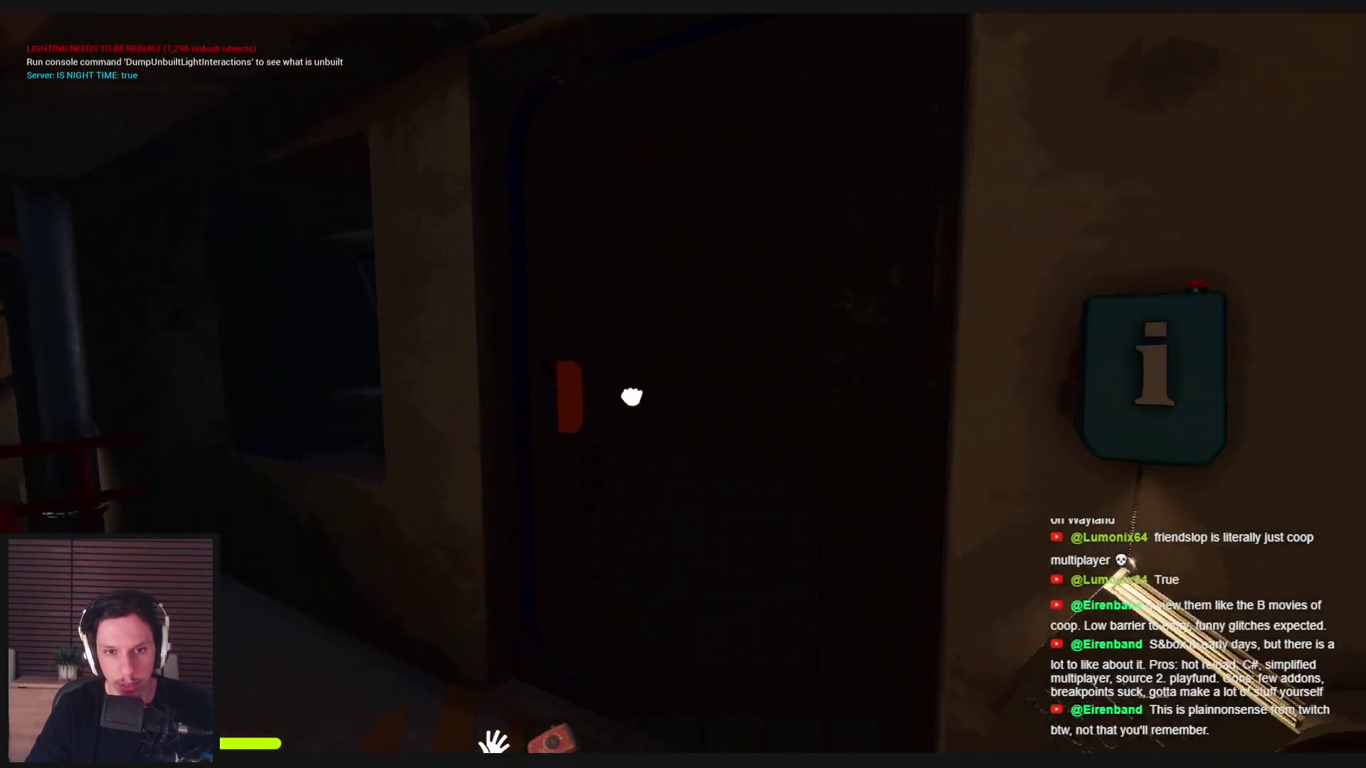
{"action": "key", "text": "w"}
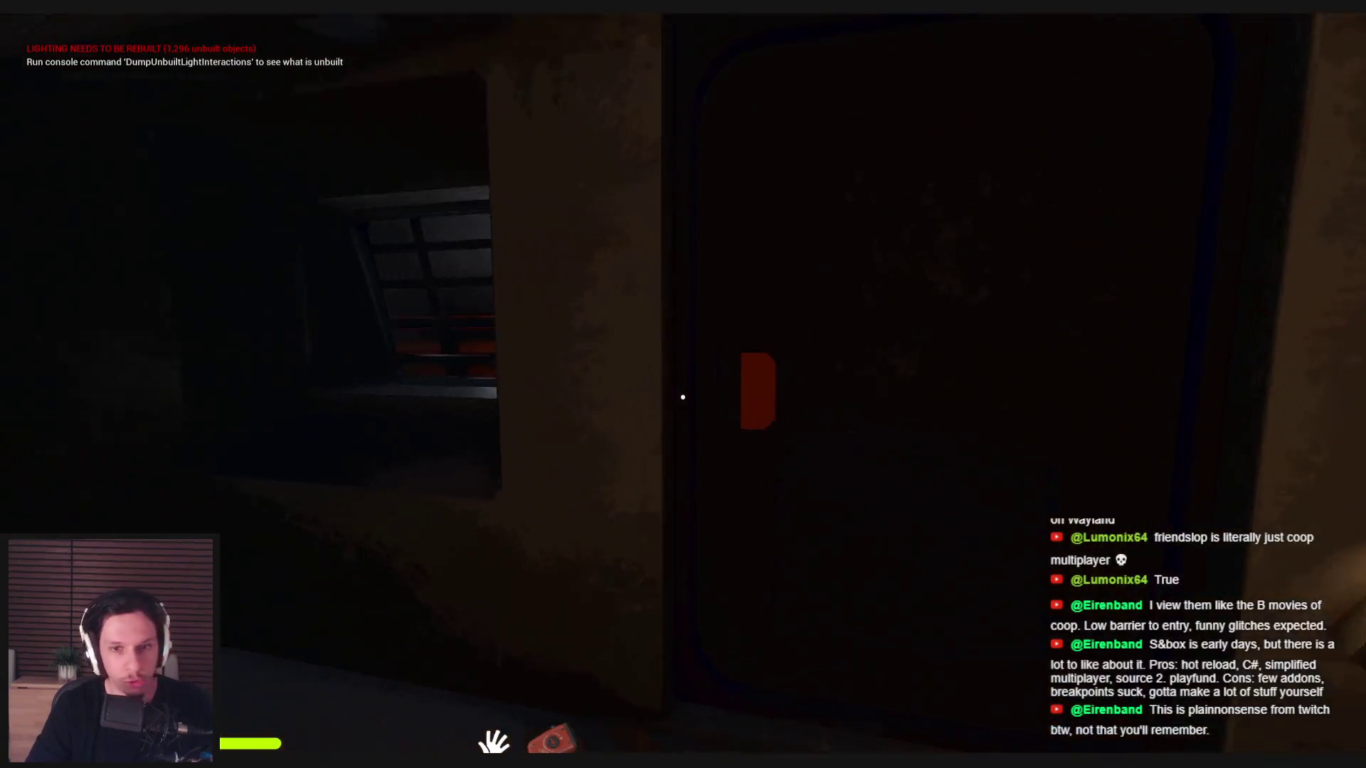
{"action": "key", "text": "e"}
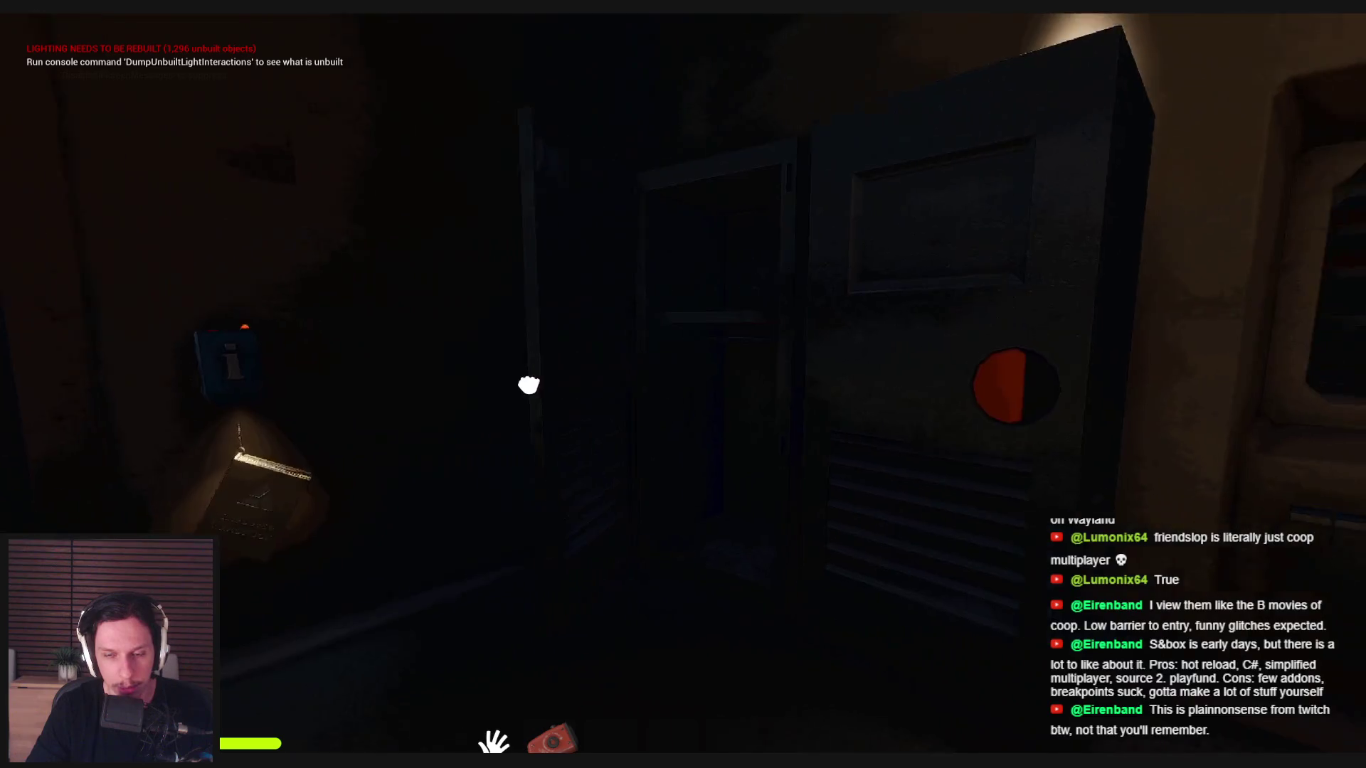
{"action": "left_click_drag", "start_coordinate": [684, 407], "coordinate": [681, 397]}
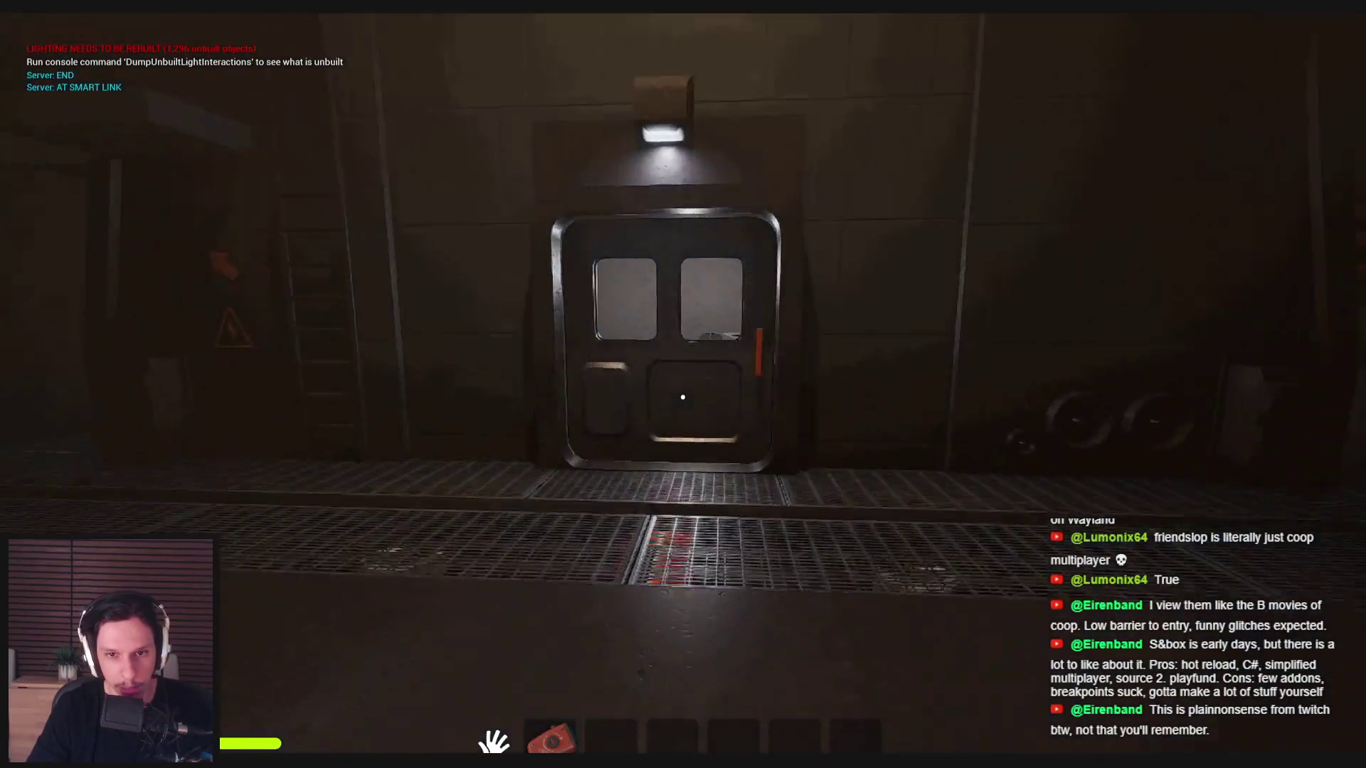
- Open the metal station door and walk past the office desks to the READY/IN USE/BROKE panel
{"action": "left_click", "coordinate": [683, 397]}
{"action": "key", "text": "w"}
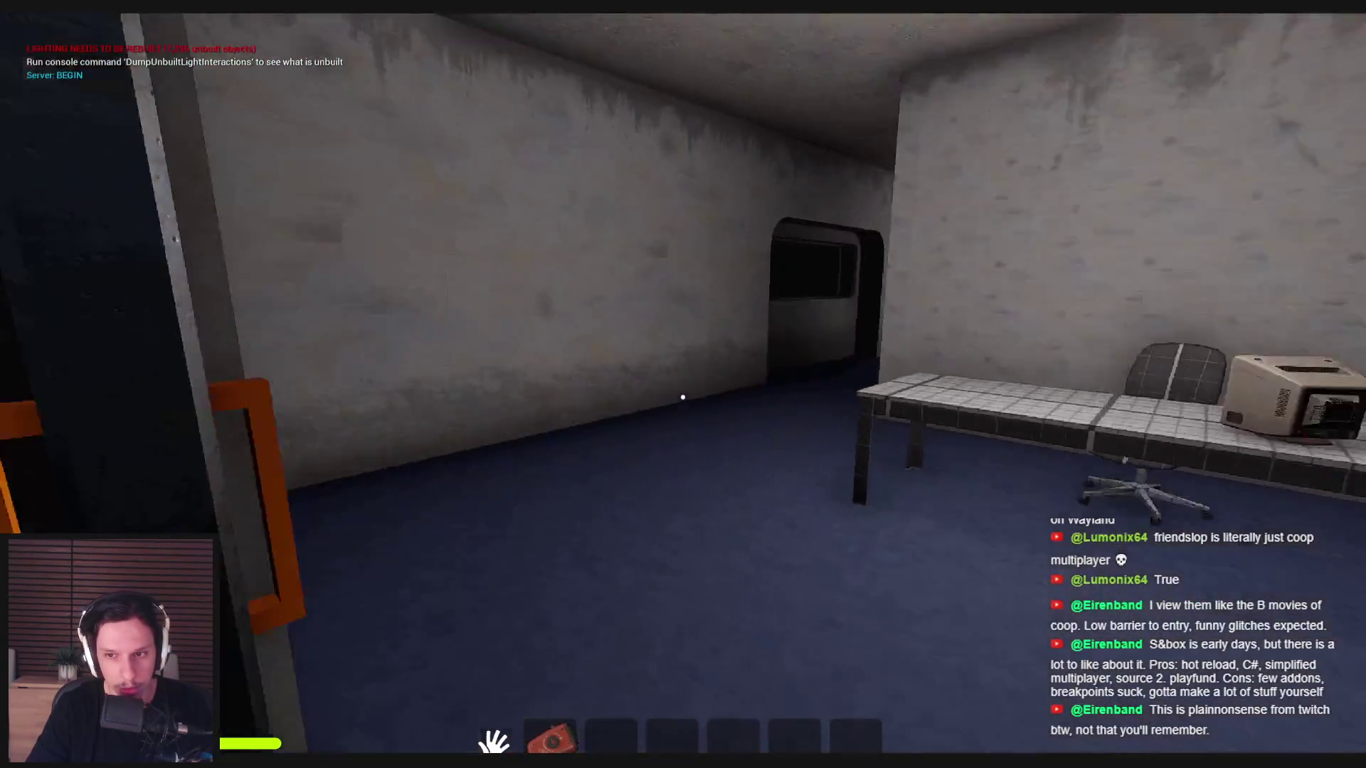
{"action": "key", "text": "w"}
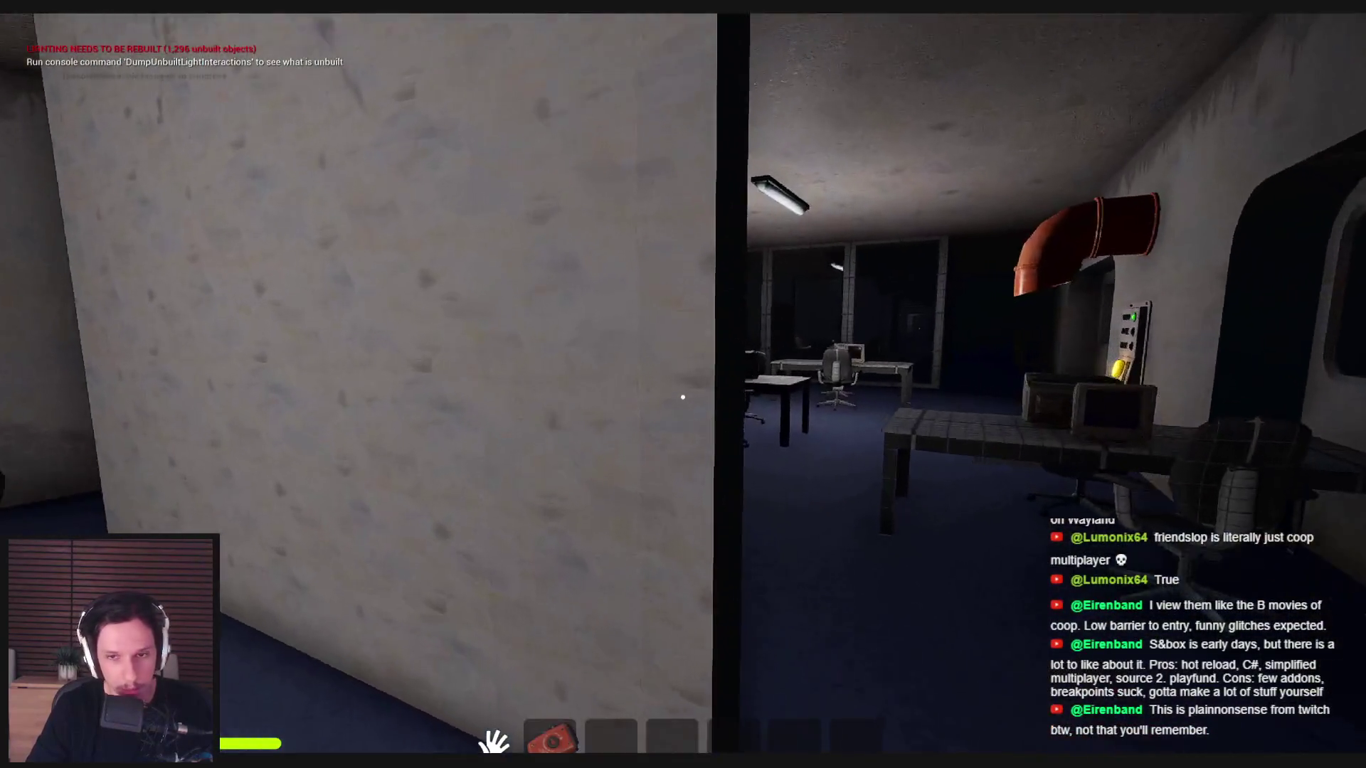
{"action": "key", "text": "w"}
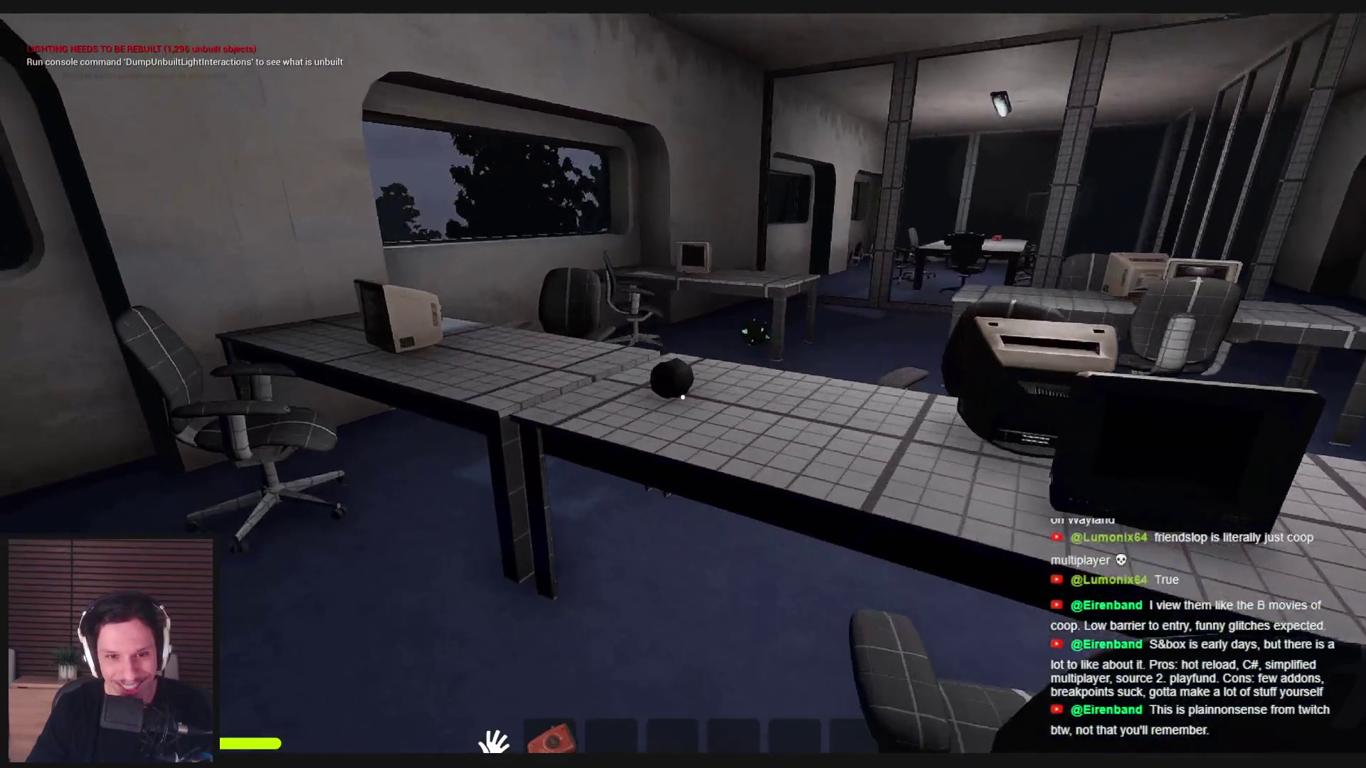
{"action": "key", "text": "w"}
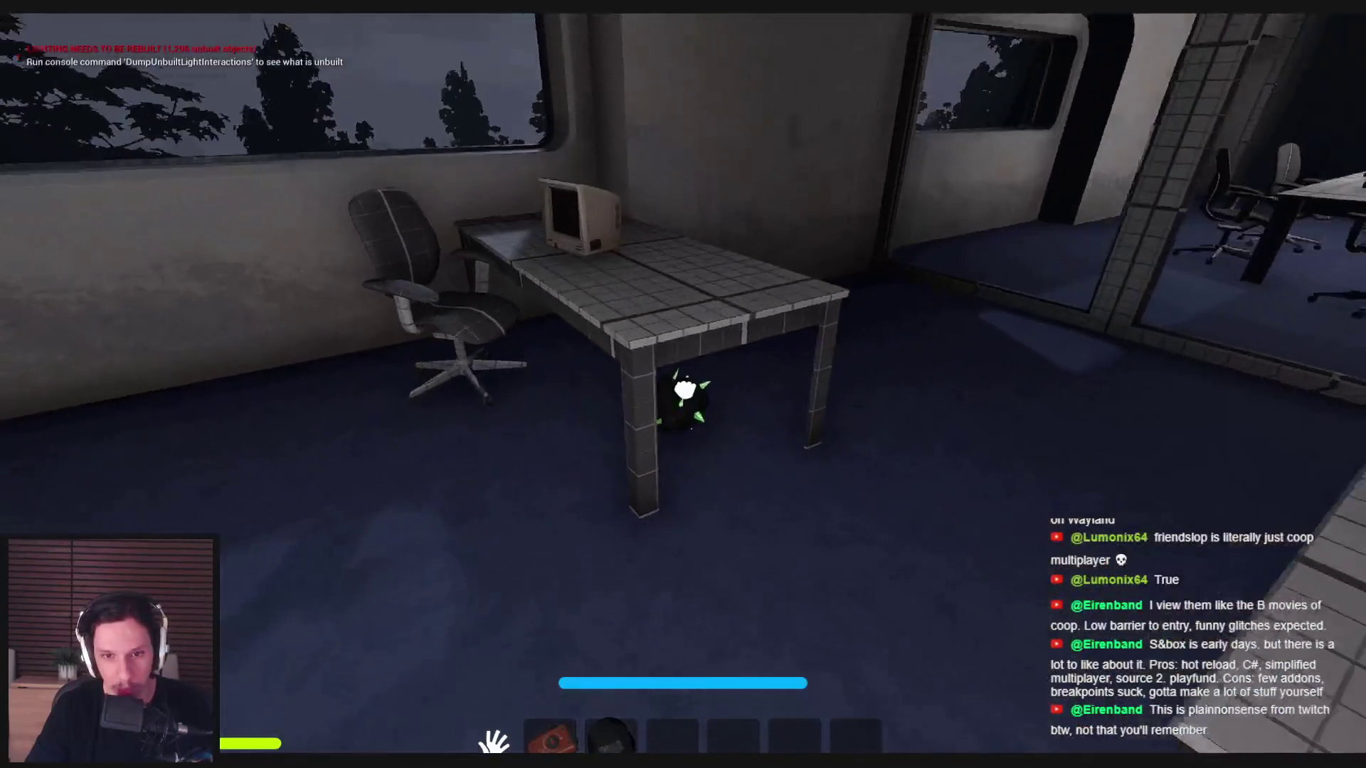
{"action": "key", "text": "w"}
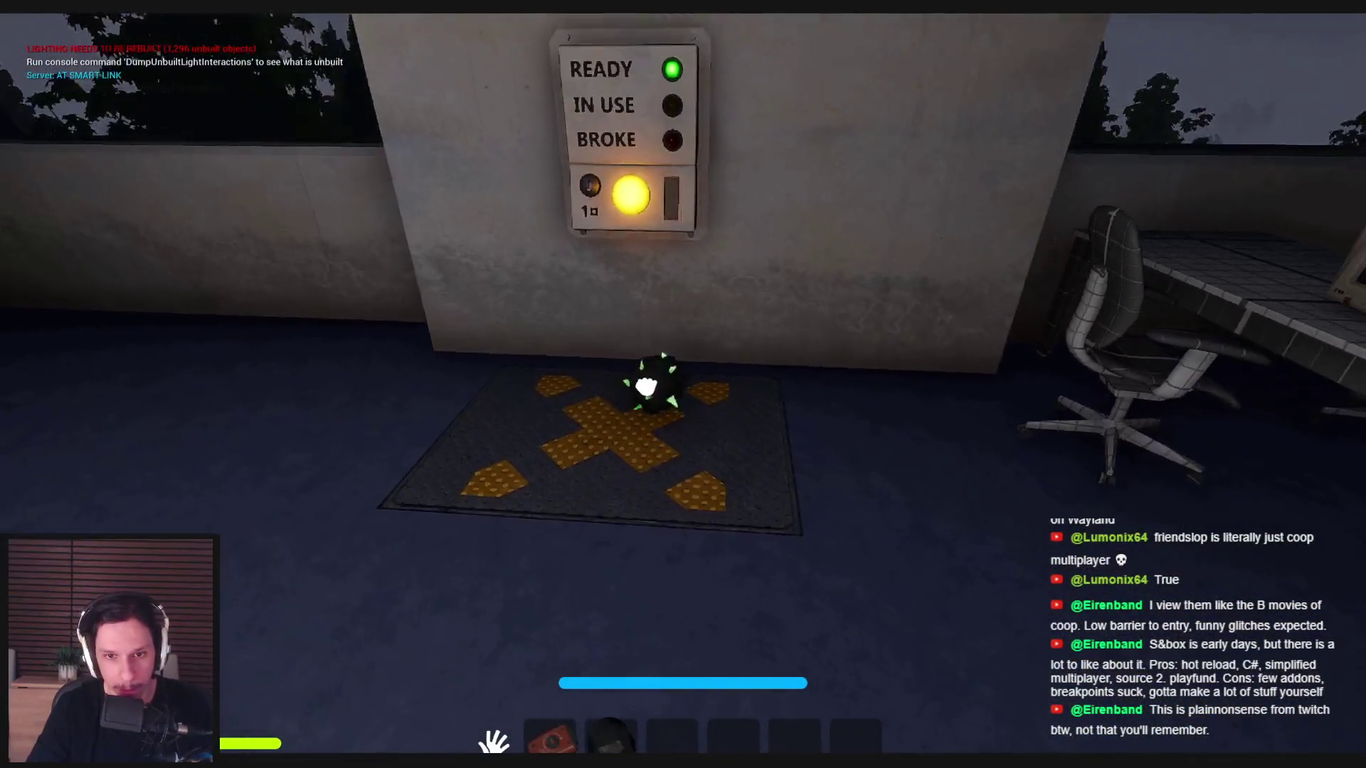
{"action": "key", "text": "w"}
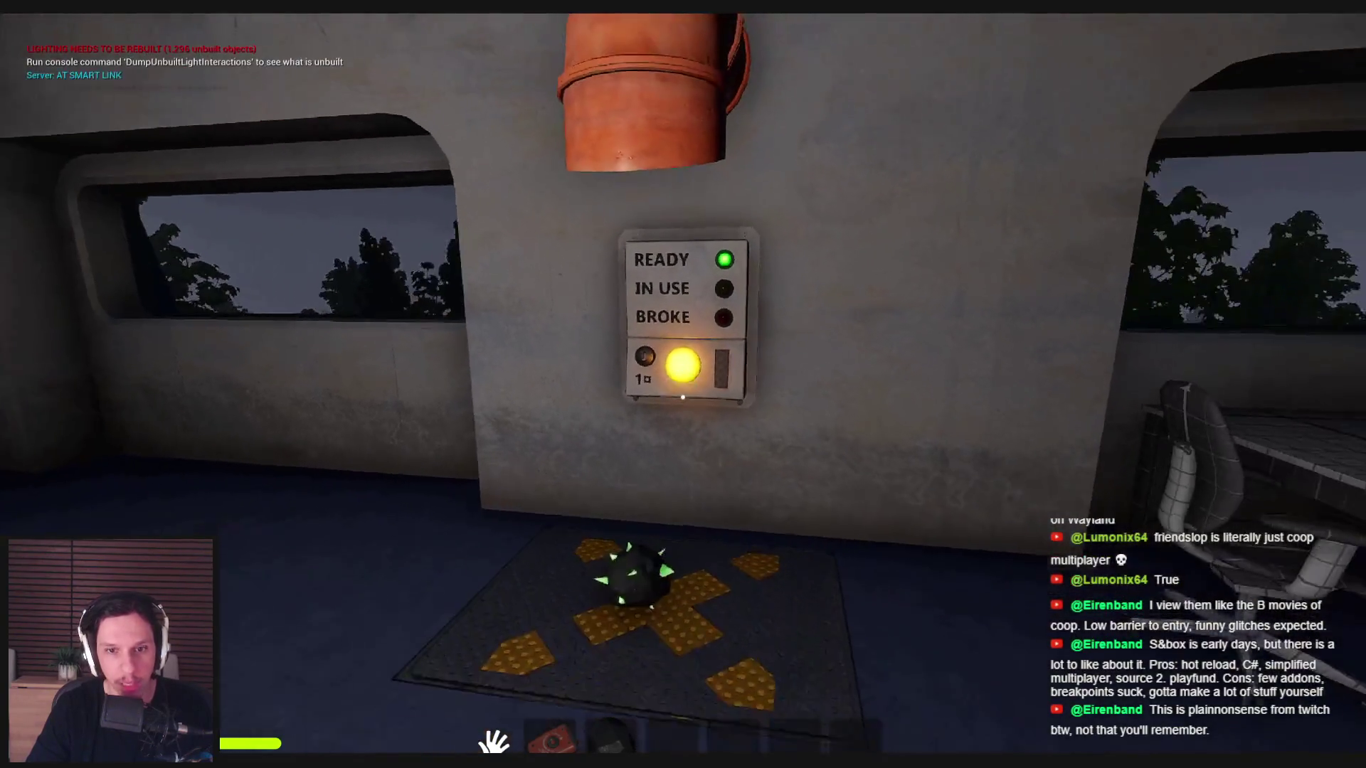
- Back away from the panel and walk into the glass meeting room to the table
{"action": "key", "text": "s"}
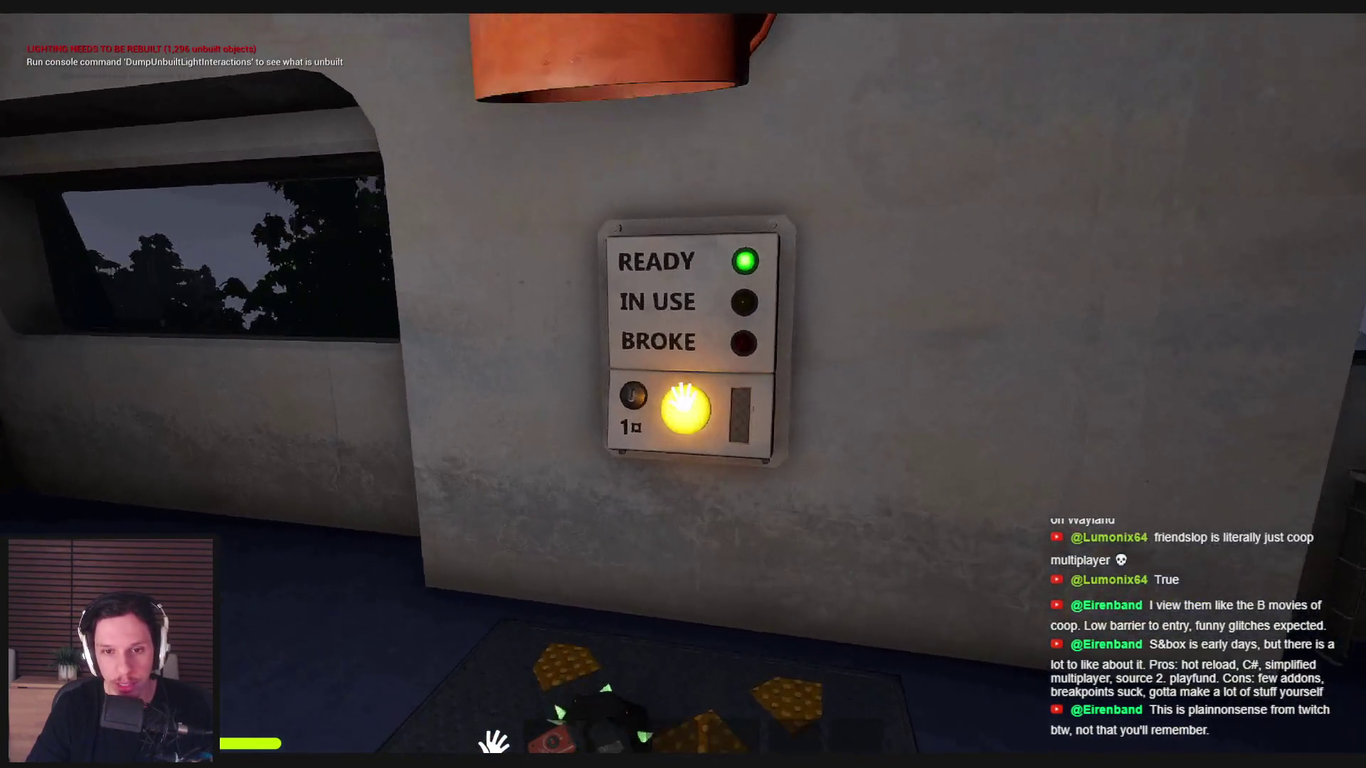
{"action": "key", "text": "w"}
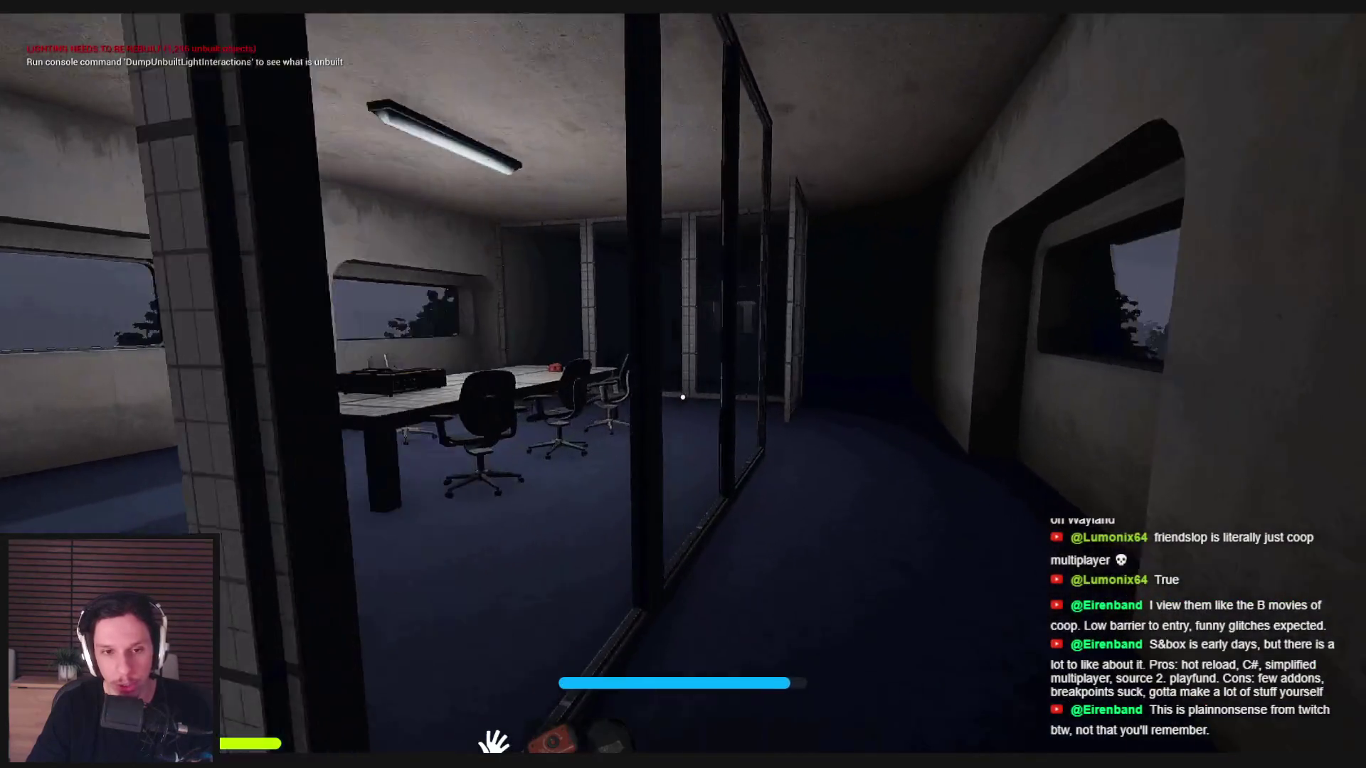
{"action": "key", "text": "w"}
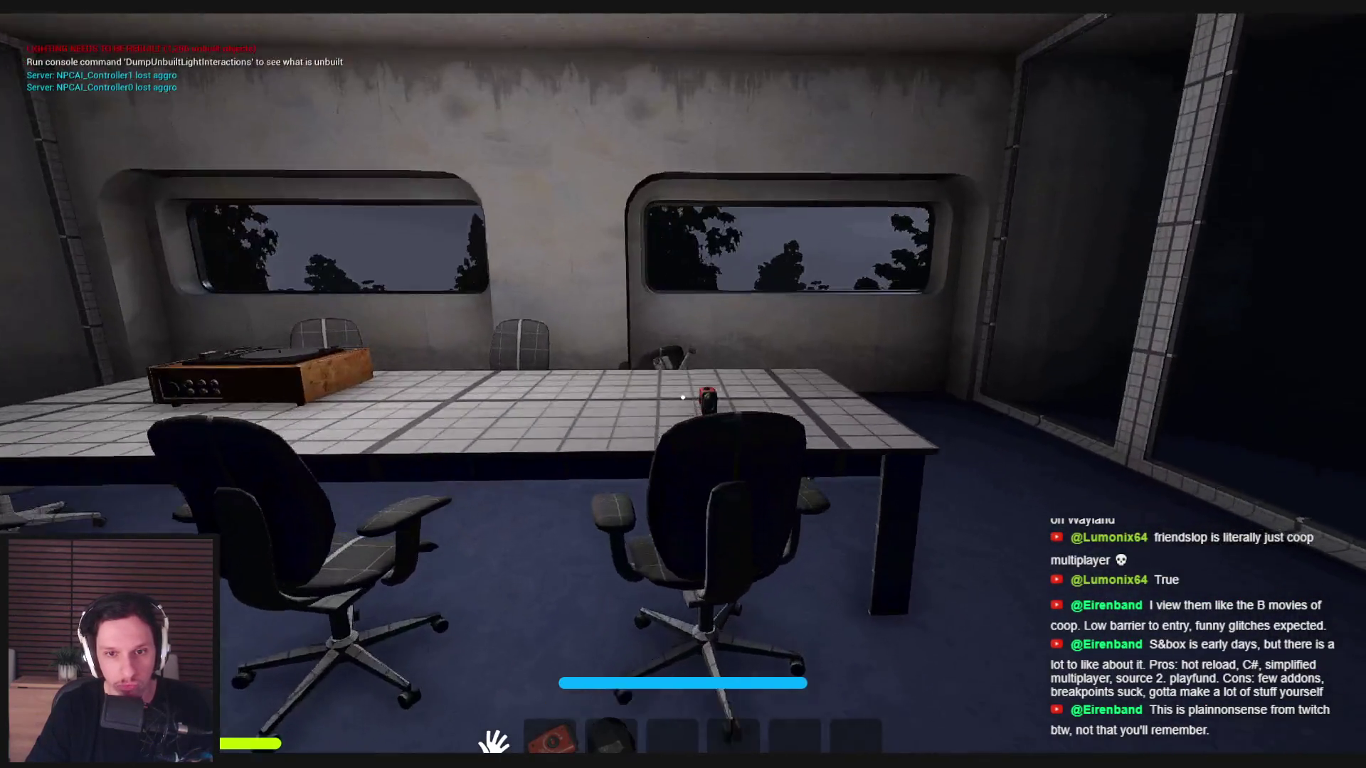
{"action": "mouse_move", "coordinate": [683, 397]}
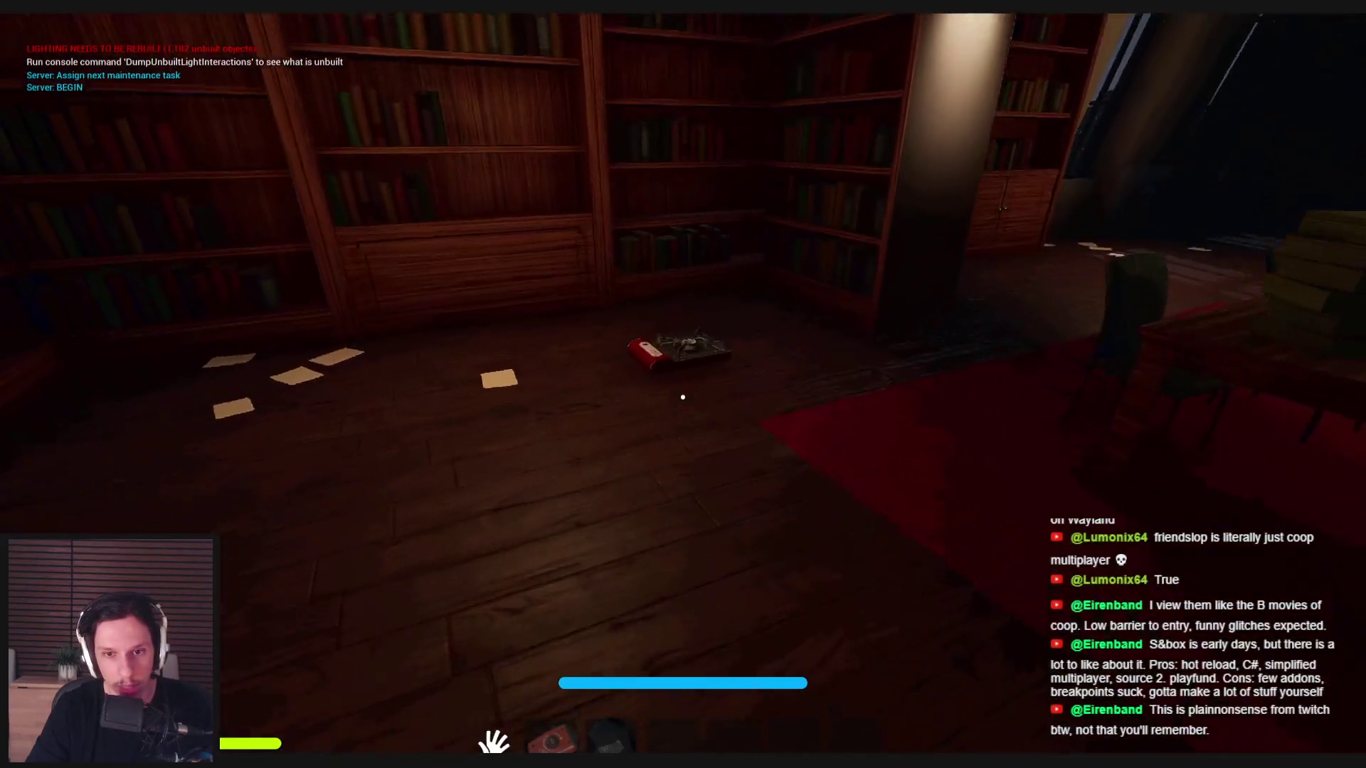
{"action": "mouse_move", "coordinate": [295, 325]}
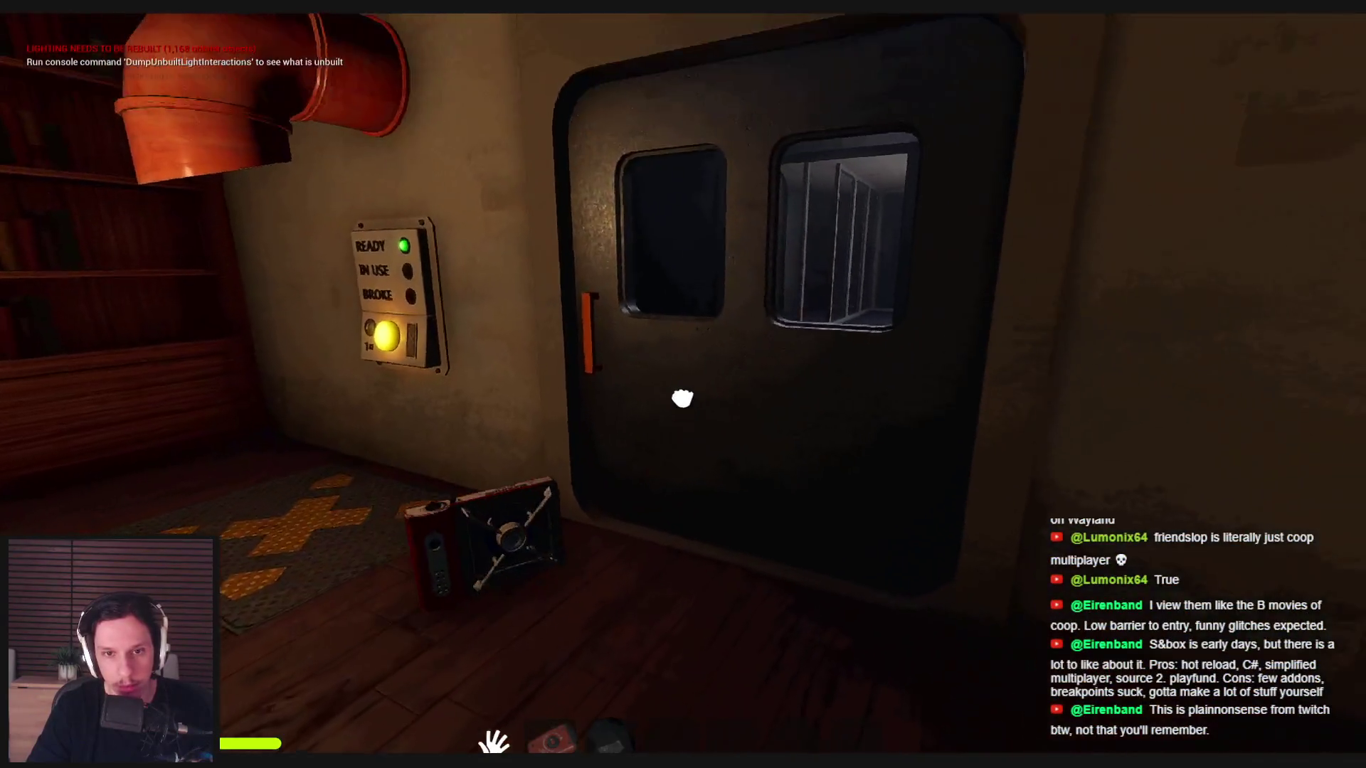
- Pick up the red camping stove and carry it to the table with CRT monitors
{"action": "left_click", "coordinate": [684, 405]}
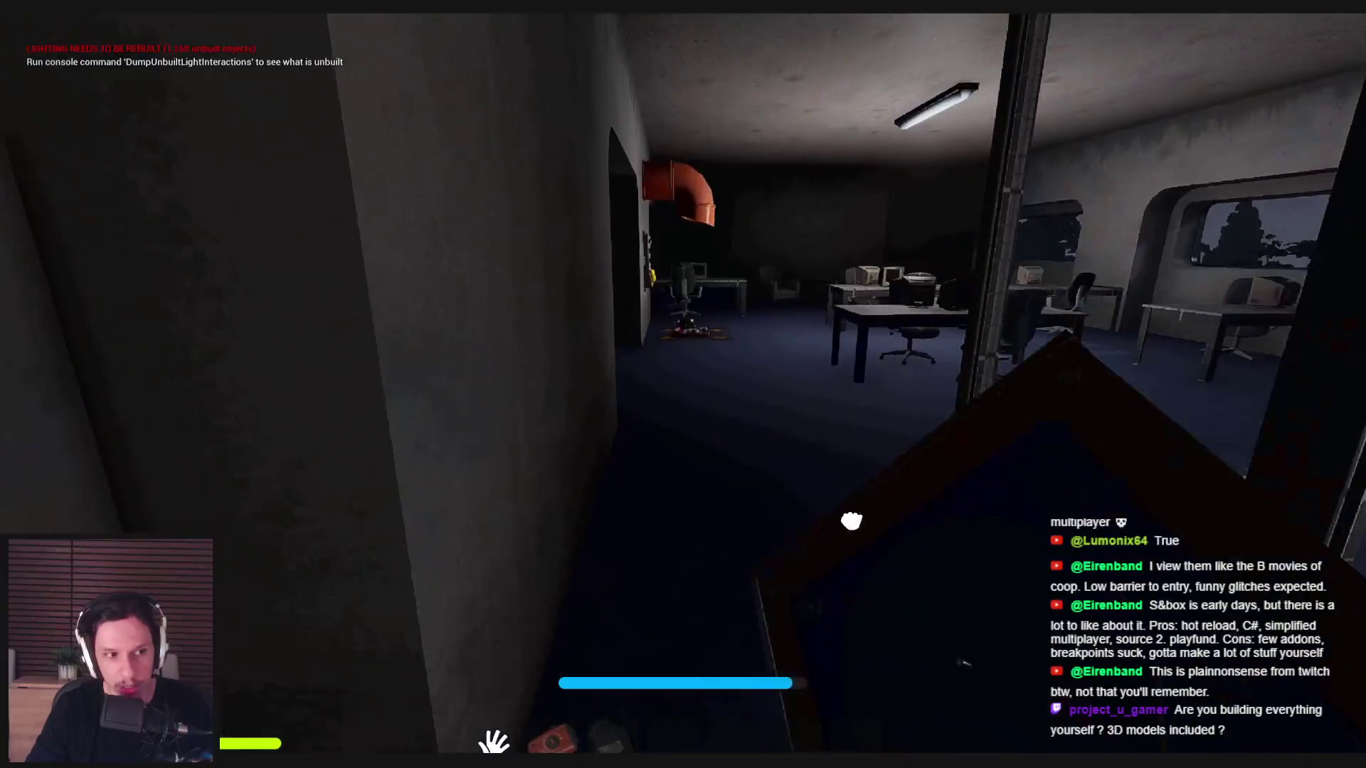
{"action": "key", "text": "w"}
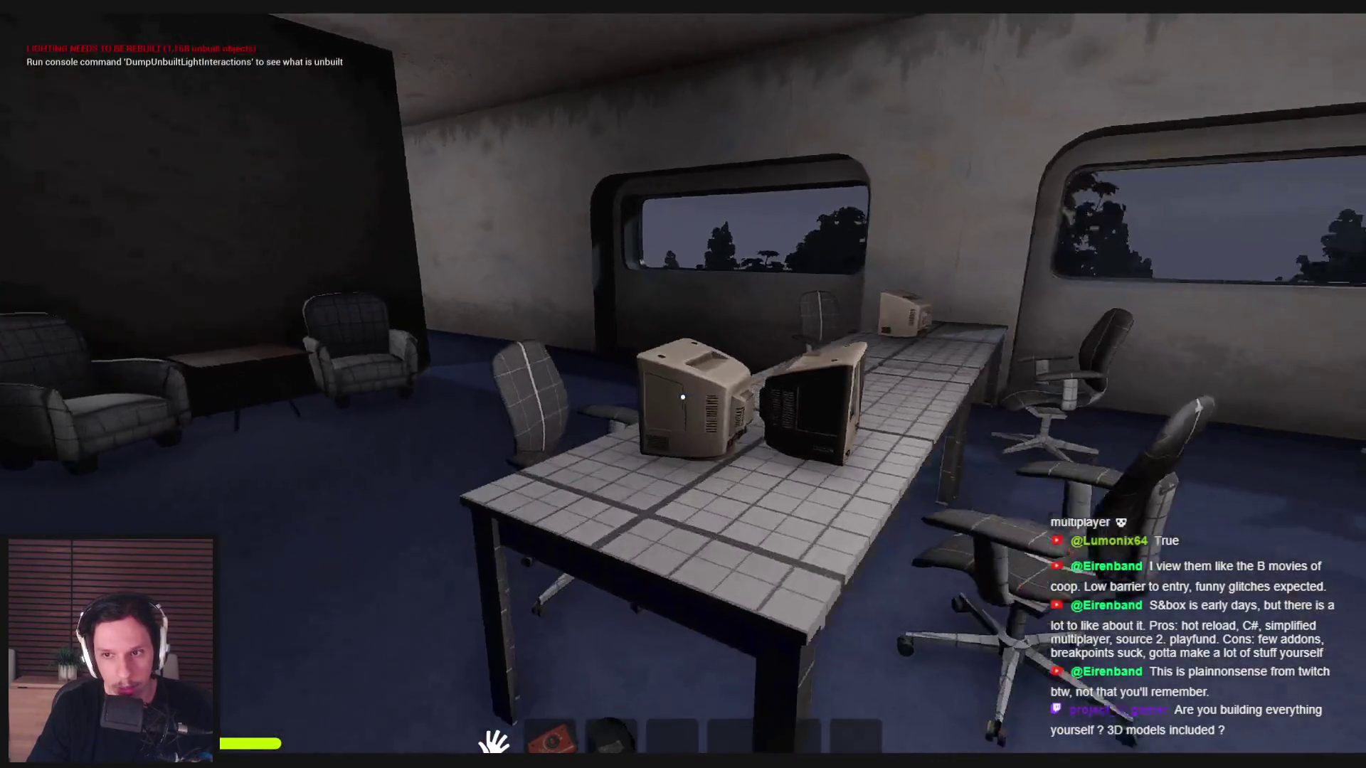
{"action": "key", "text": "w"}
{"action": "key", "text": "s"}
{"action": "key", "text": "w"}
- Circle the monitors, aim at the READY panel's yellow button, then walk past the spiral staircase to the bookshelves
{"action": "key", "text": "d"}
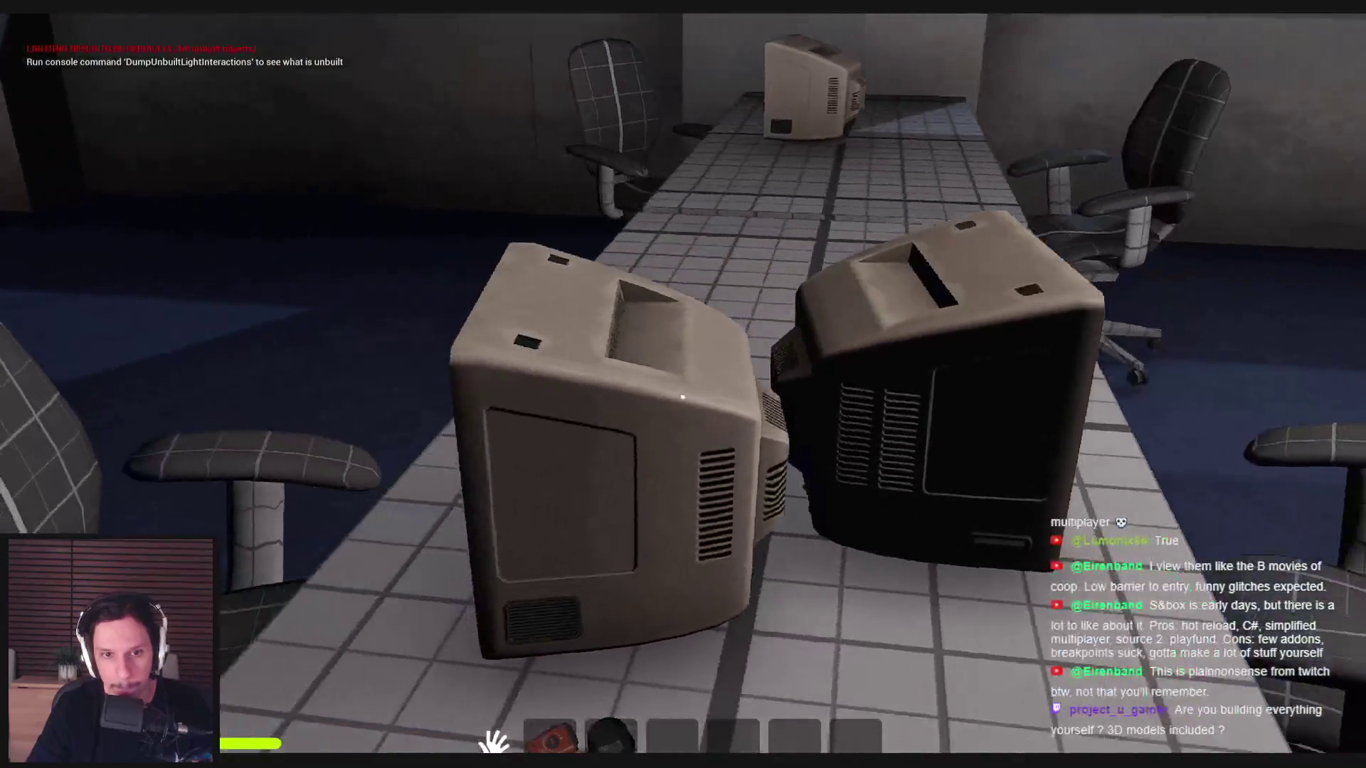
{"action": "key", "text": "w"}
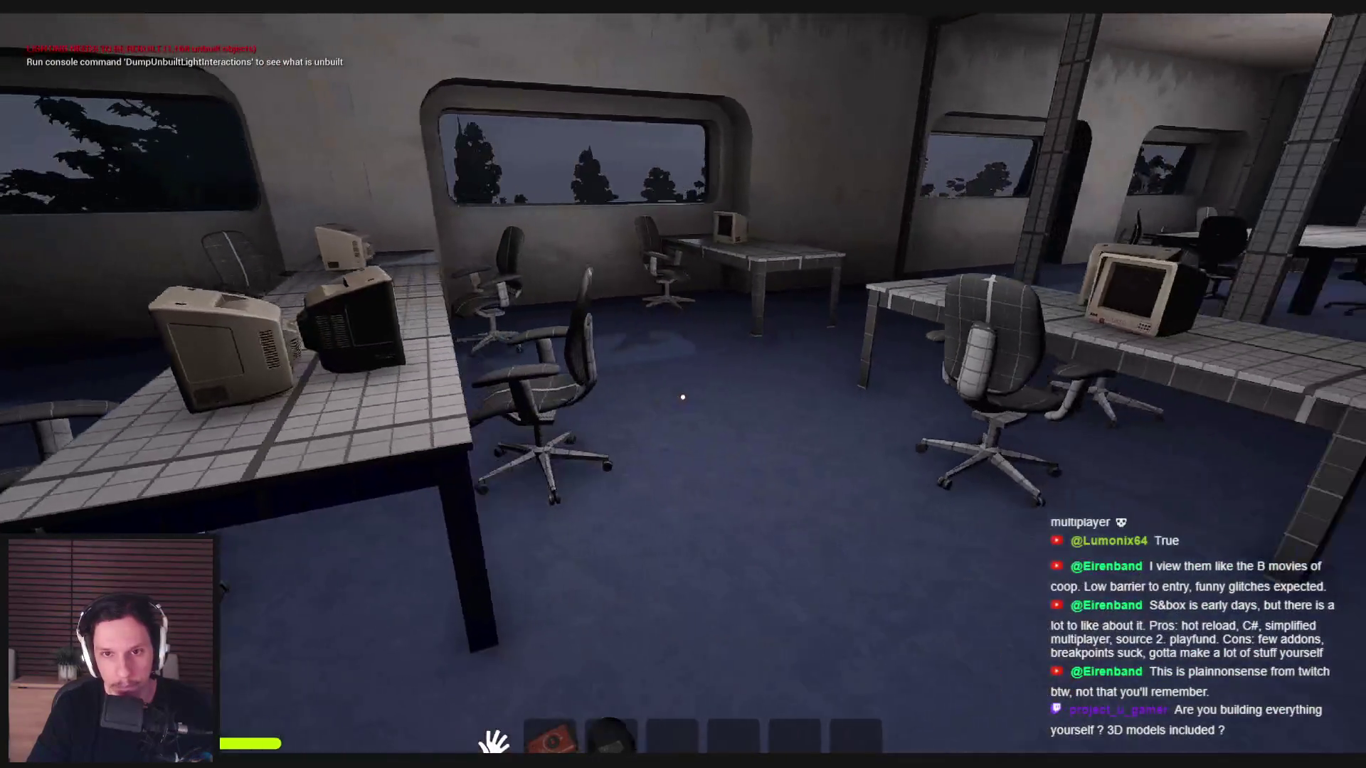
{"action": "key", "text": "w"}
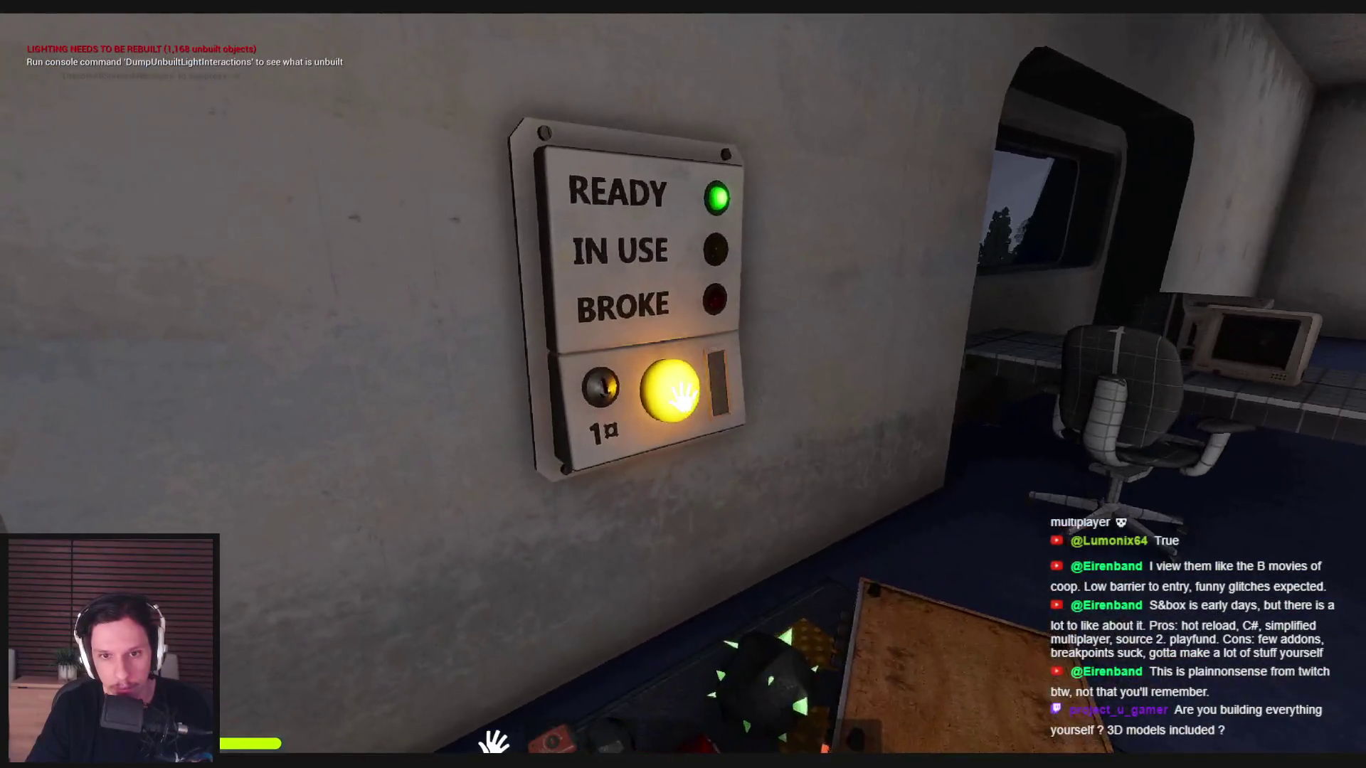
{"action": "key", "text": "s"}
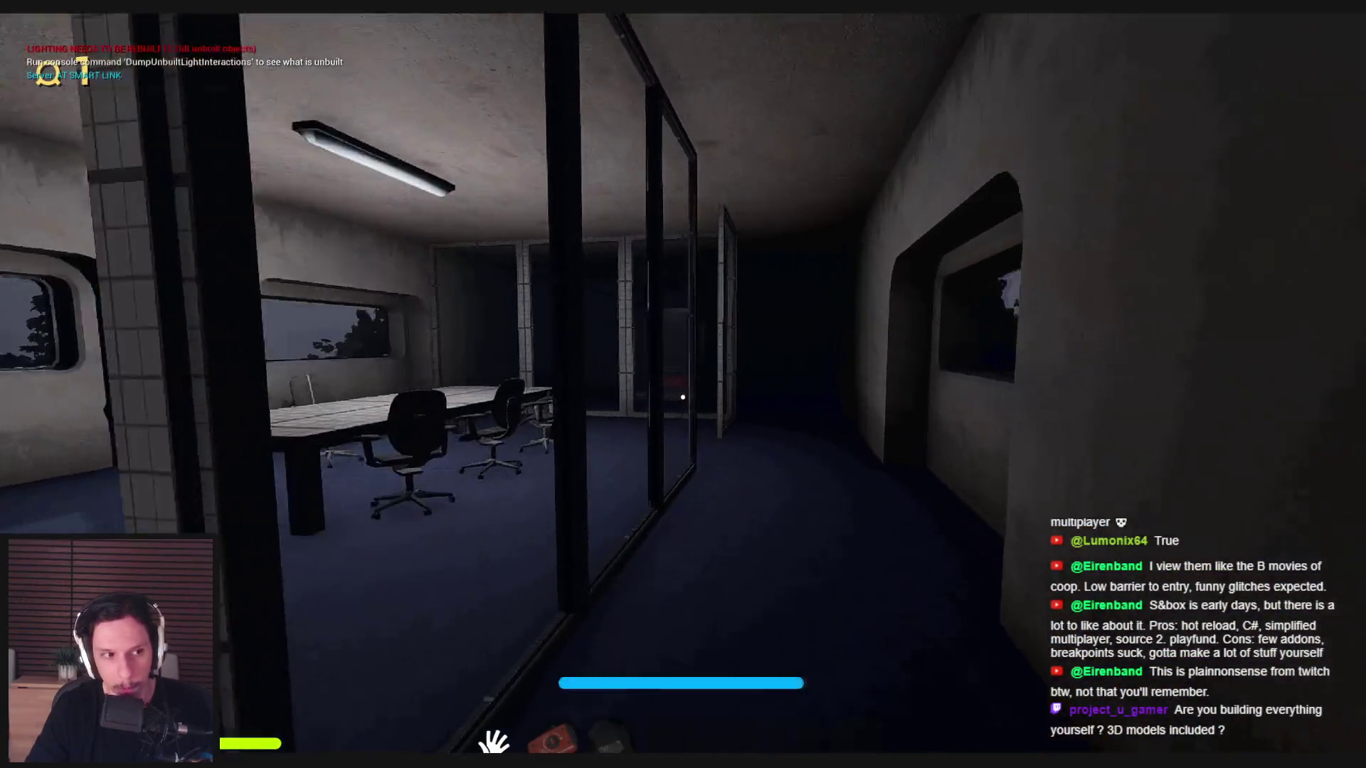
{"action": "key", "text": "w"}
{"action": "key", "text": "w"}
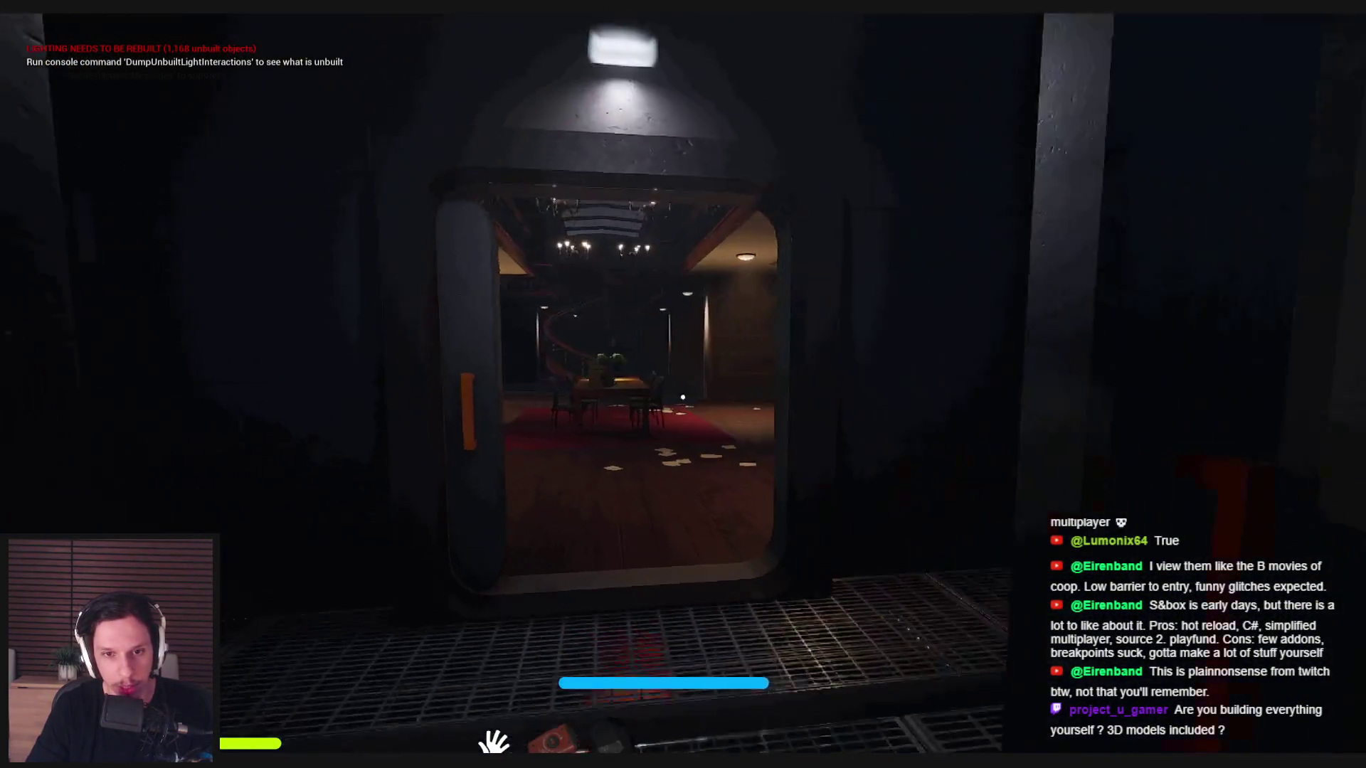
{"action": "key", "text": "w"}
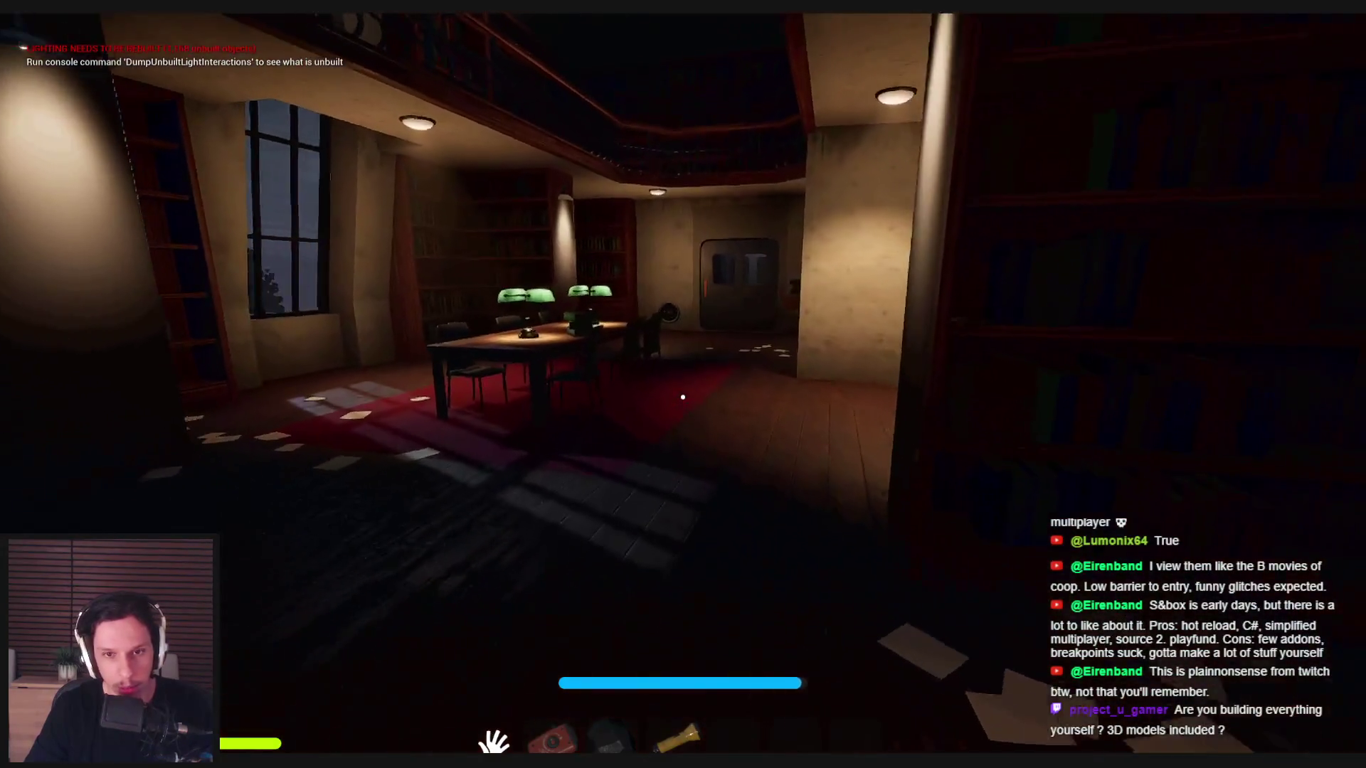
- Walk to the metal-door room and open the red-handled door and the inner metal door to the hall
{"action": "key", "text": "w"}
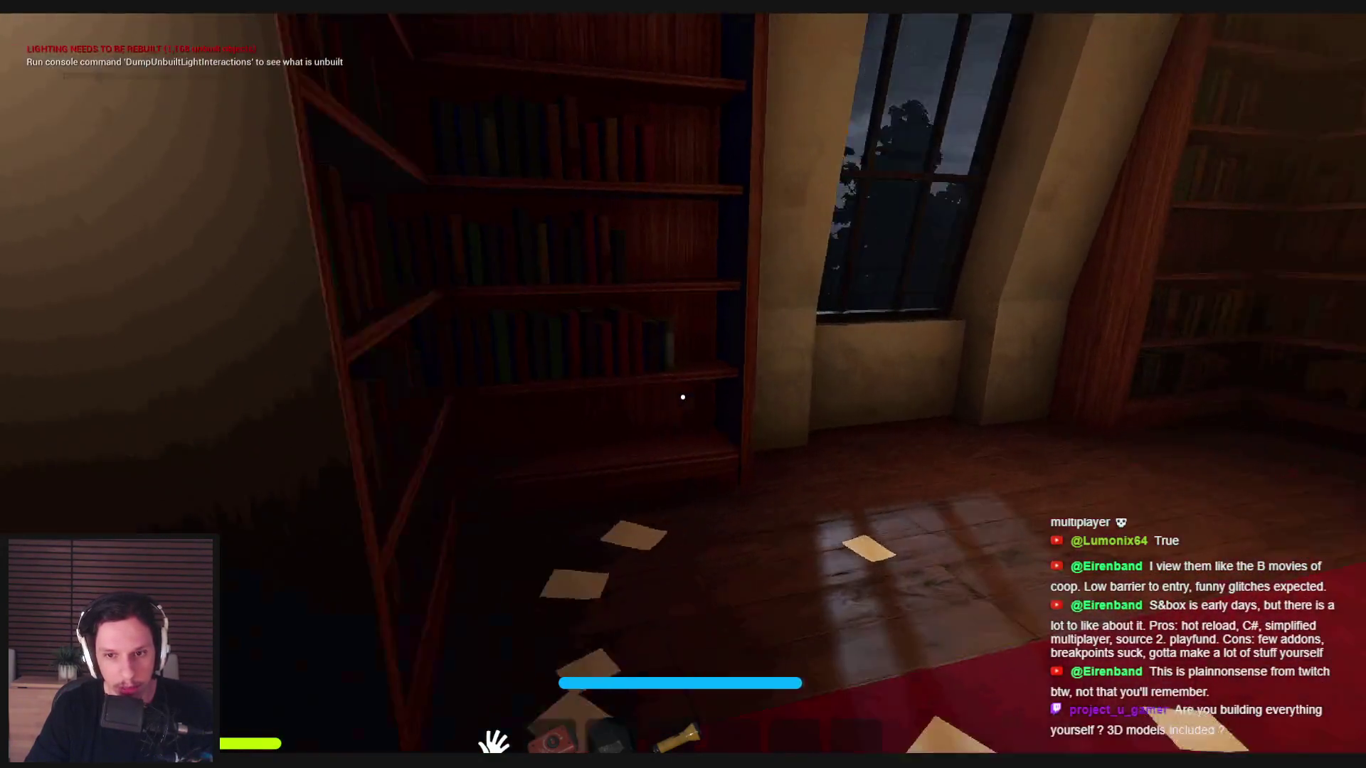
{"action": "key", "text": "w"}
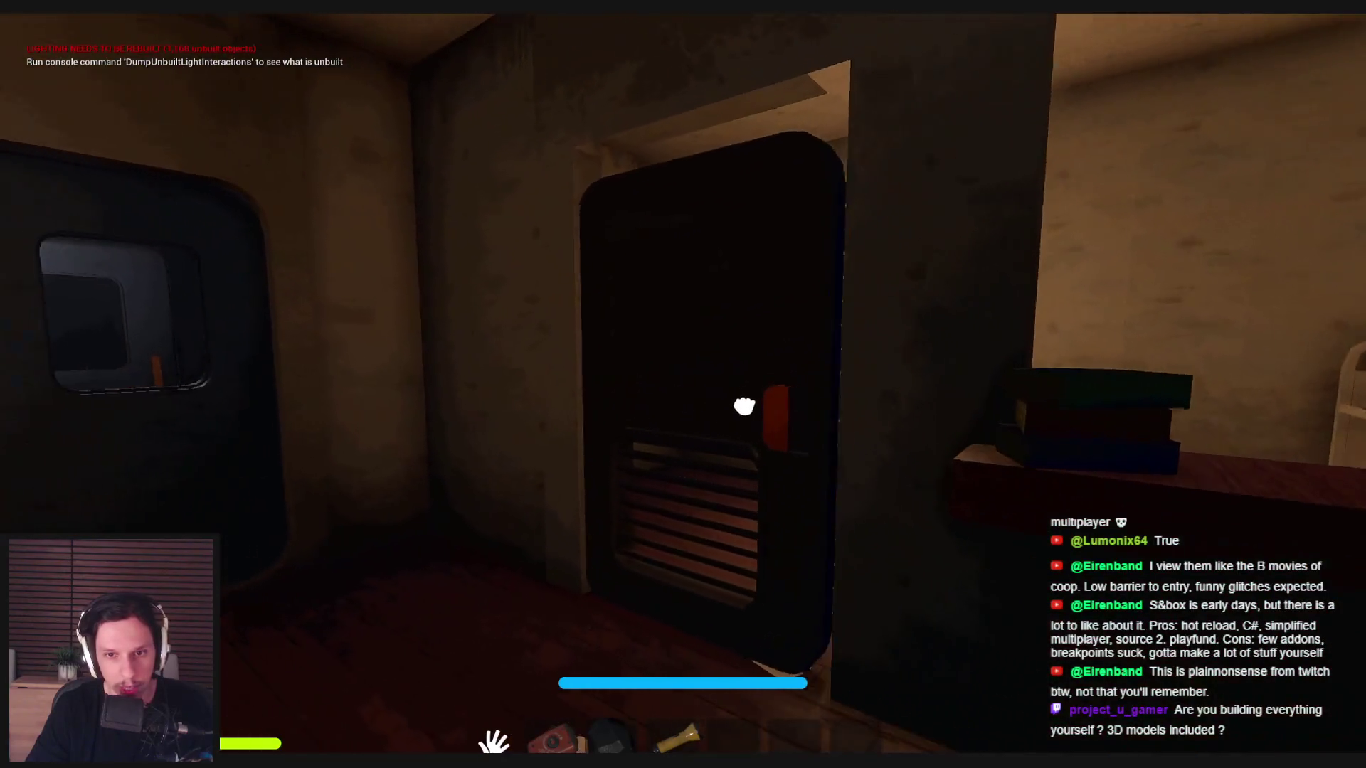
{"action": "left_click", "coordinate": [735, 405]}
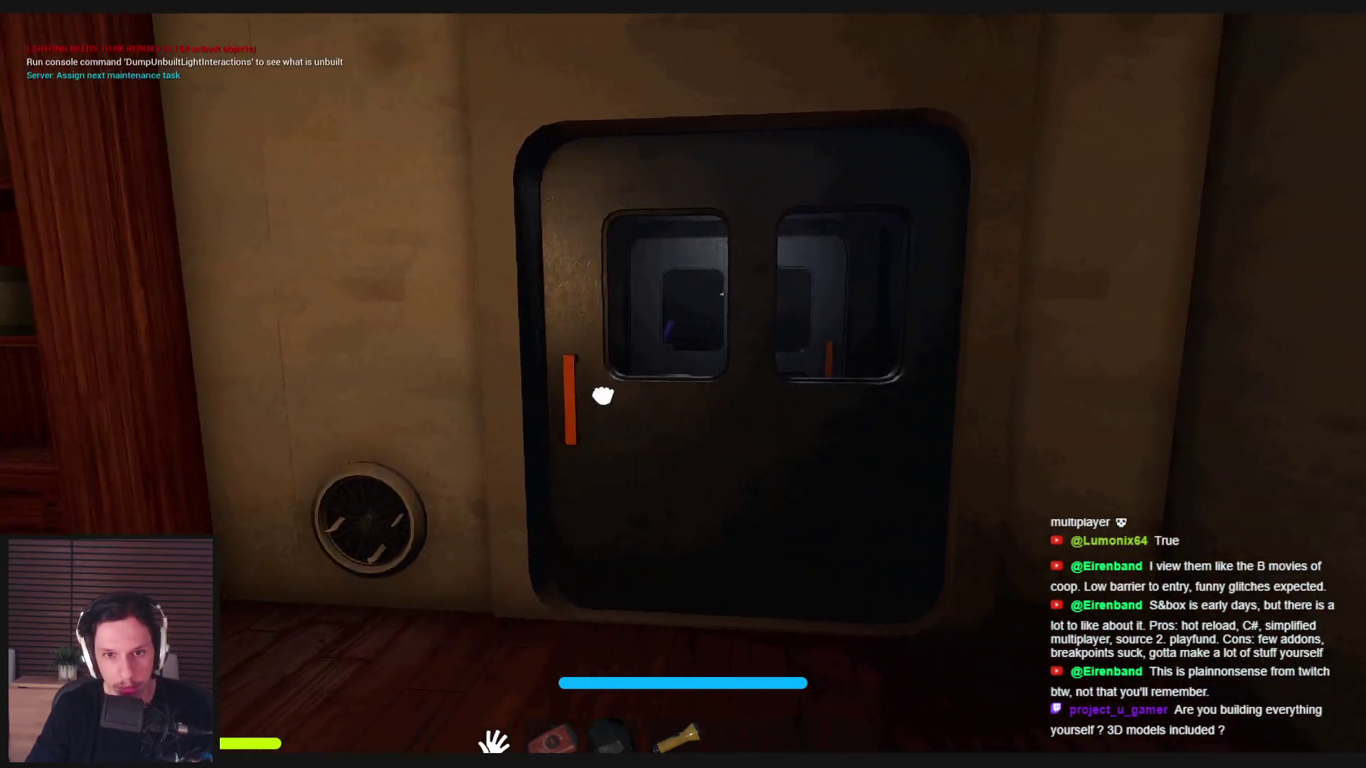
{"action": "left_click", "coordinate": [607, 396]}
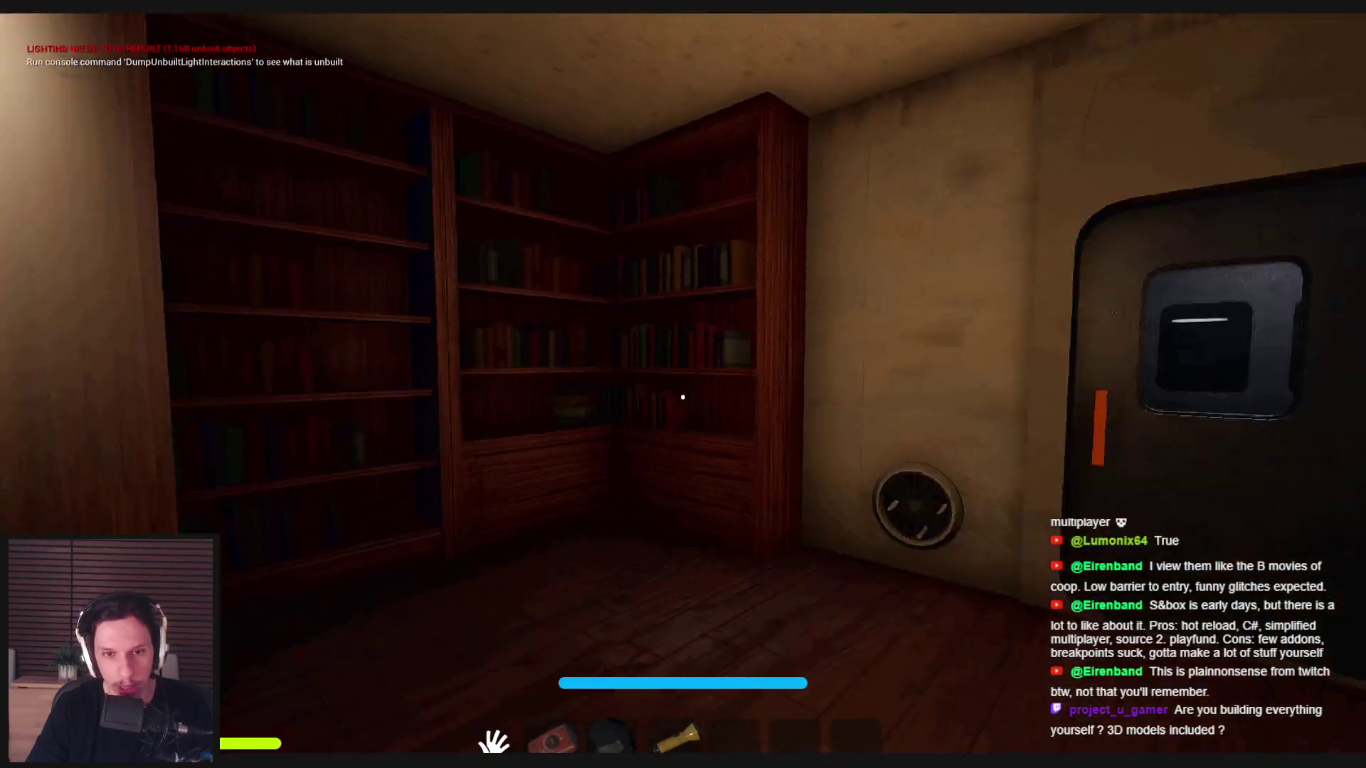
{"action": "key", "text": "w"}
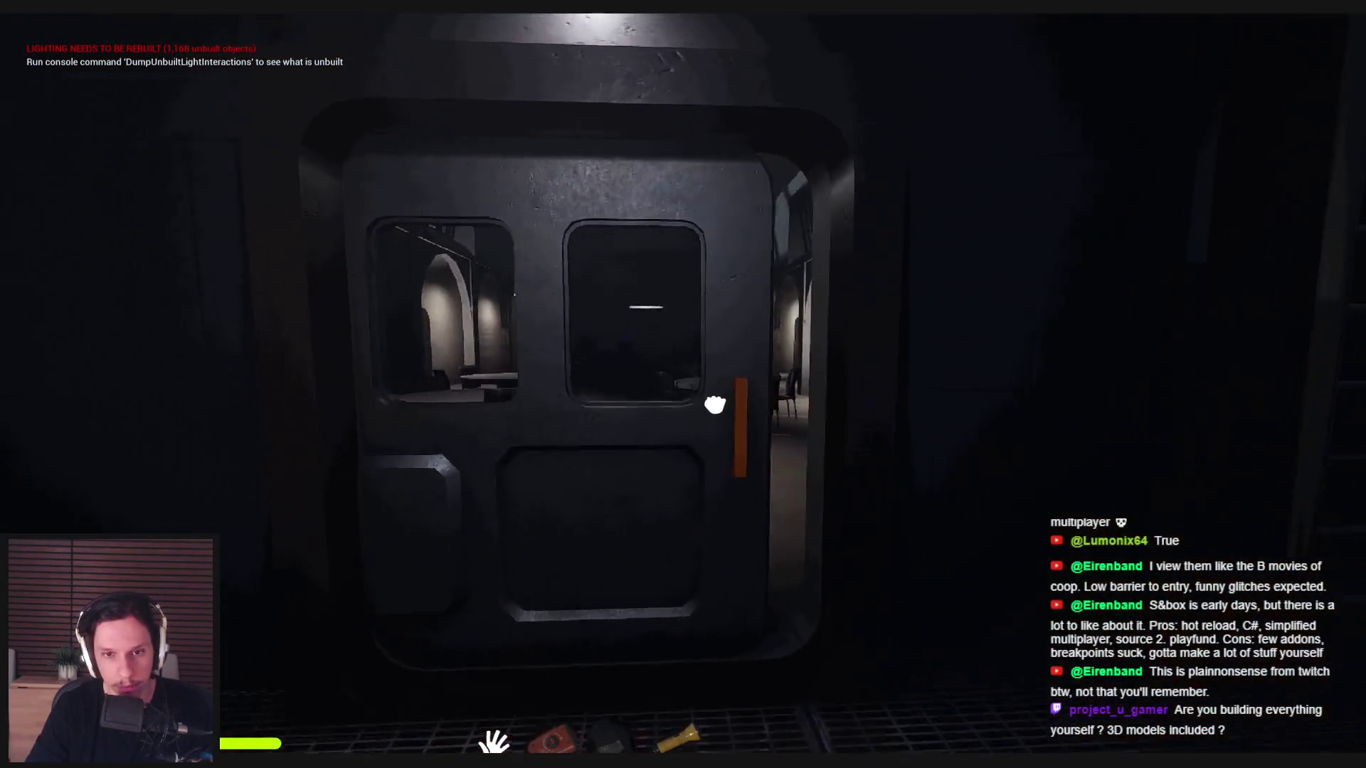
{"action": "left_click", "coordinate": [716, 404]}
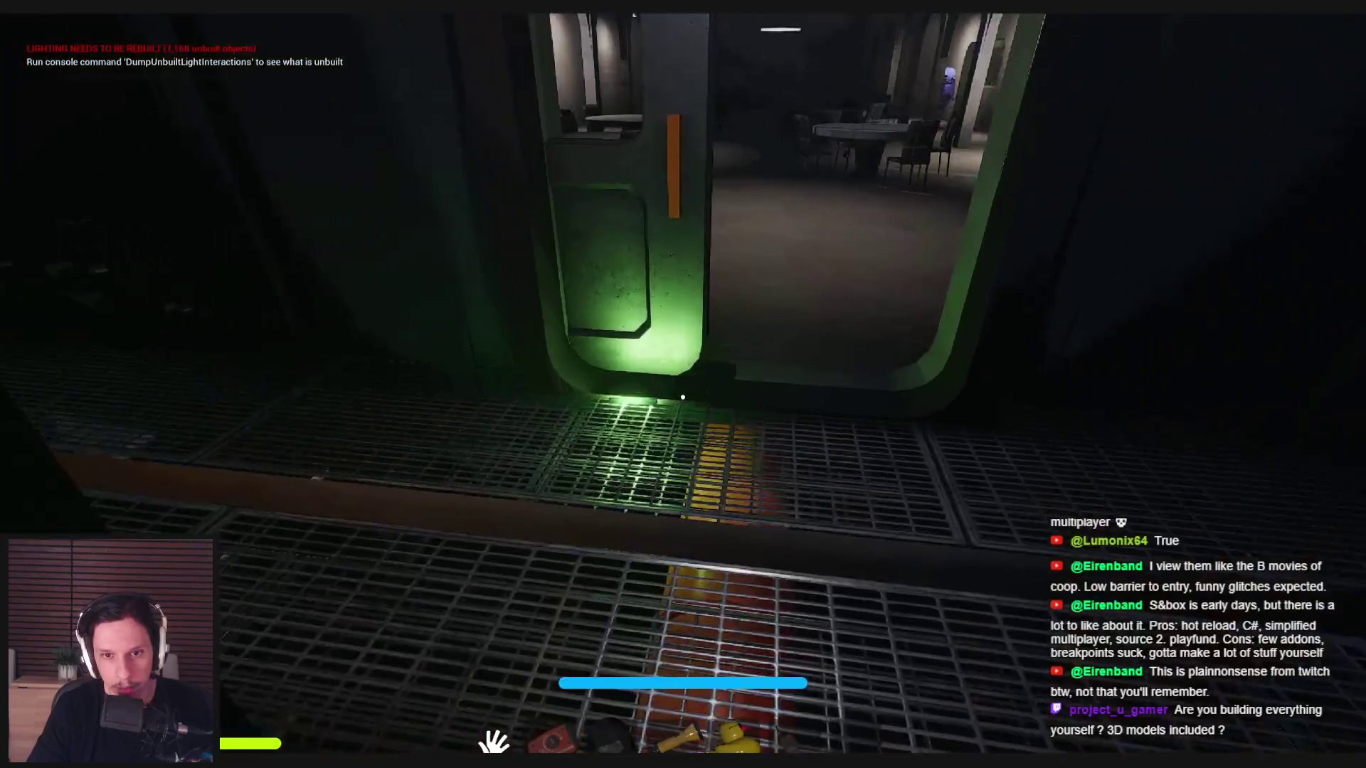
- Switch to hotbar slot 5 to hold the sunglasses duck and walk toward the book cart
{"action": "key", "text": "5"}
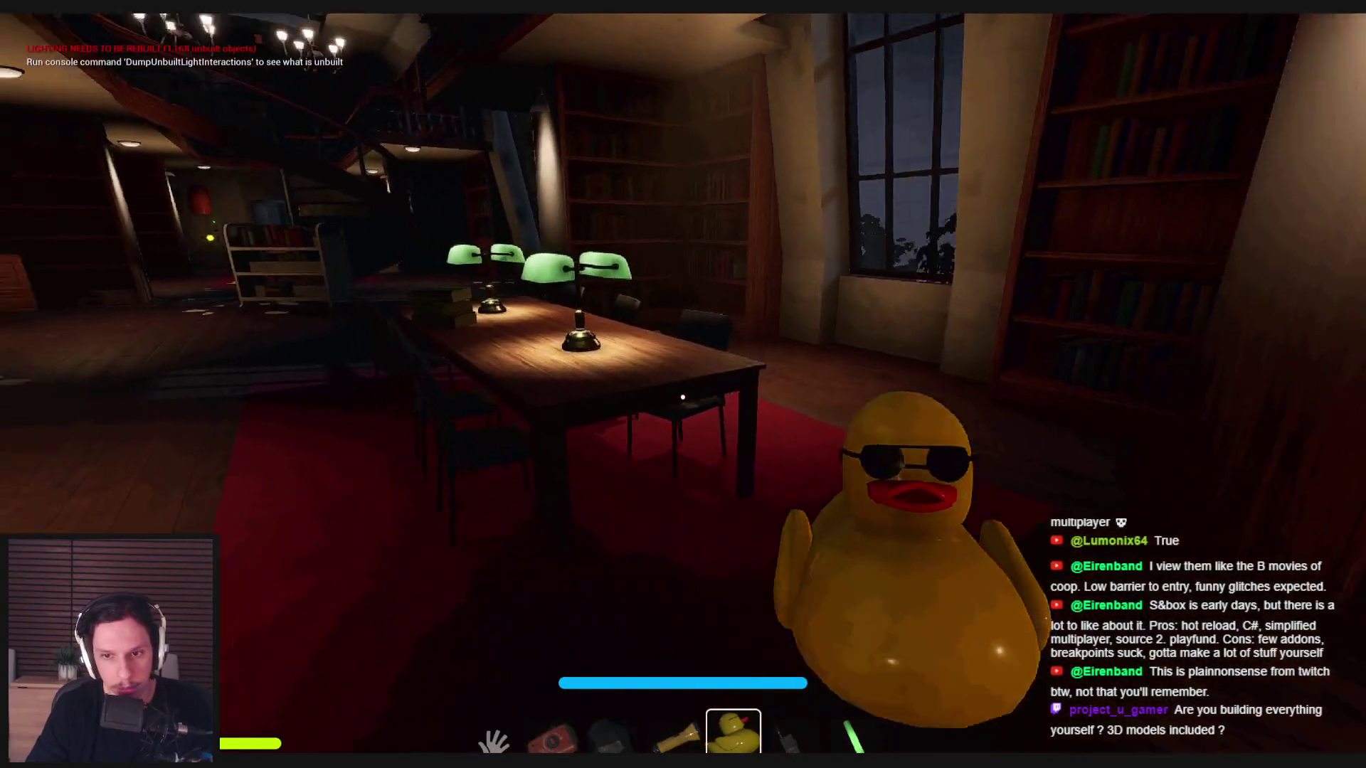
{"action": "key", "text": "w"}
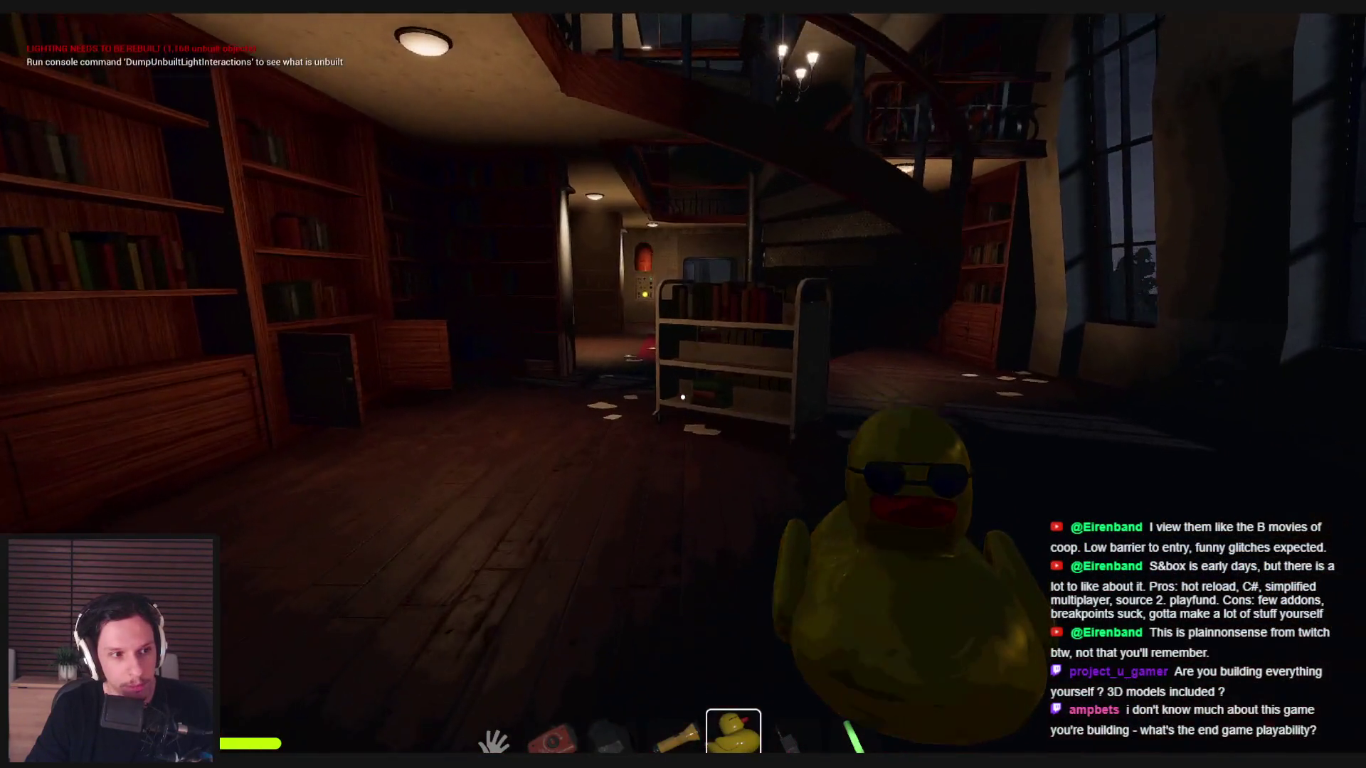
- Walk through the library, elevator, conference room and corridor to the rat by the chairs
{"action": "key", "text": "w"}
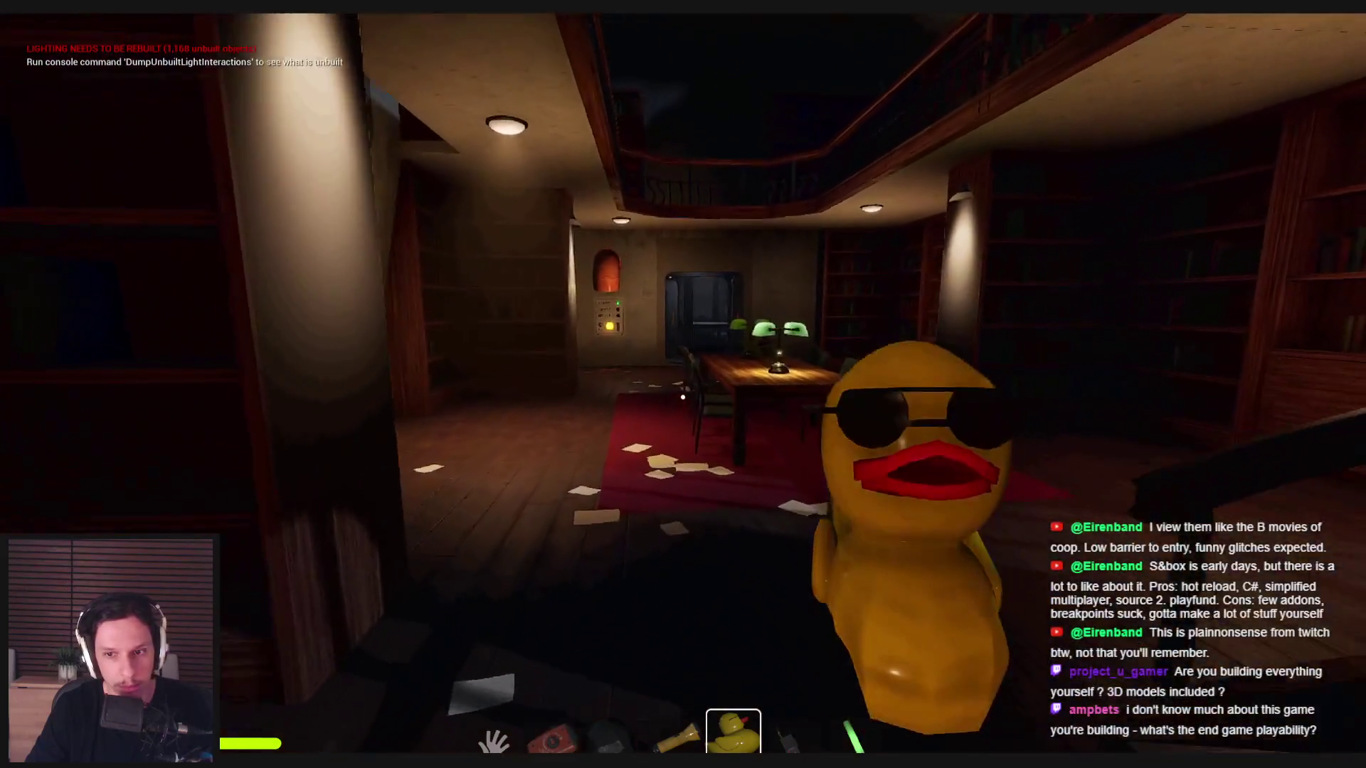
{"action": "key", "text": "w"}
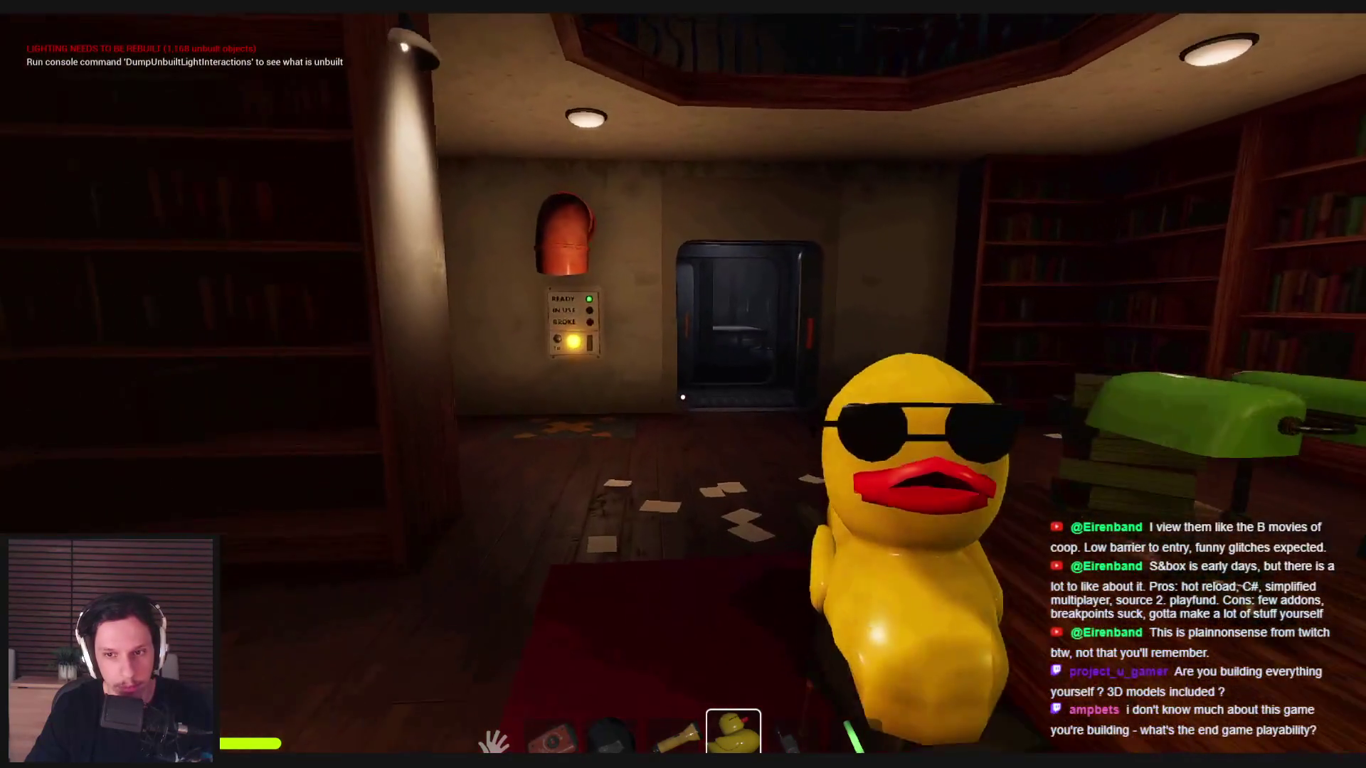
{"action": "key", "text": "w"}
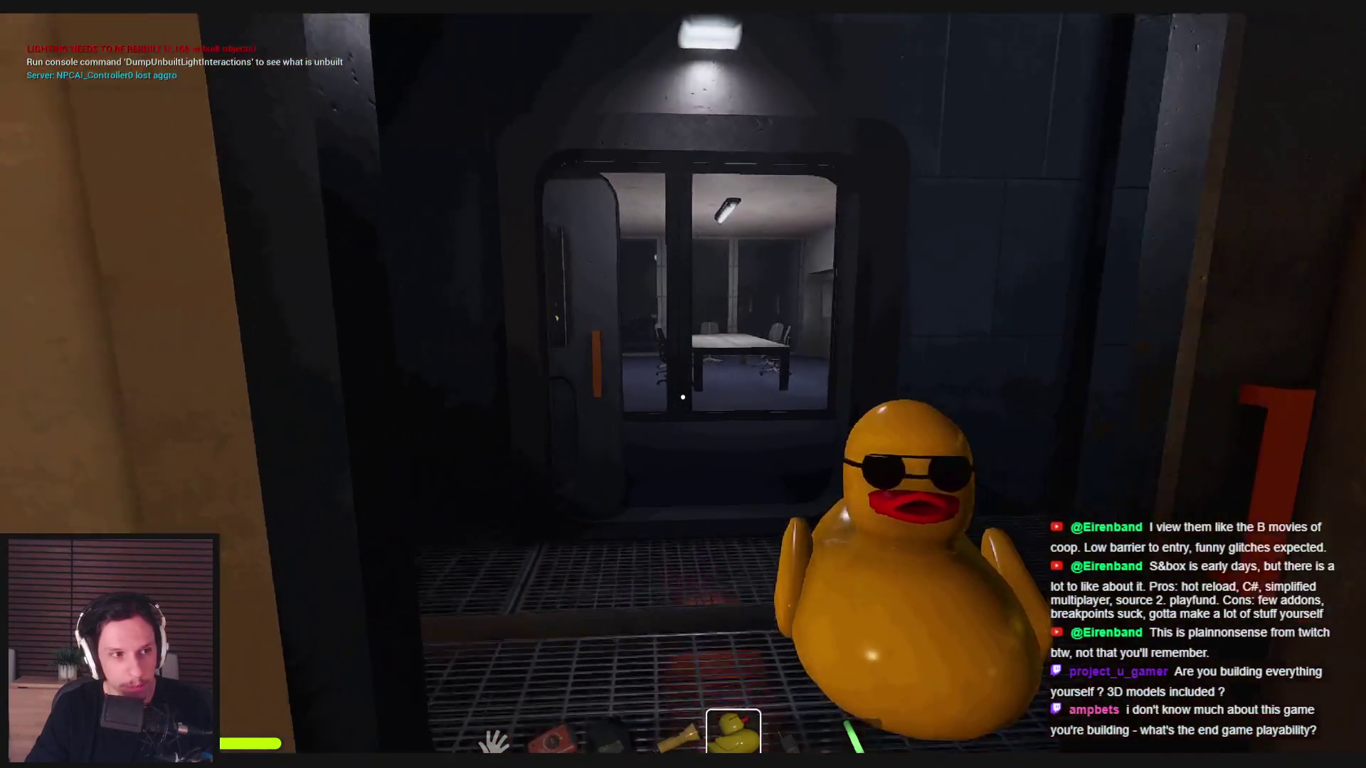
{"action": "key", "text": "w"}
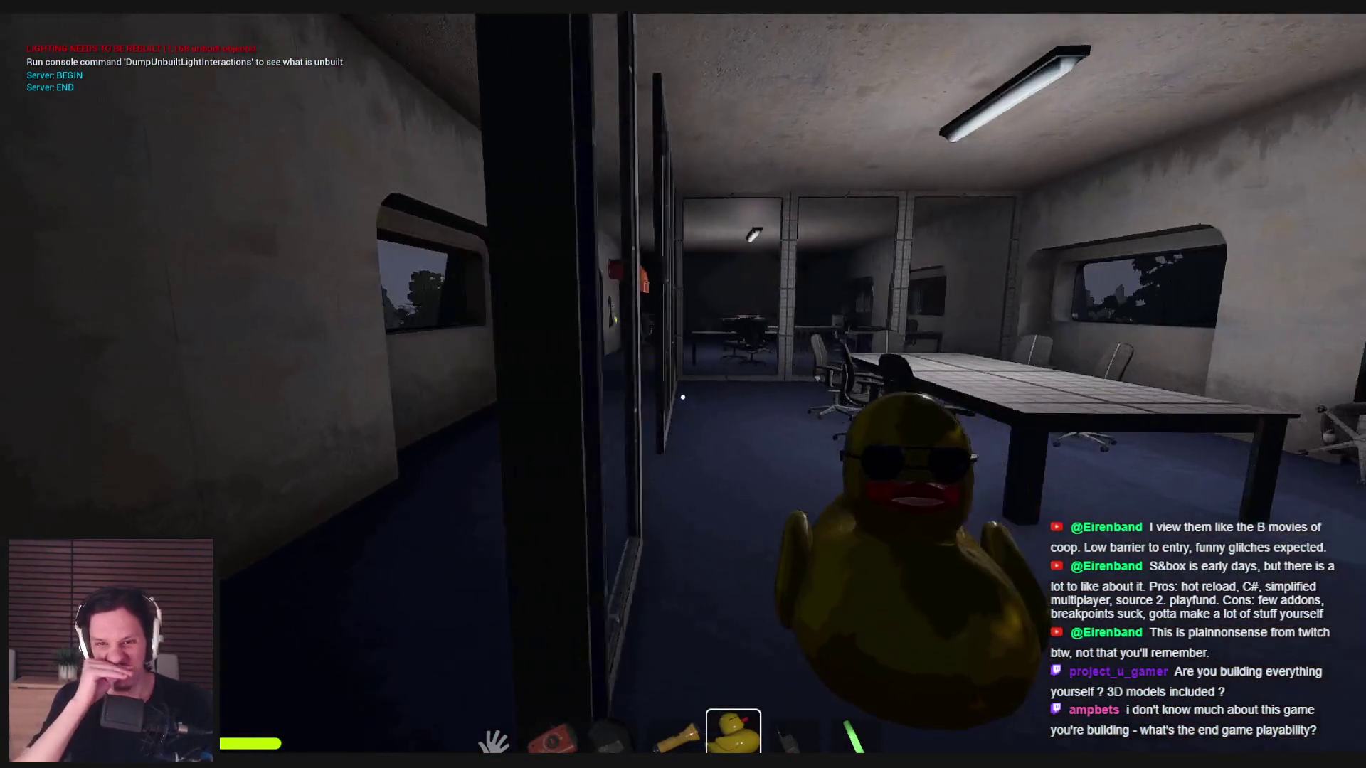
{"action": "key", "text": "w"}
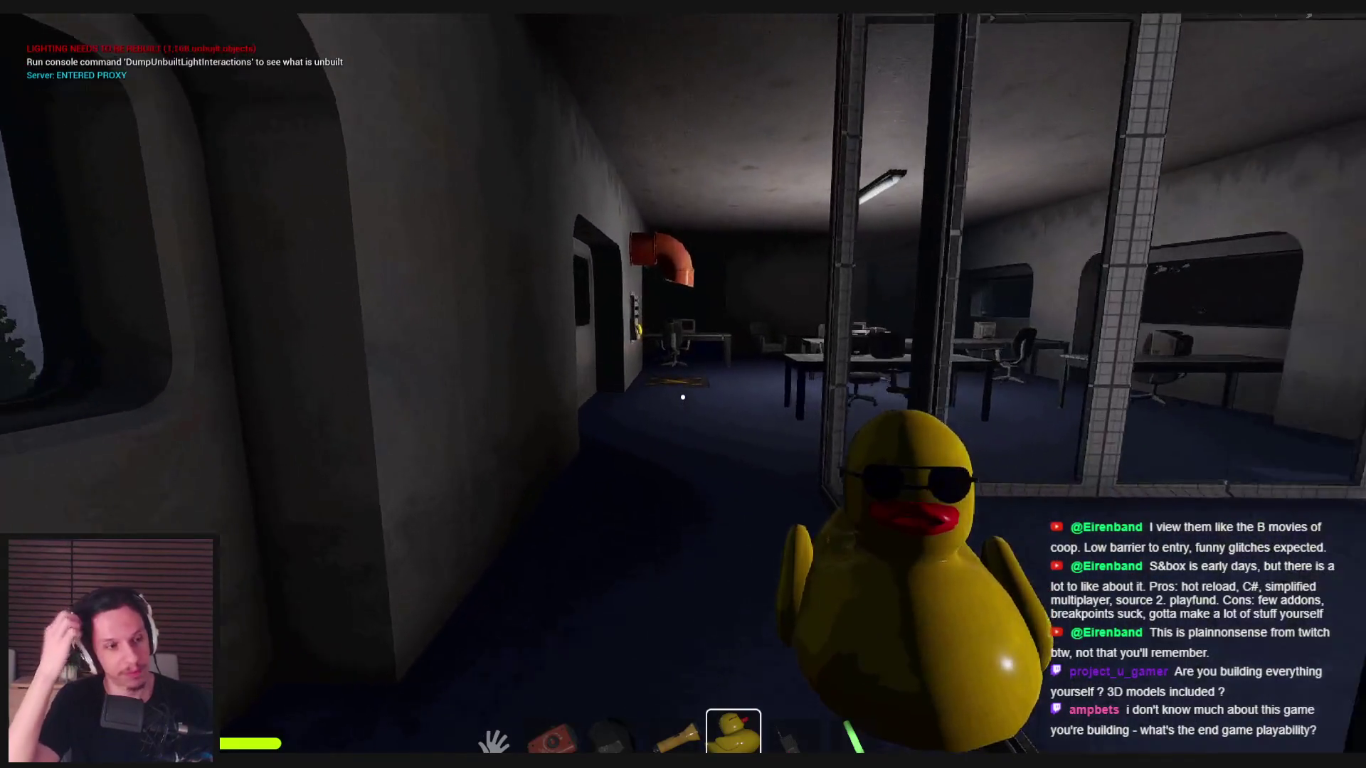
{"action": "key", "text": "w"}
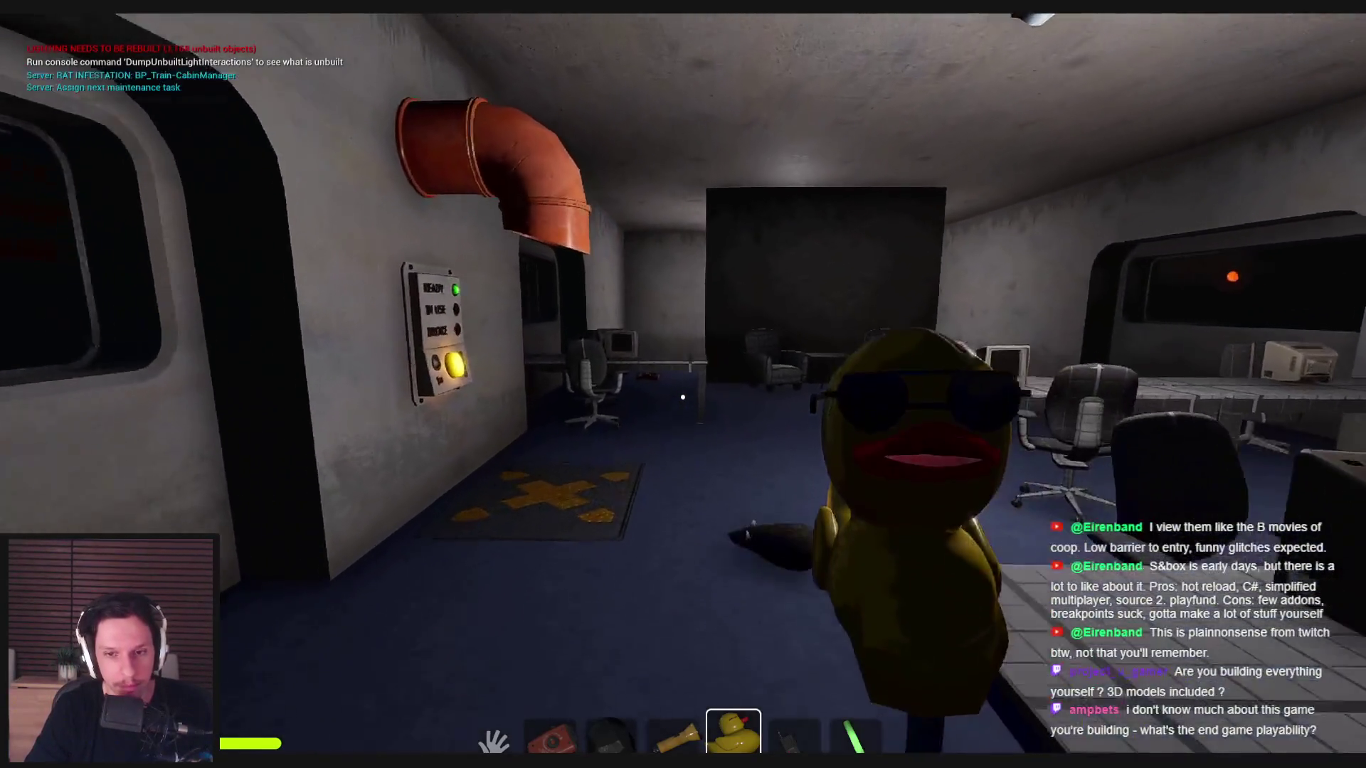
- Put away the duck, then pick up, carry and drop the rat near the door
{"action": "key", "text": "1"}
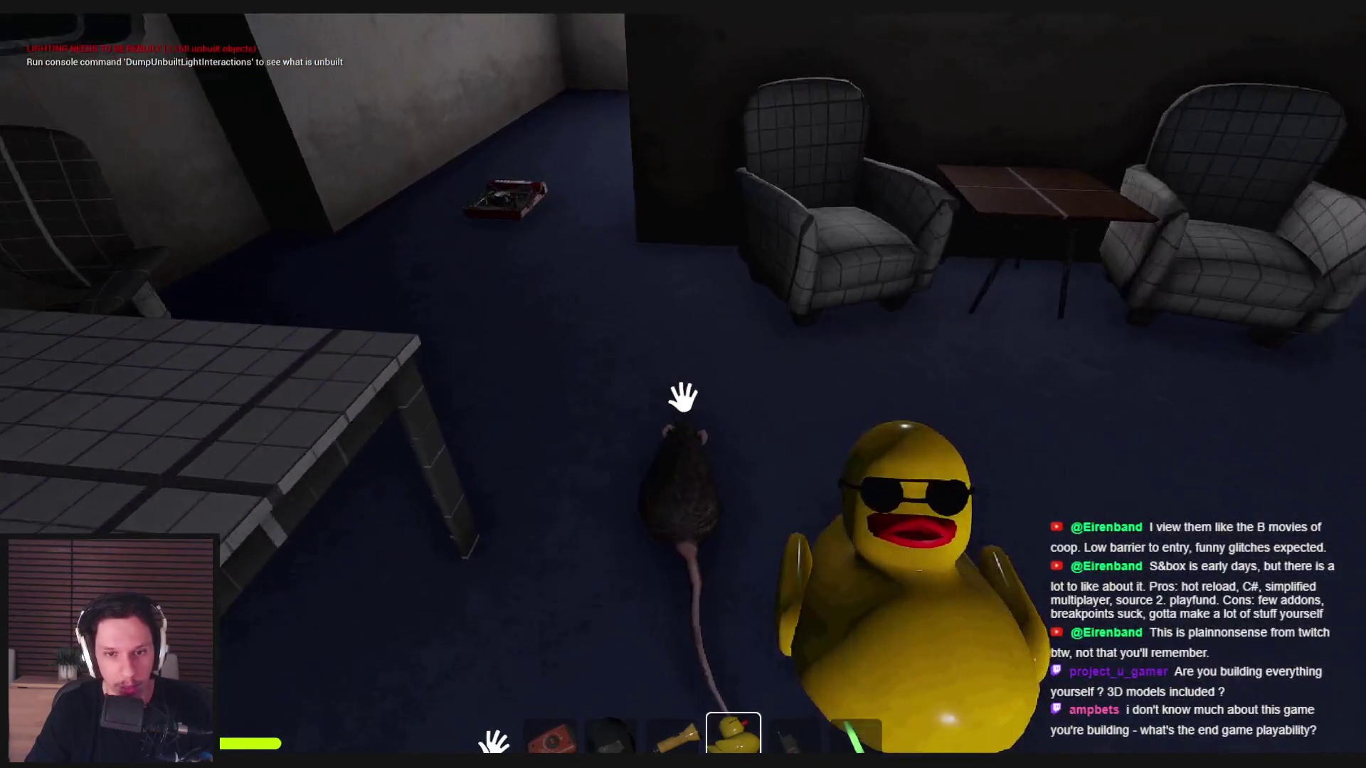
{"action": "left_click", "coordinate": [682, 397]}
{"action": "key", "text": "w"}
{"action": "key", "text": "w"}
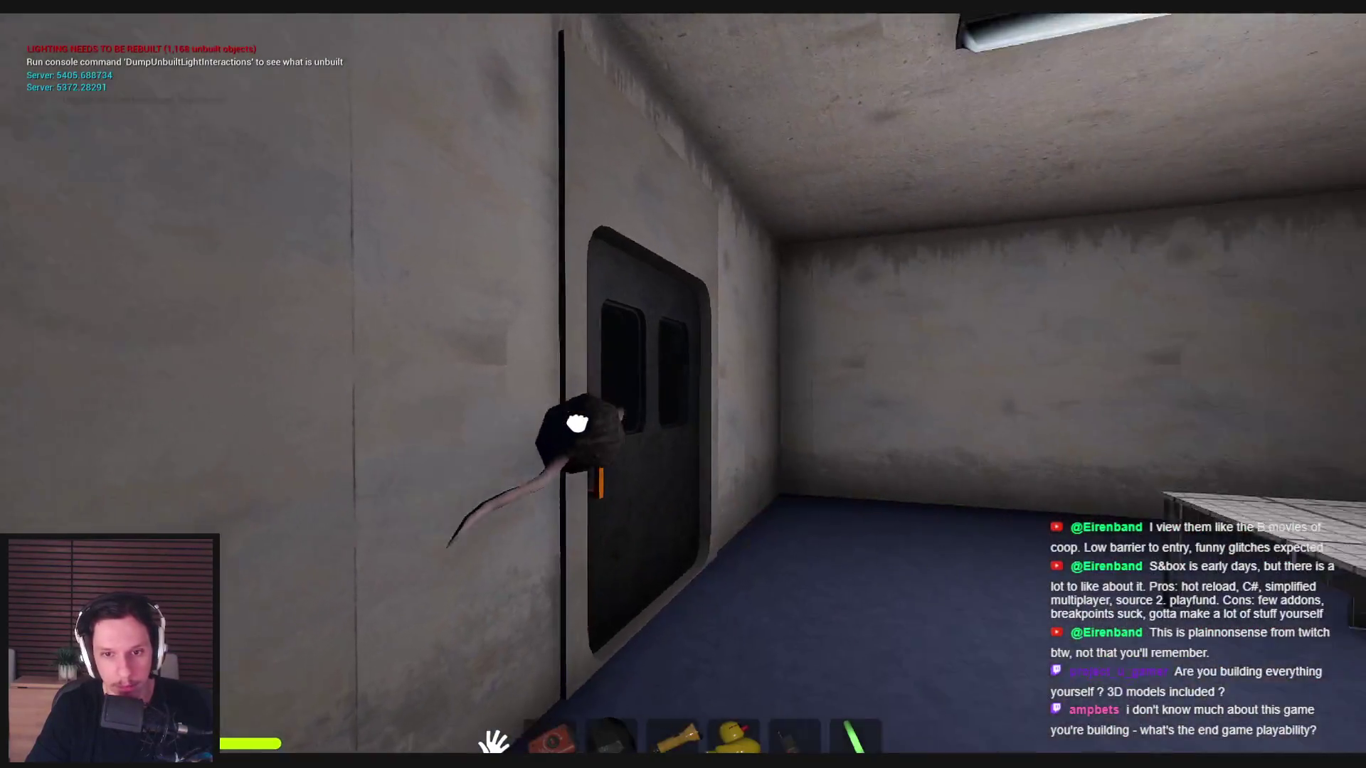
{"action": "left_click", "coordinate": [595, 427]}
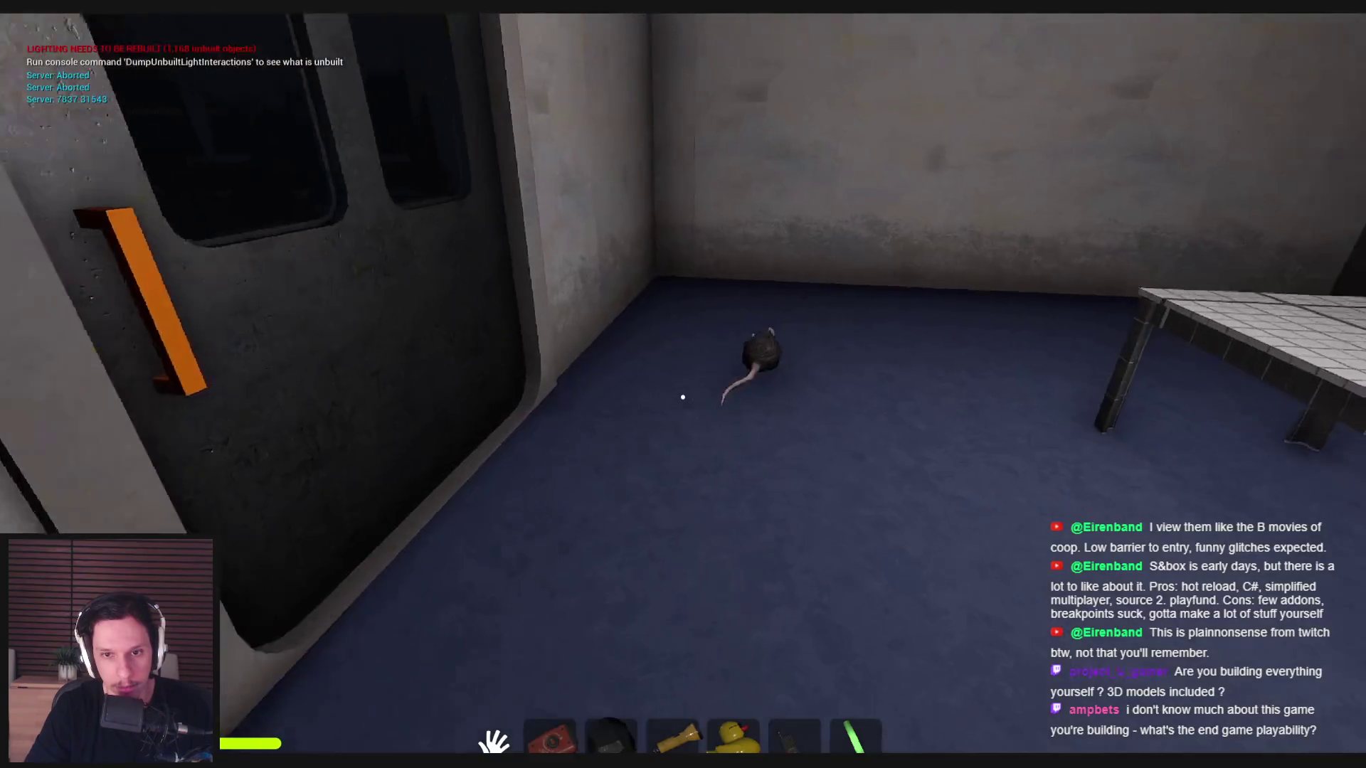
{"action": "left_click", "coordinate": [683, 391]}
{"action": "left_click", "coordinate": [683, 390]}
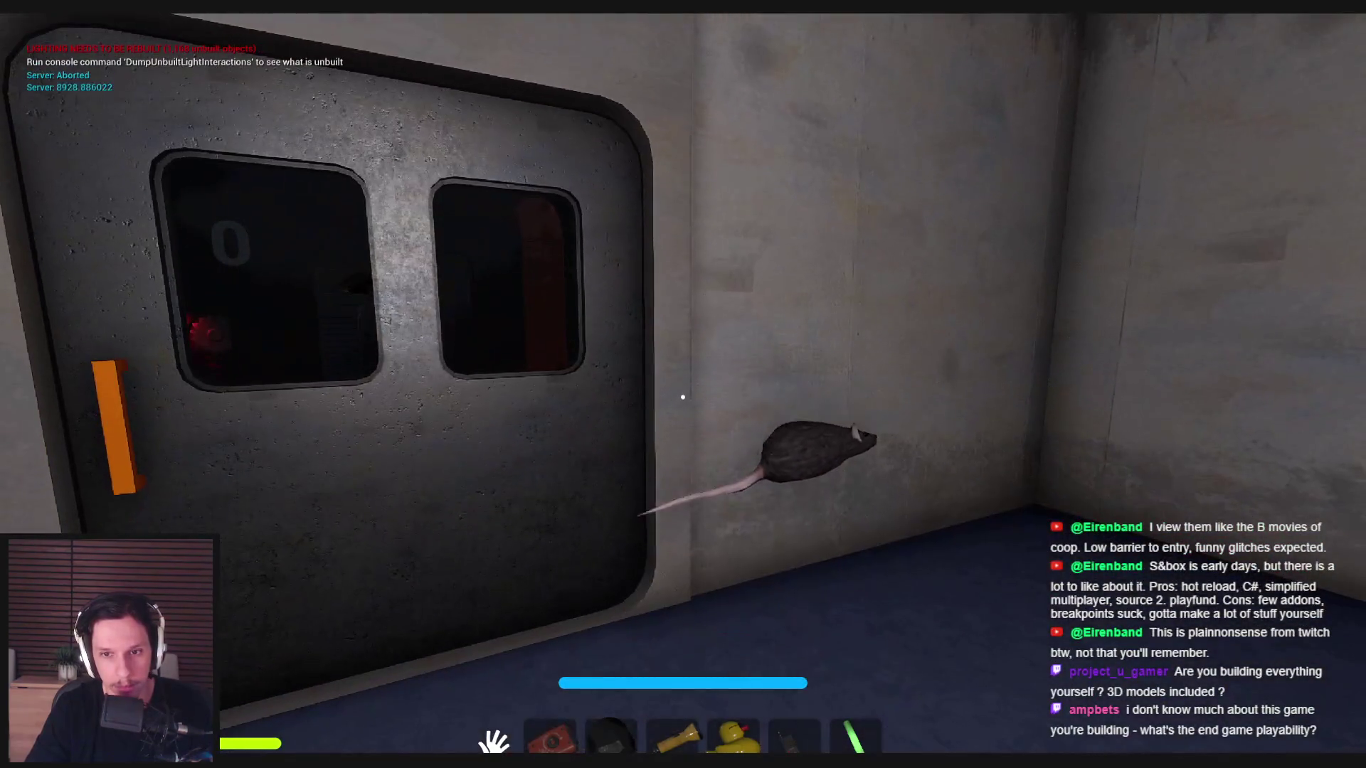
{"action": "left_click", "coordinate": [683, 397]}
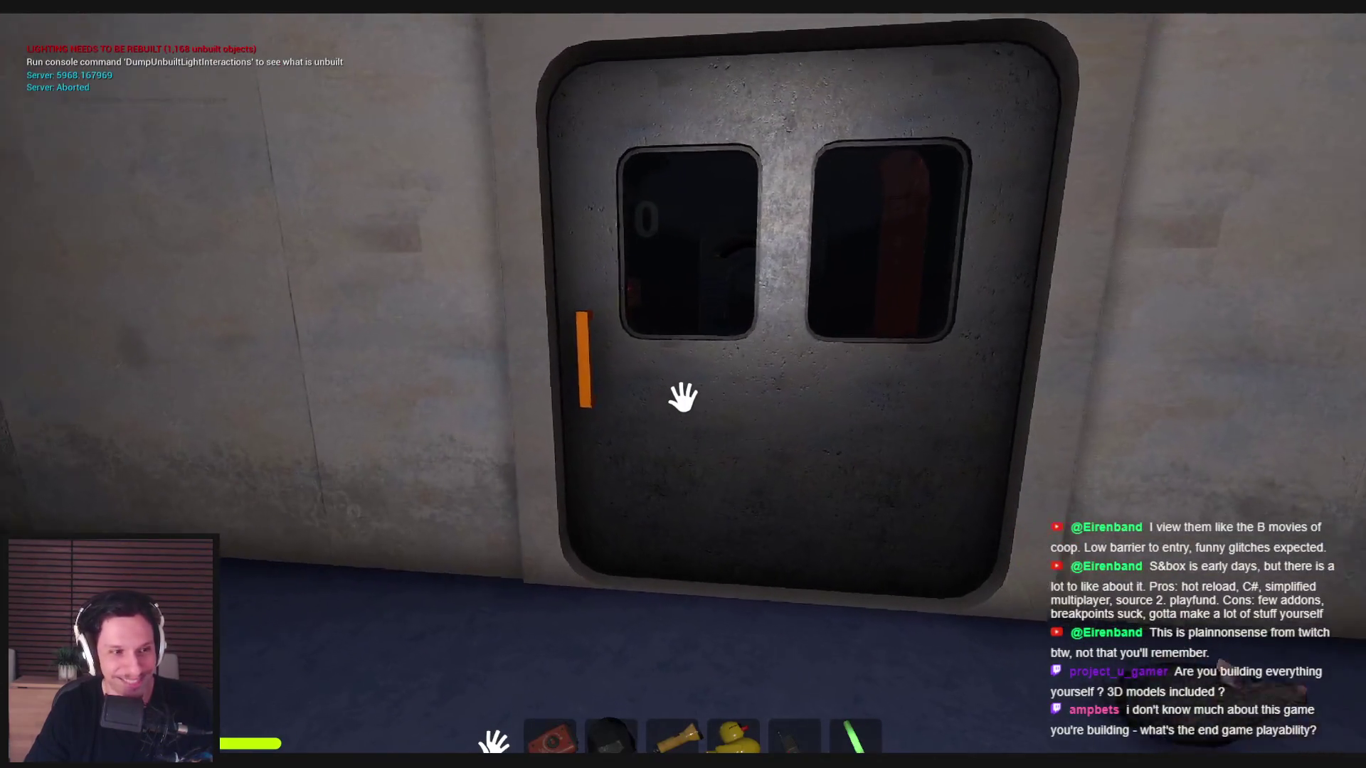
- Pick up the stove from the floor and open the door into the dark machine room
{"action": "key", "text": "super"}
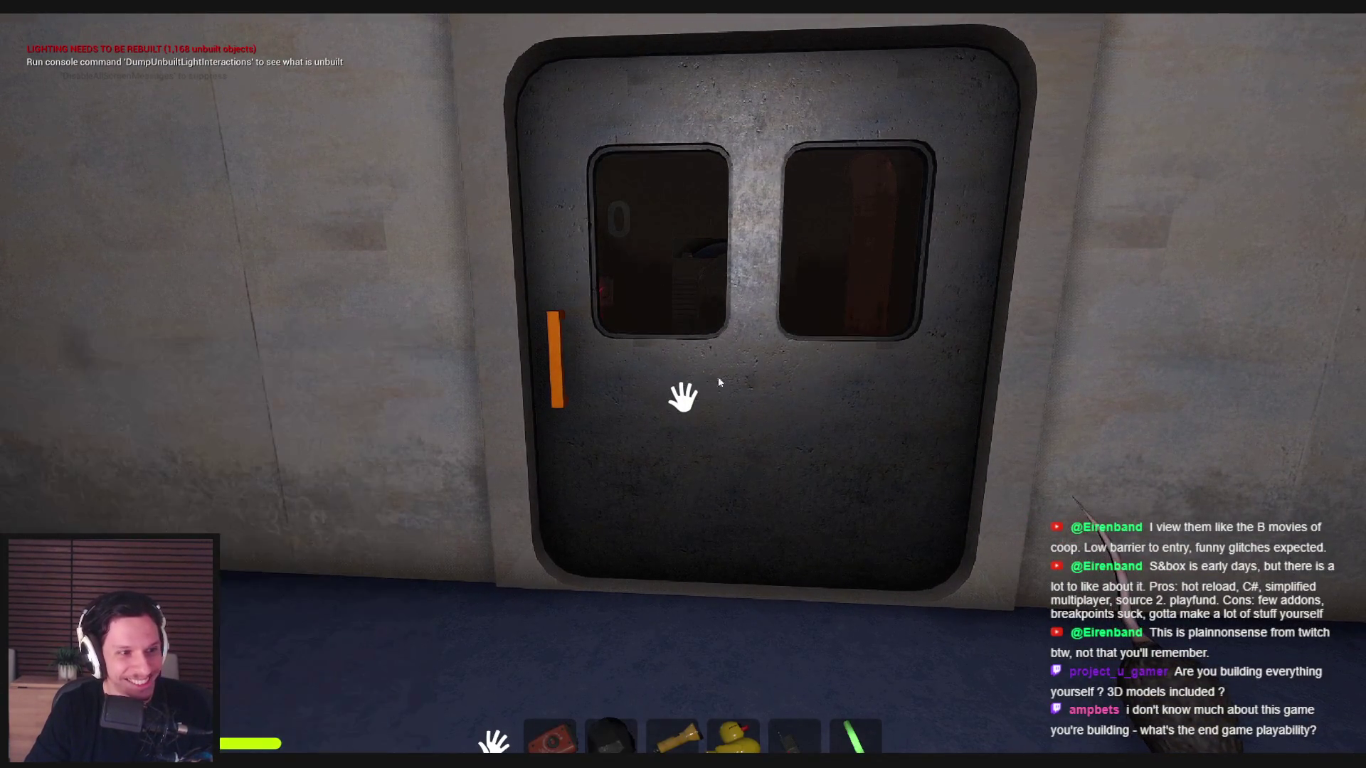
{"action": "left_click", "coordinate": [755, 387]}
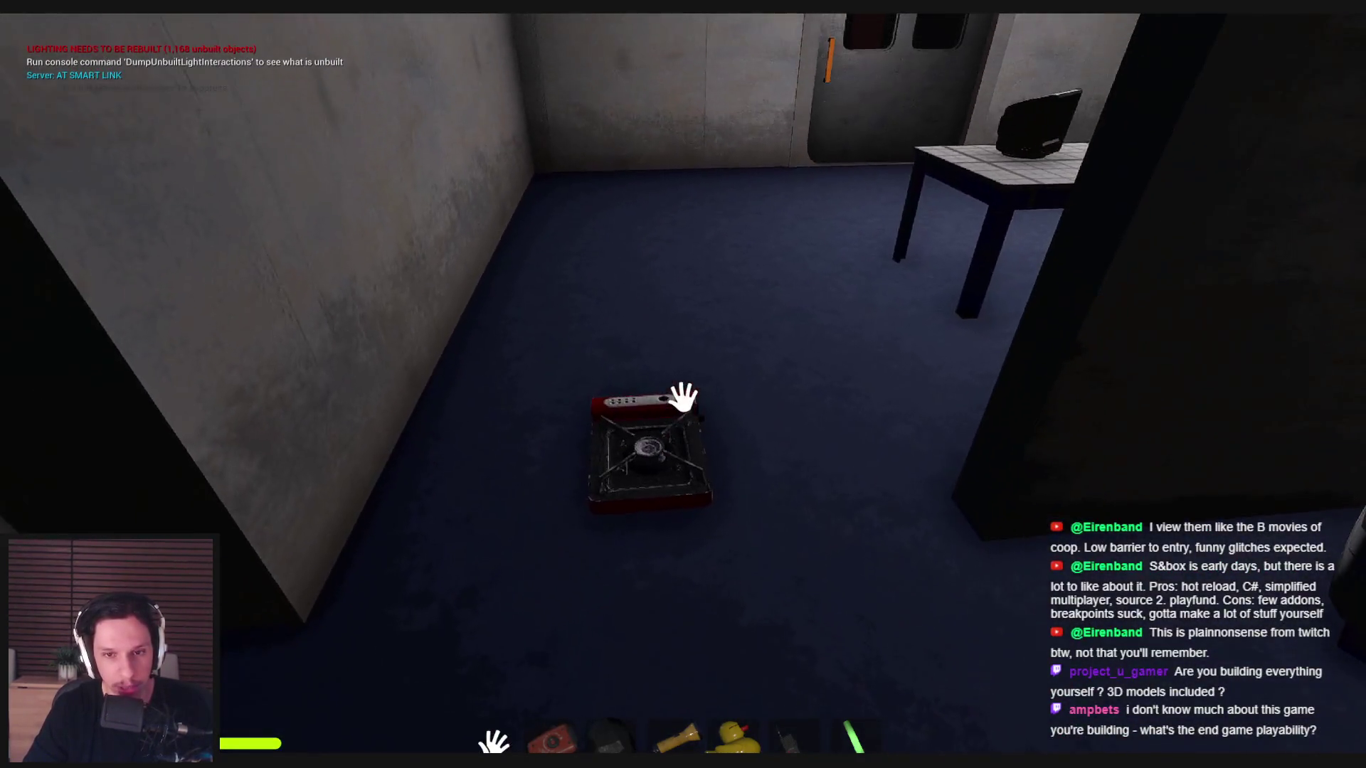
{"action": "left_click", "coordinate": [683, 397]}
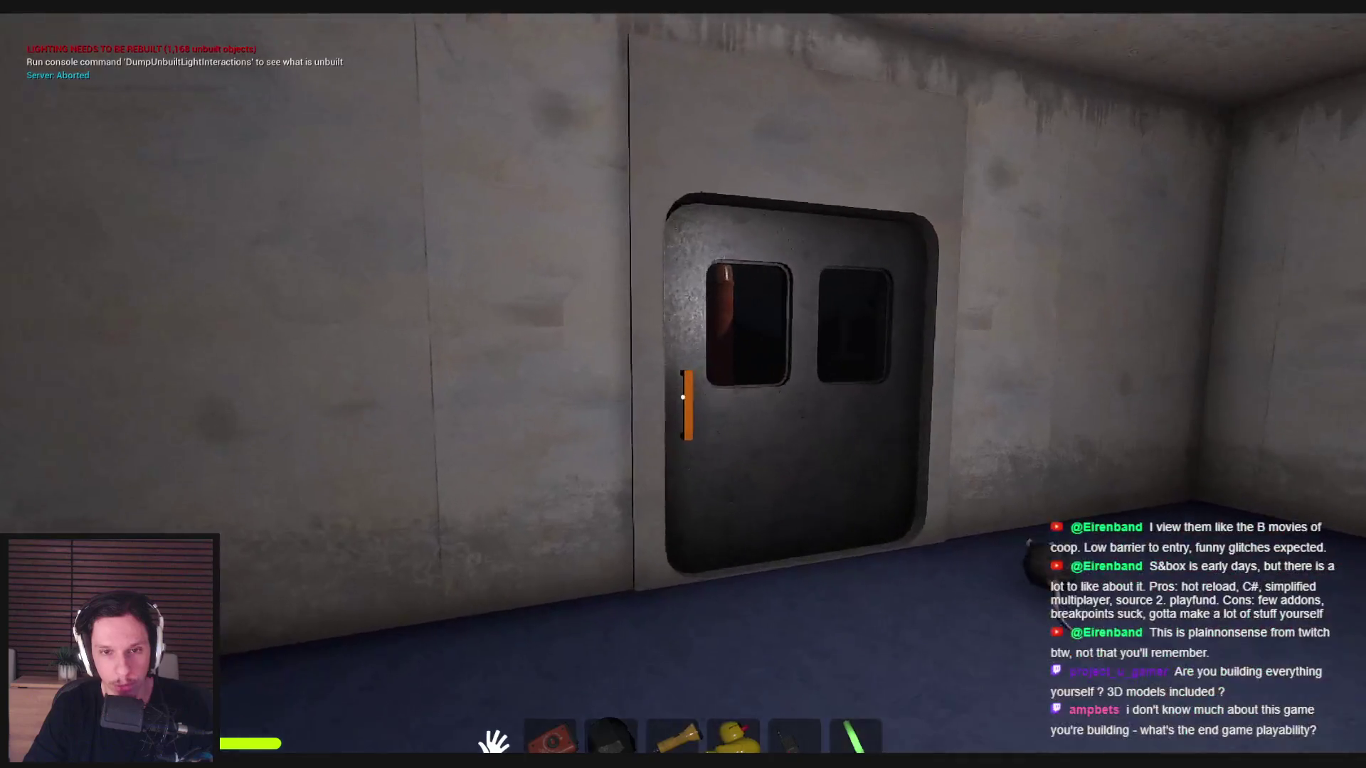
{"action": "left_click", "coordinate": [682, 397]}
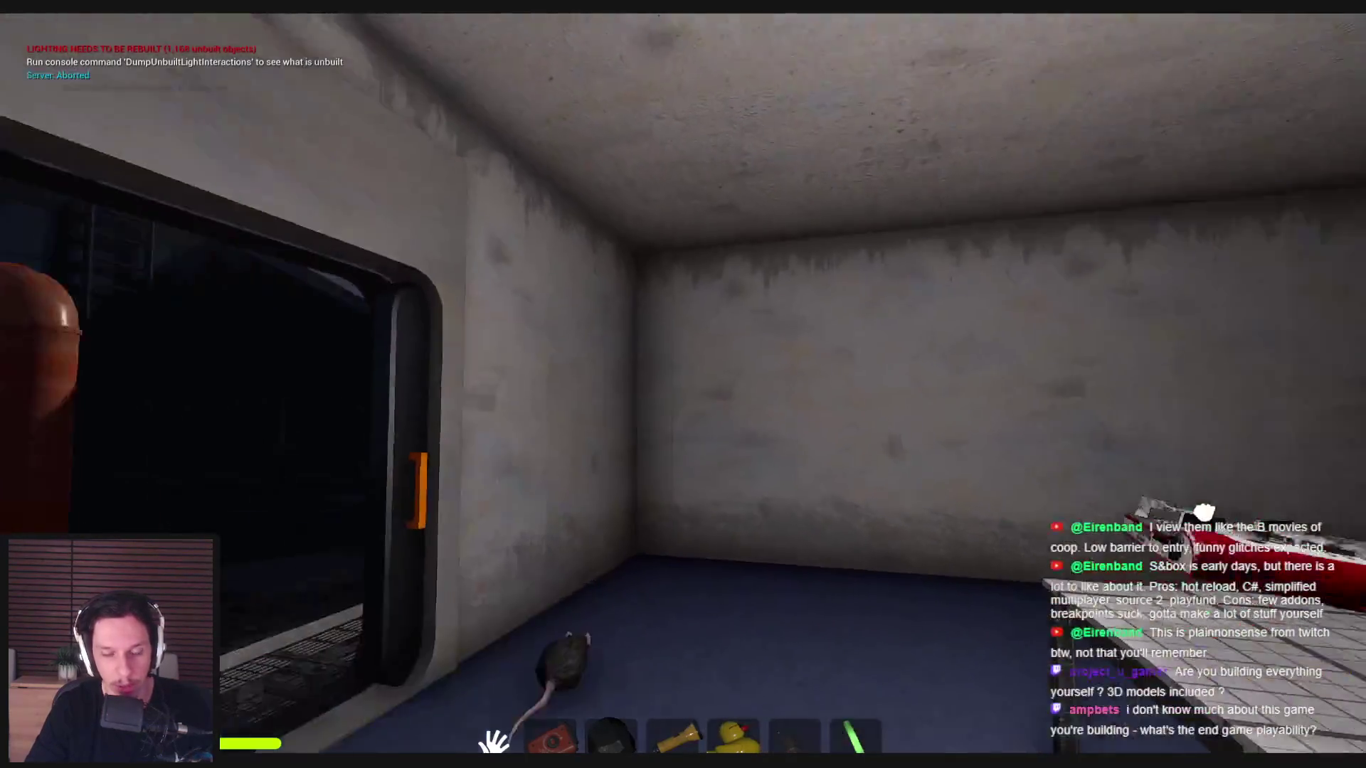
{"action": "left_click", "coordinate": [683, 384]}
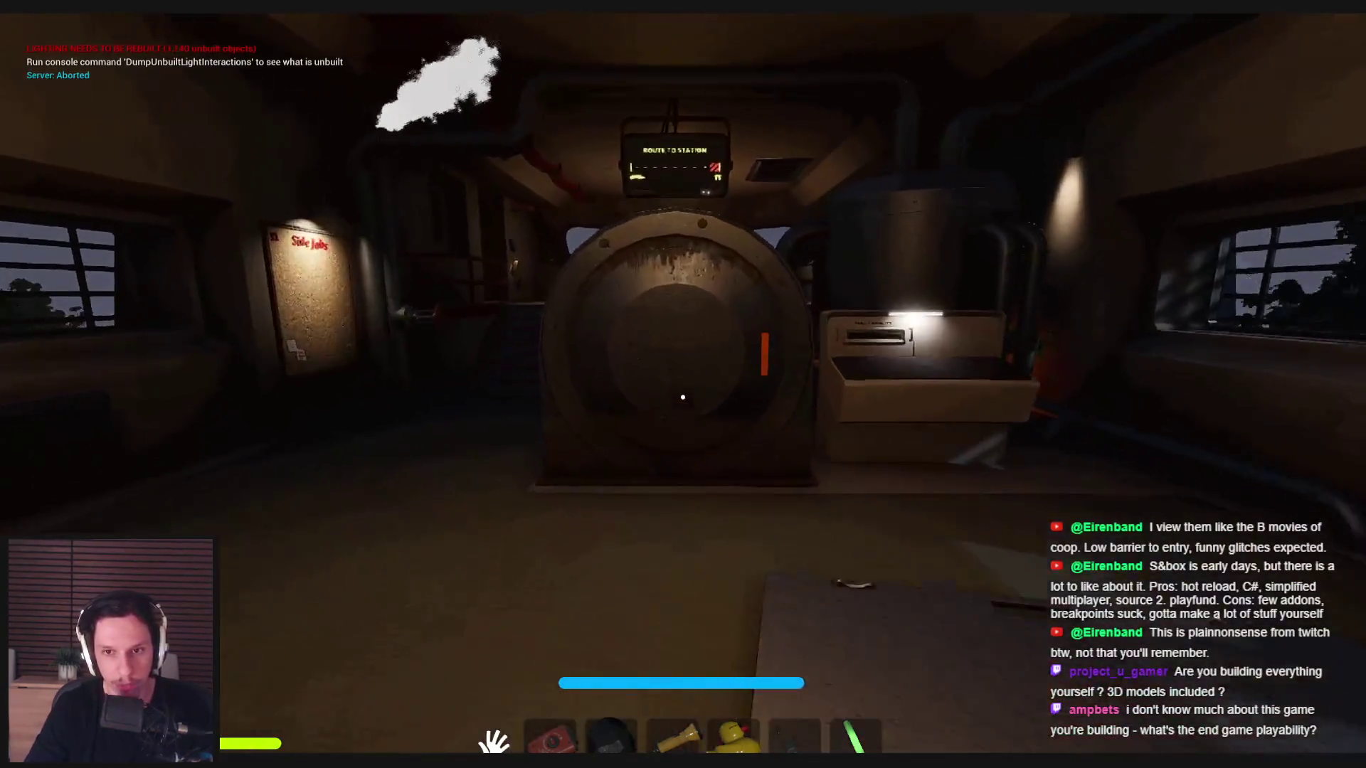
- Open the engine's furnace hatch, peek into the lava, and lift the red box beside it
{"action": "left_click", "coordinate": [817, 372]}
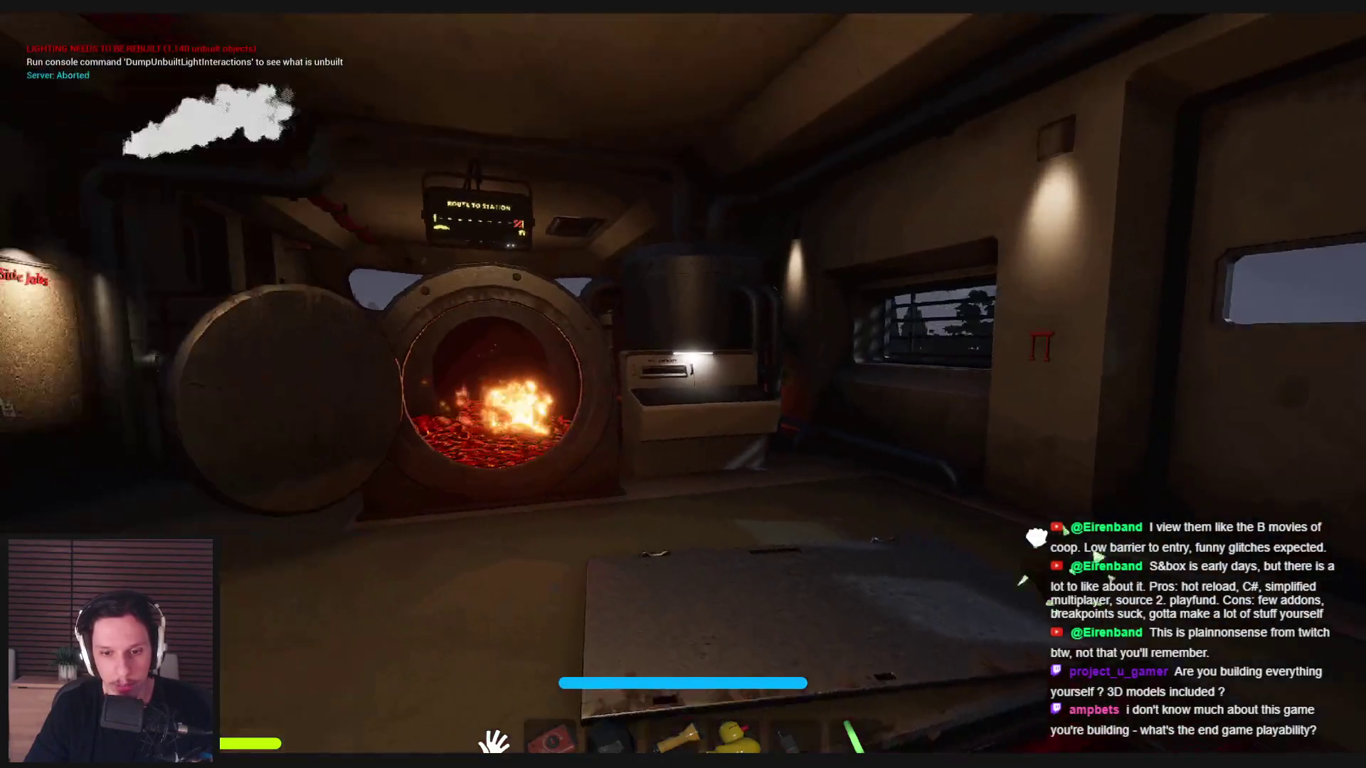
{"action": "key", "text": "w"}
{"action": "key", "text": "3"}
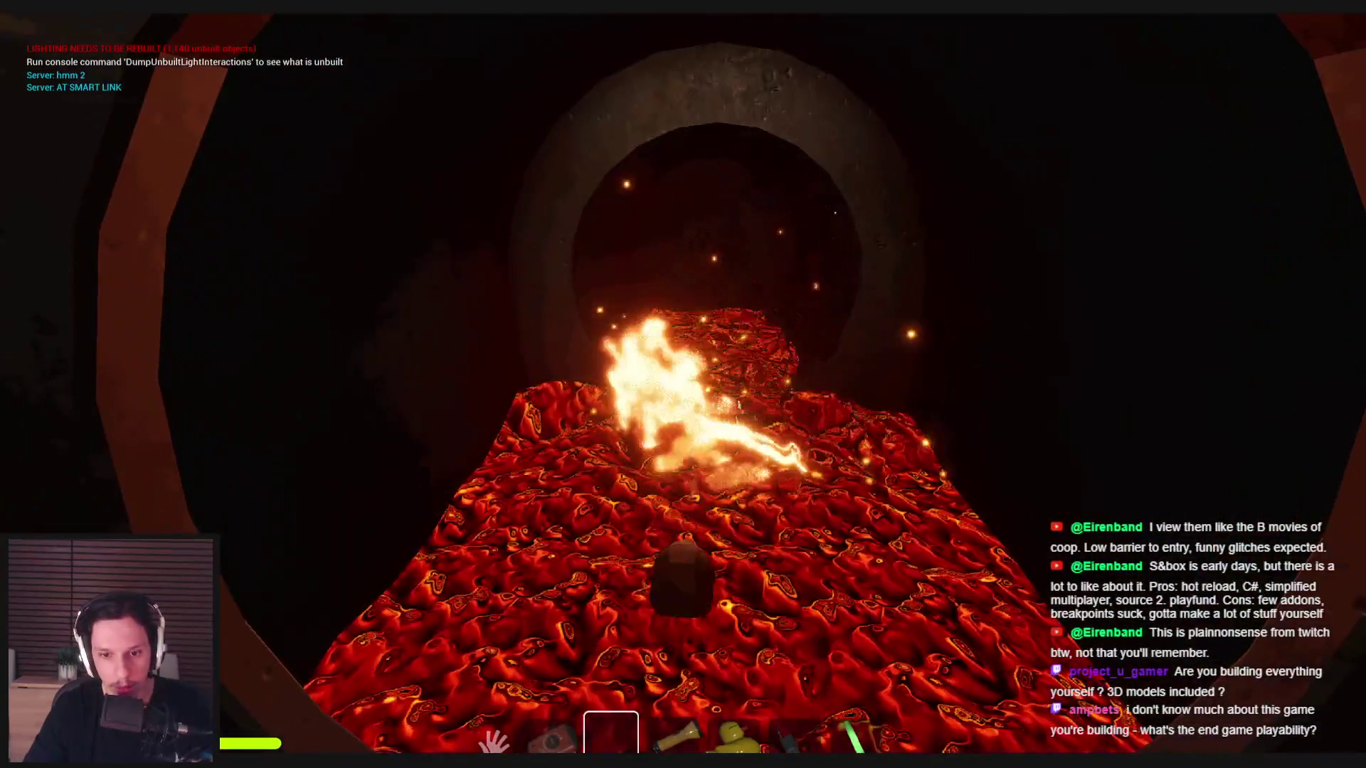
{"action": "key", "text": "4"}
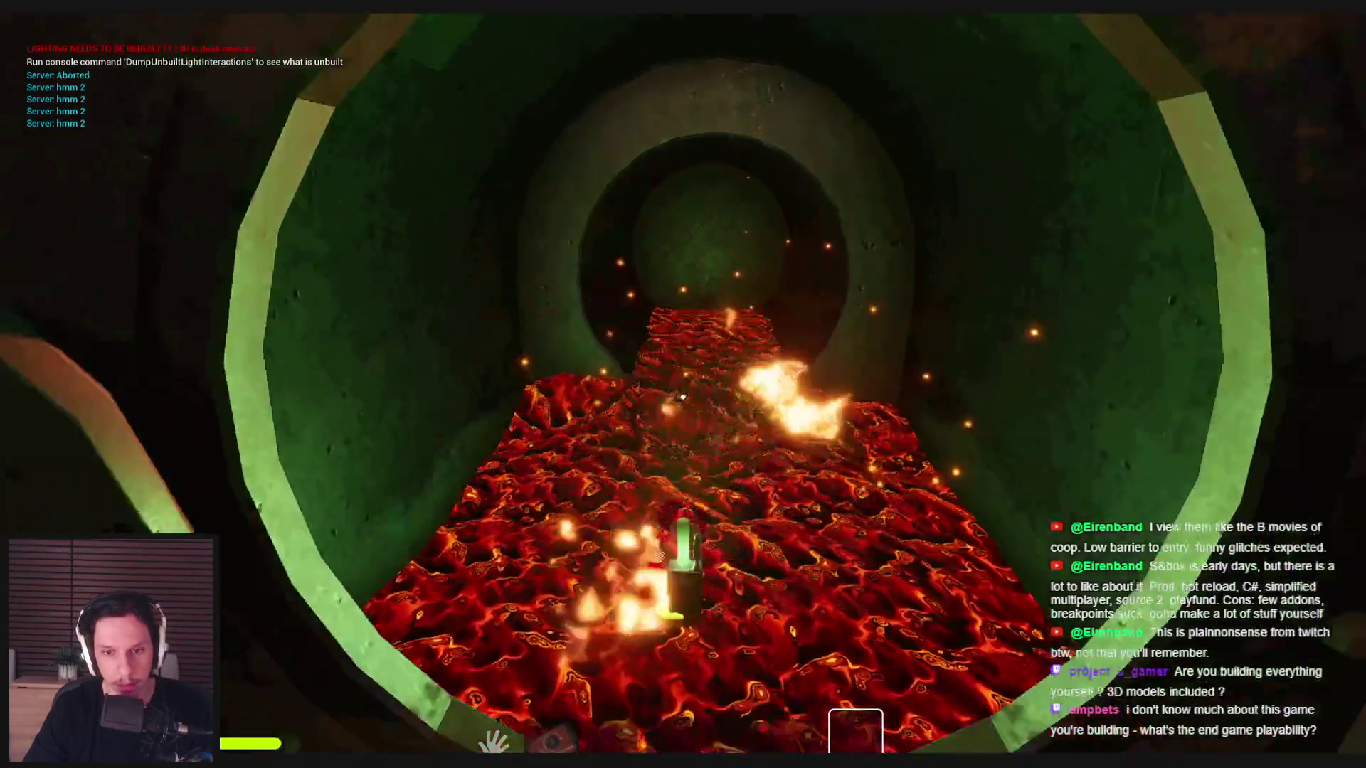
{"action": "left_click", "coordinate": [683, 397]}
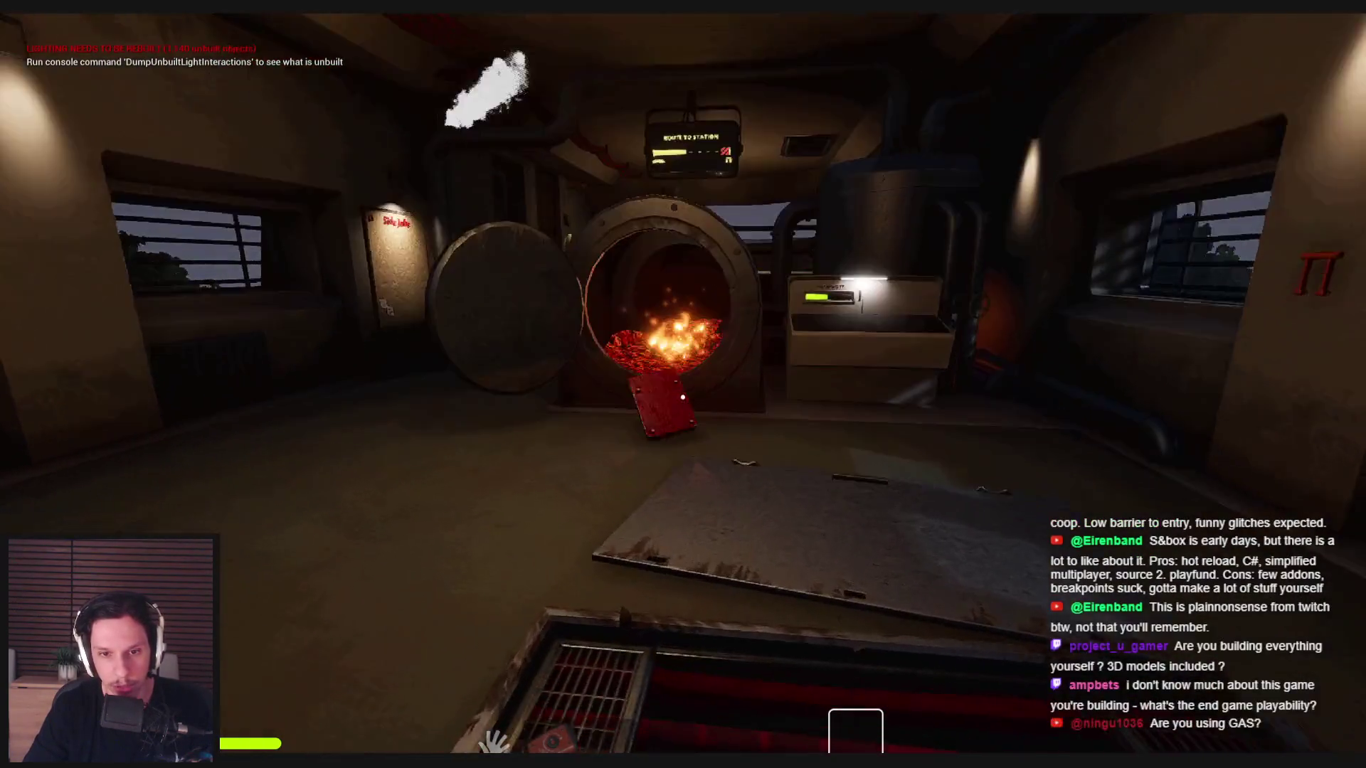
{"action": "mouse_move", "coordinate": [665, 391]}
{"action": "left_mouse_down"}
{"action": "mouse_move", "coordinate": [675, 640]}
{"action": "mouse_move", "coordinate": [686, 390]}
{"action": "left_mouse_up"}
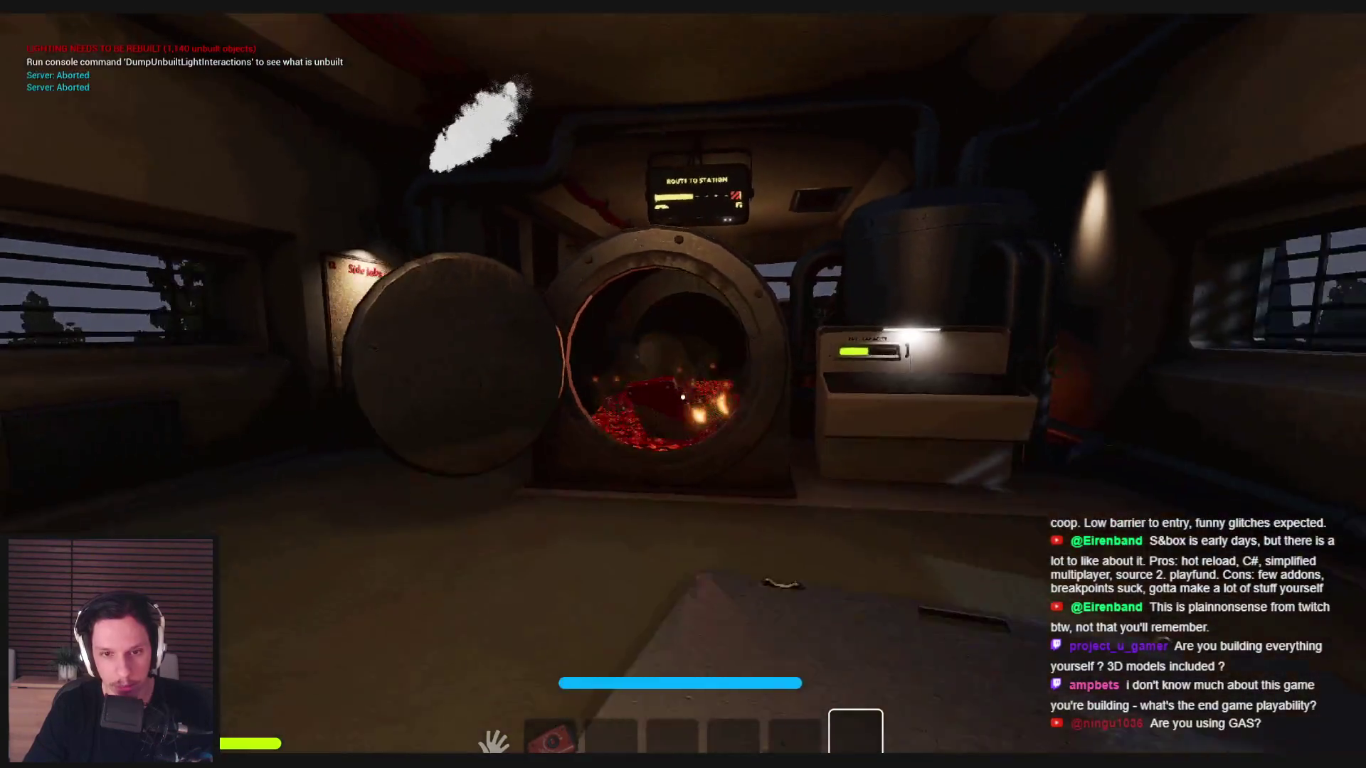
- Throw the red box and the duck into the furnace, then turn the red valve by the board
{"action": "left_click_drag", "start_coordinate": [683, 397], "coordinate": [683, 396]}
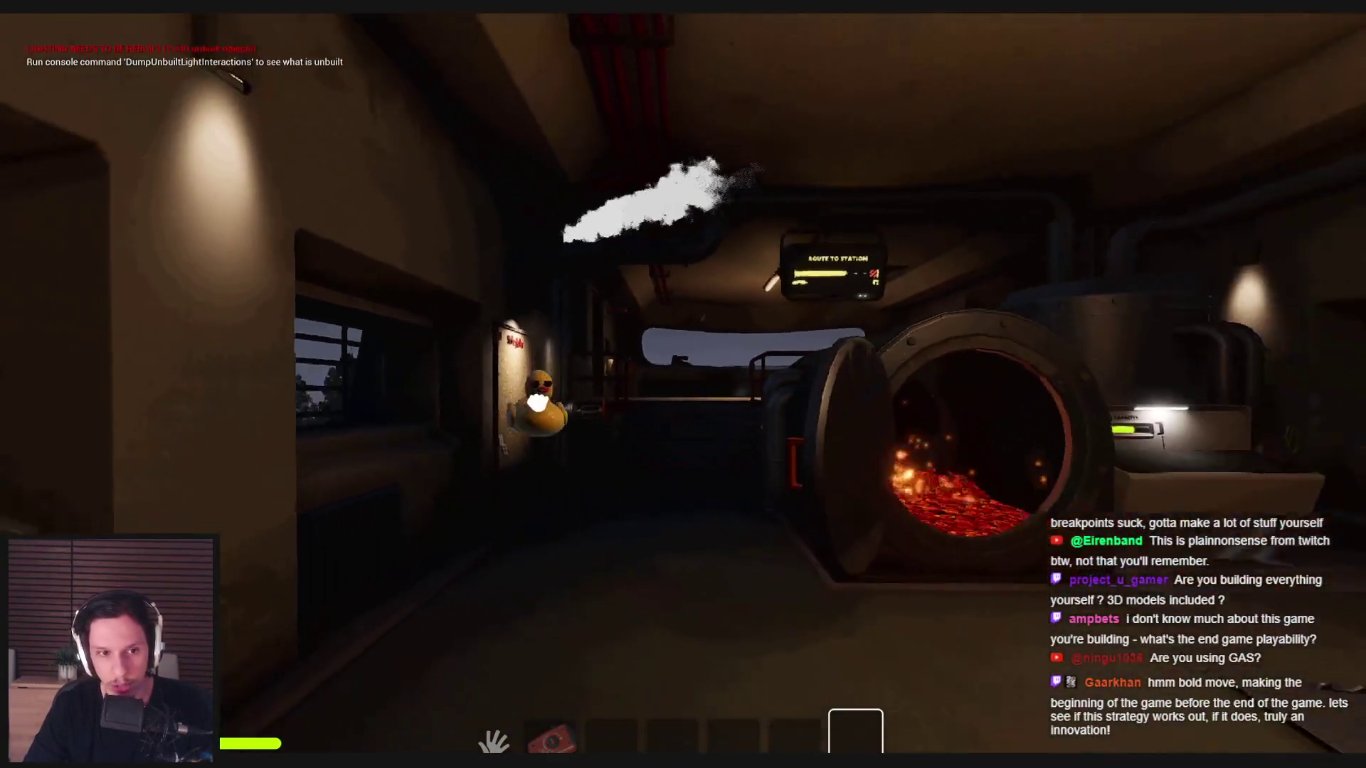
{"action": "left_click", "coordinate": [463, 414]}
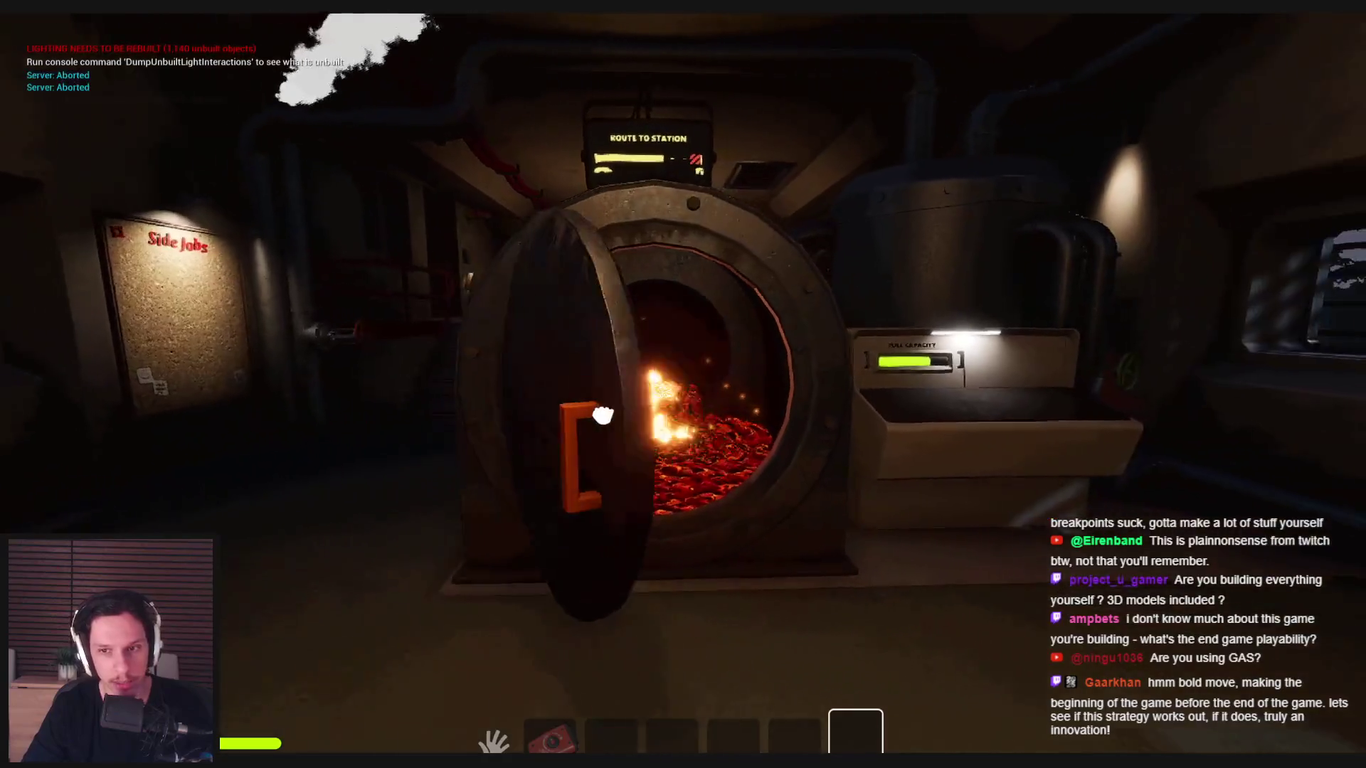
{"action": "key", "text": "w"}
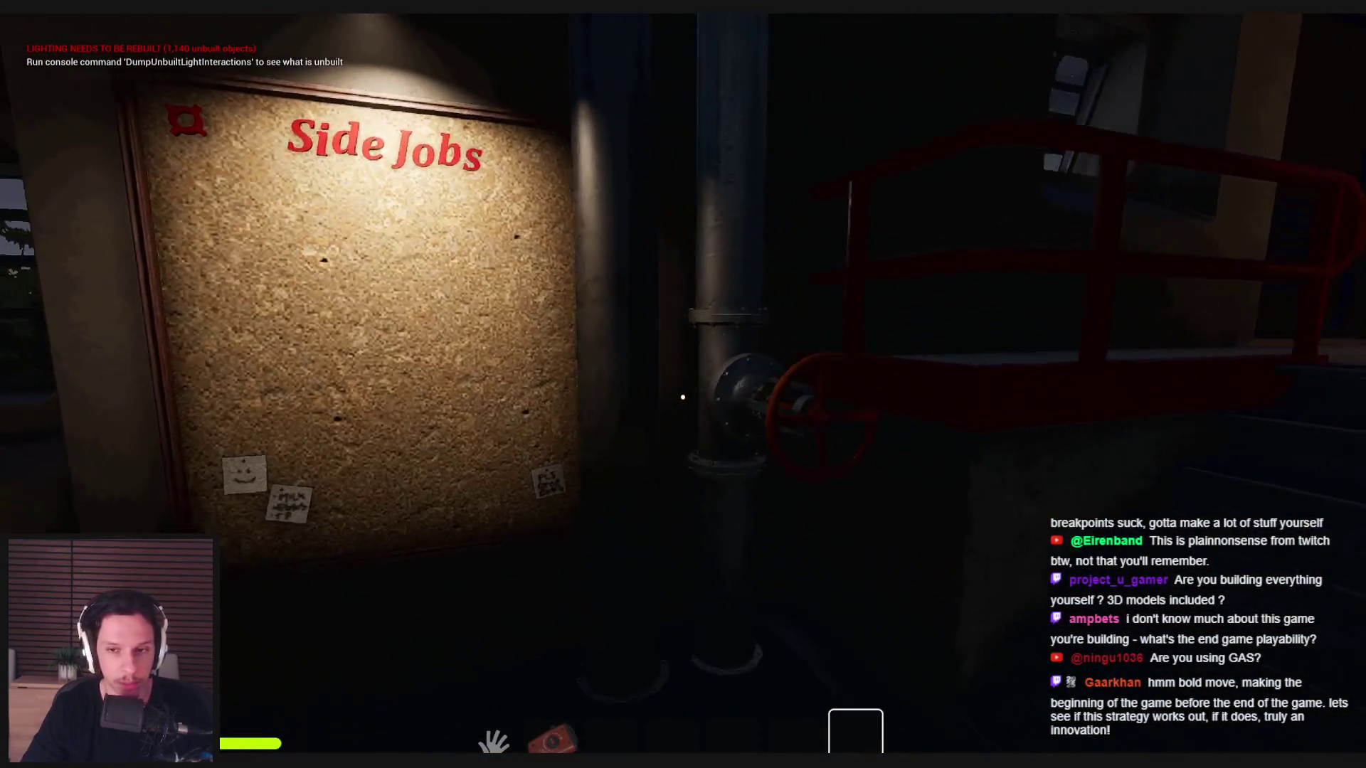
{"action": "left_click", "coordinate": [744, 445]}
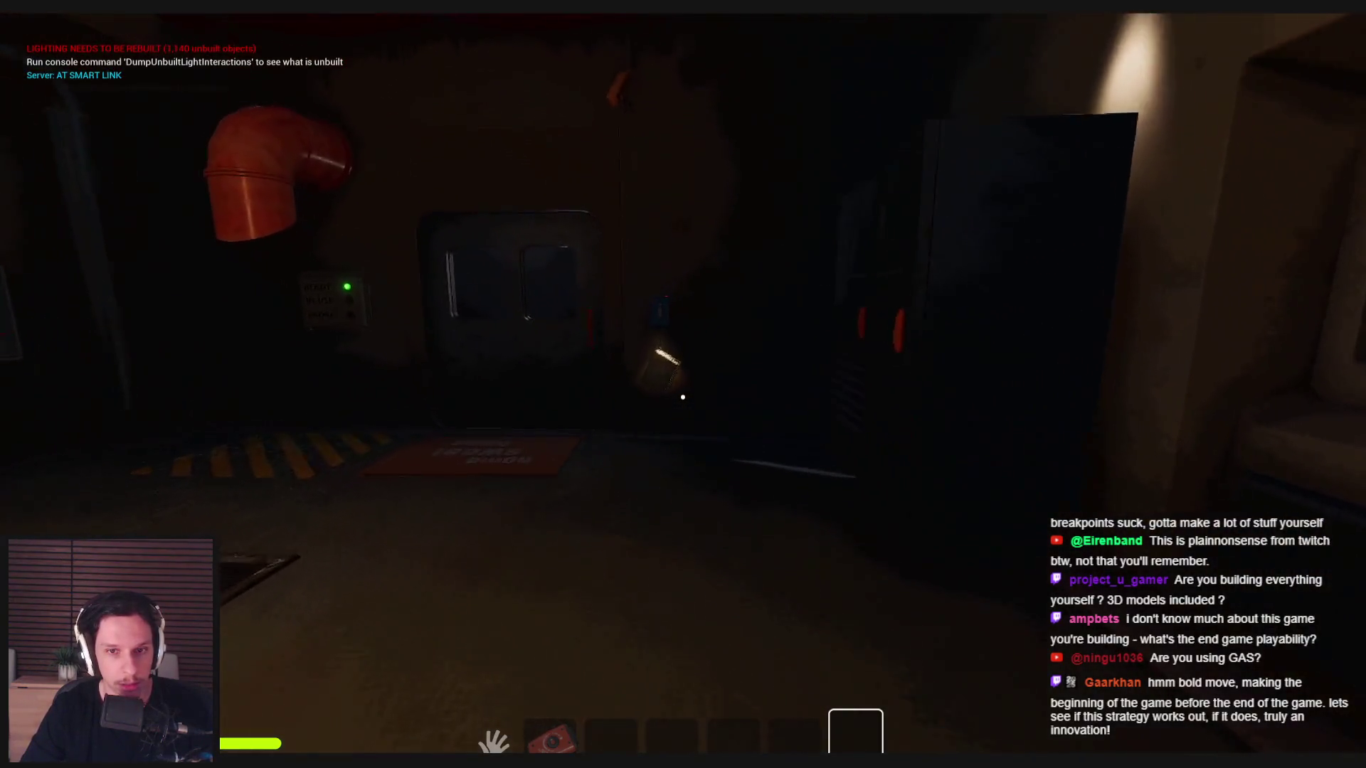
{"action": "left_click", "coordinate": [683, 397]}
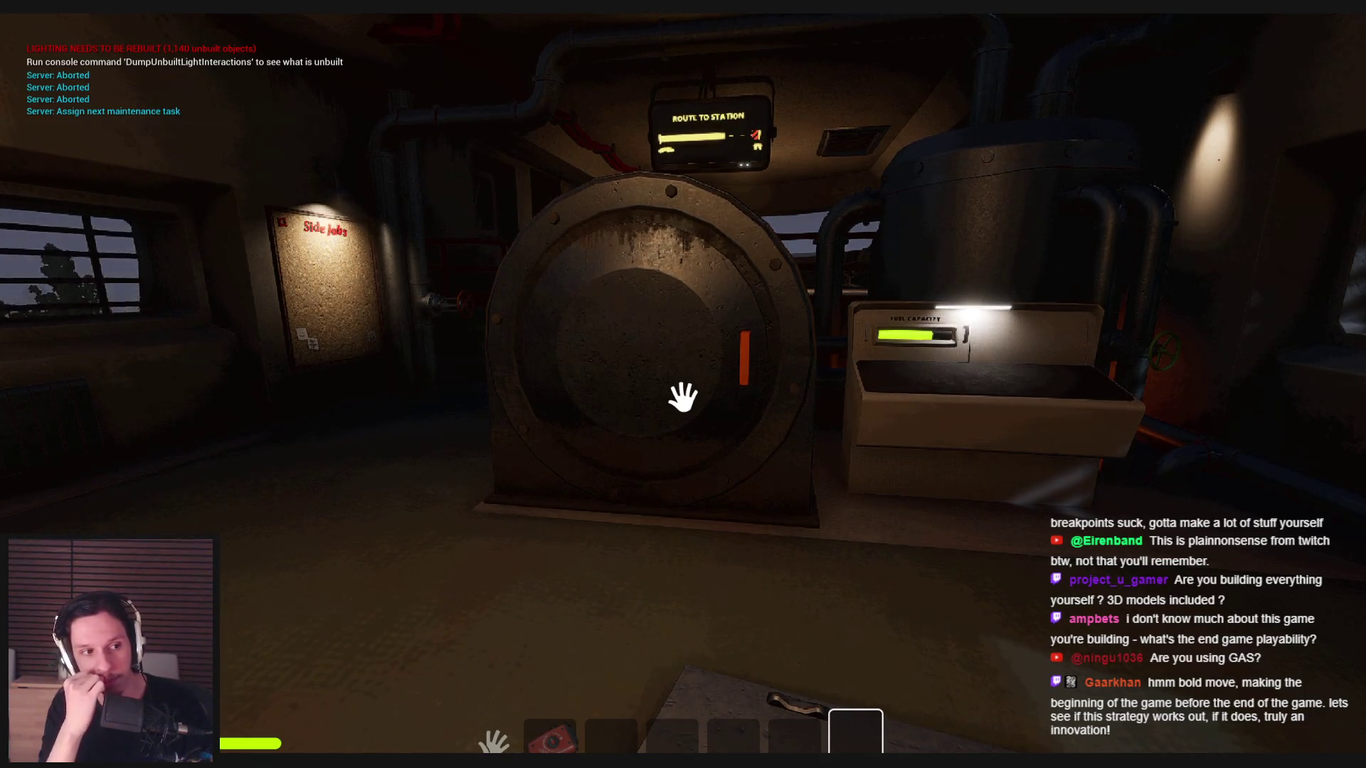
- Step back and forth at the train engine and open its furnace door
{"action": "key", "text": "s"}
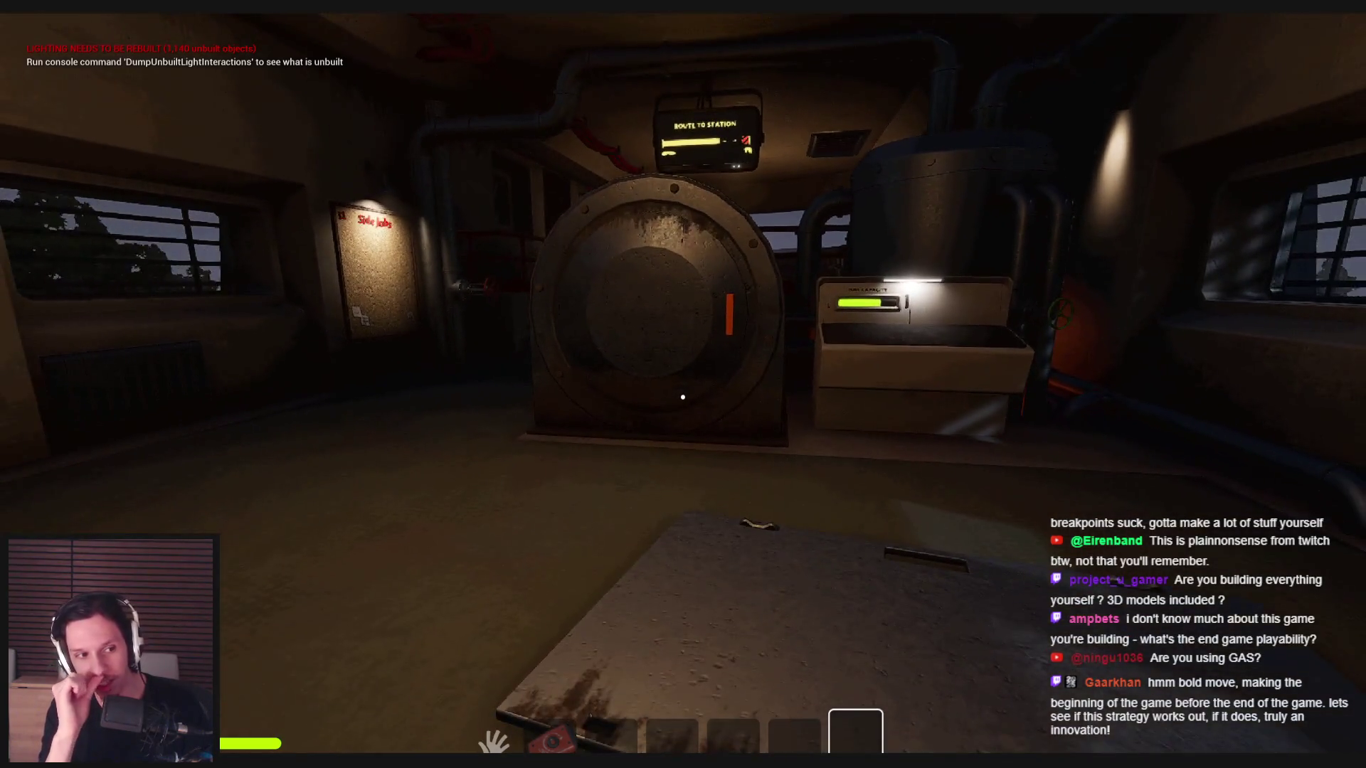
{"action": "key", "text": "w"}
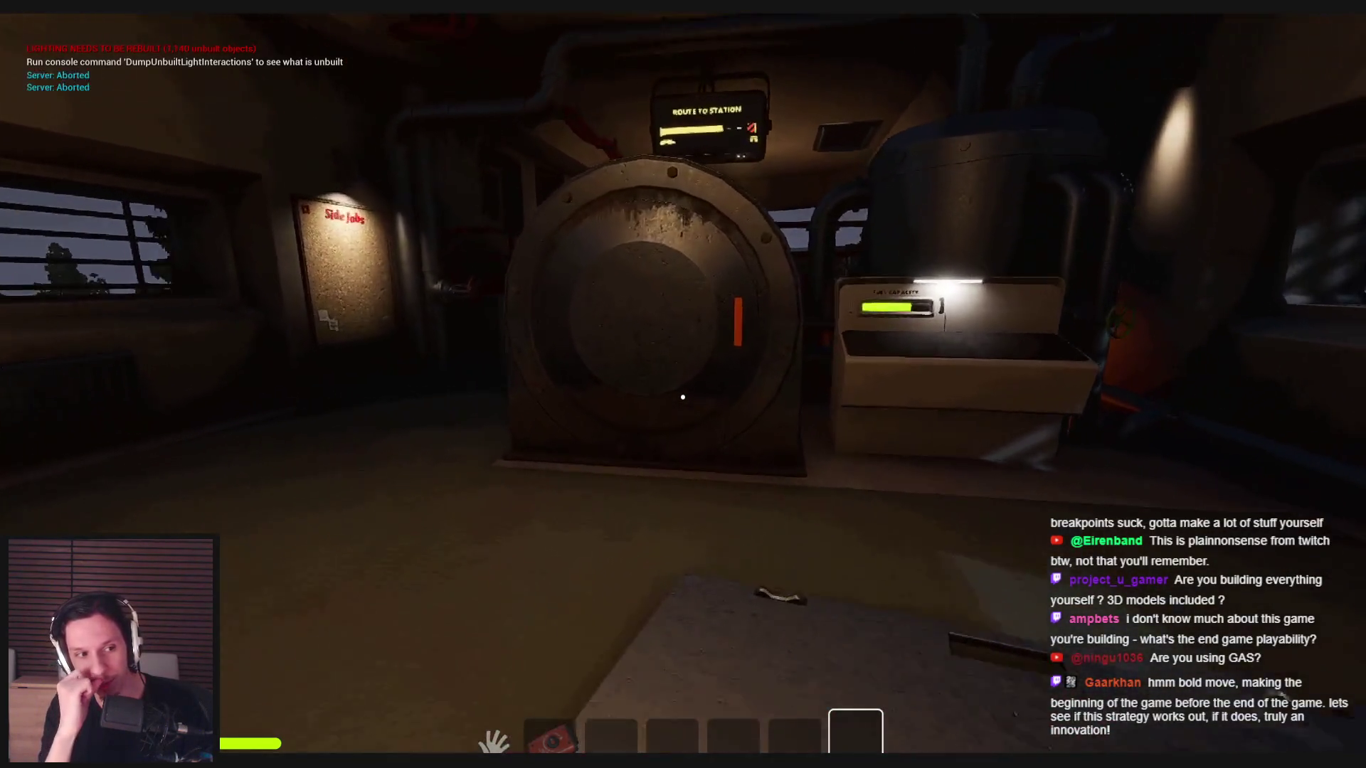
{"action": "key", "text": "s"}
{"action": "key", "text": "w"}
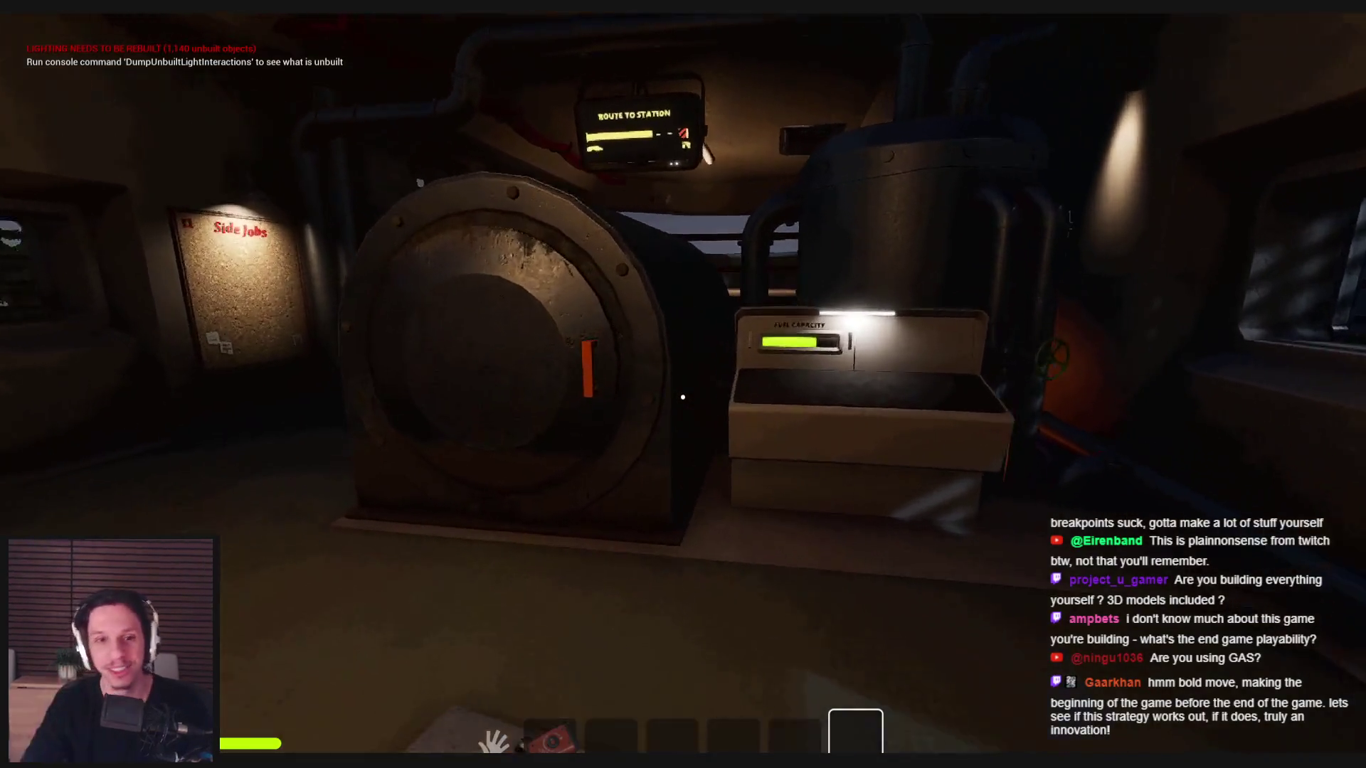
{"action": "left_click", "coordinate": [682, 397]}
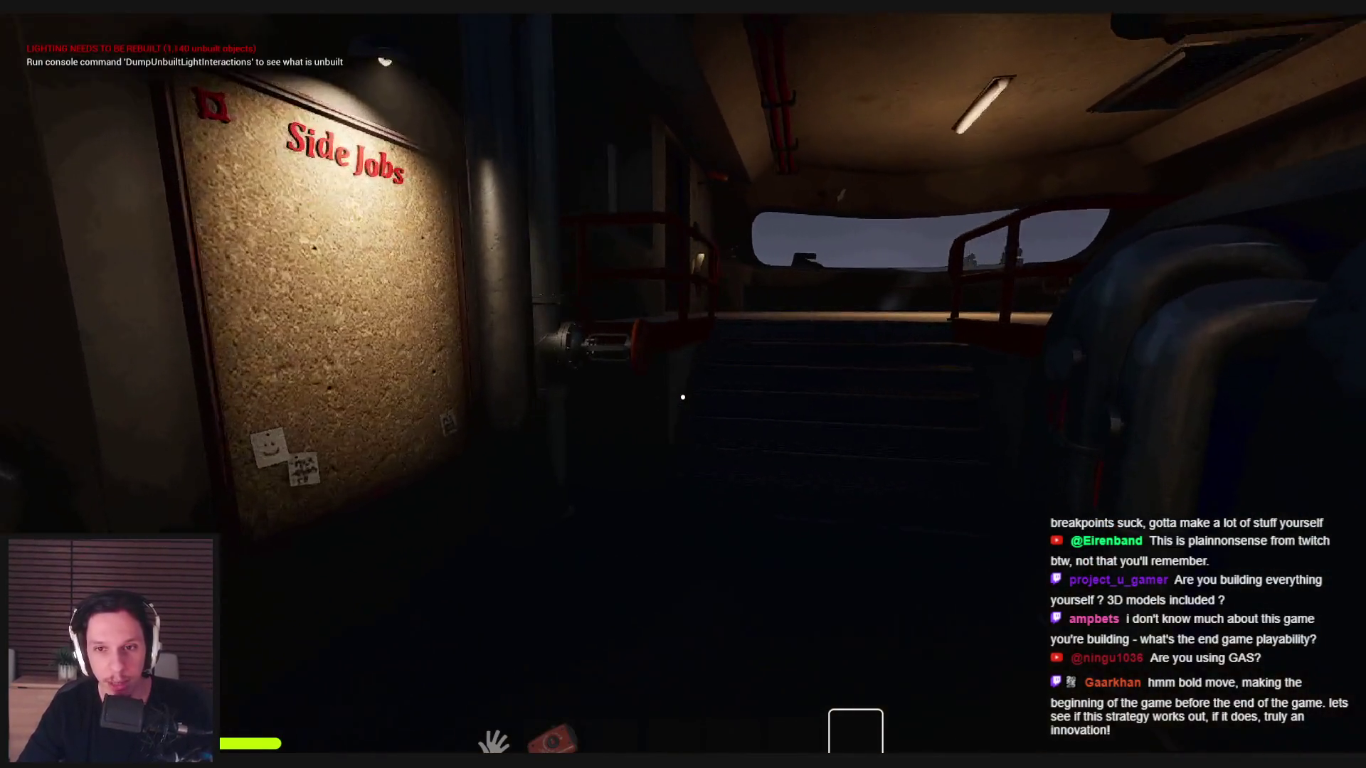
- Use the Train Monitoring terminal, then pick up and tilt the chair
{"action": "key", "text": "w"}
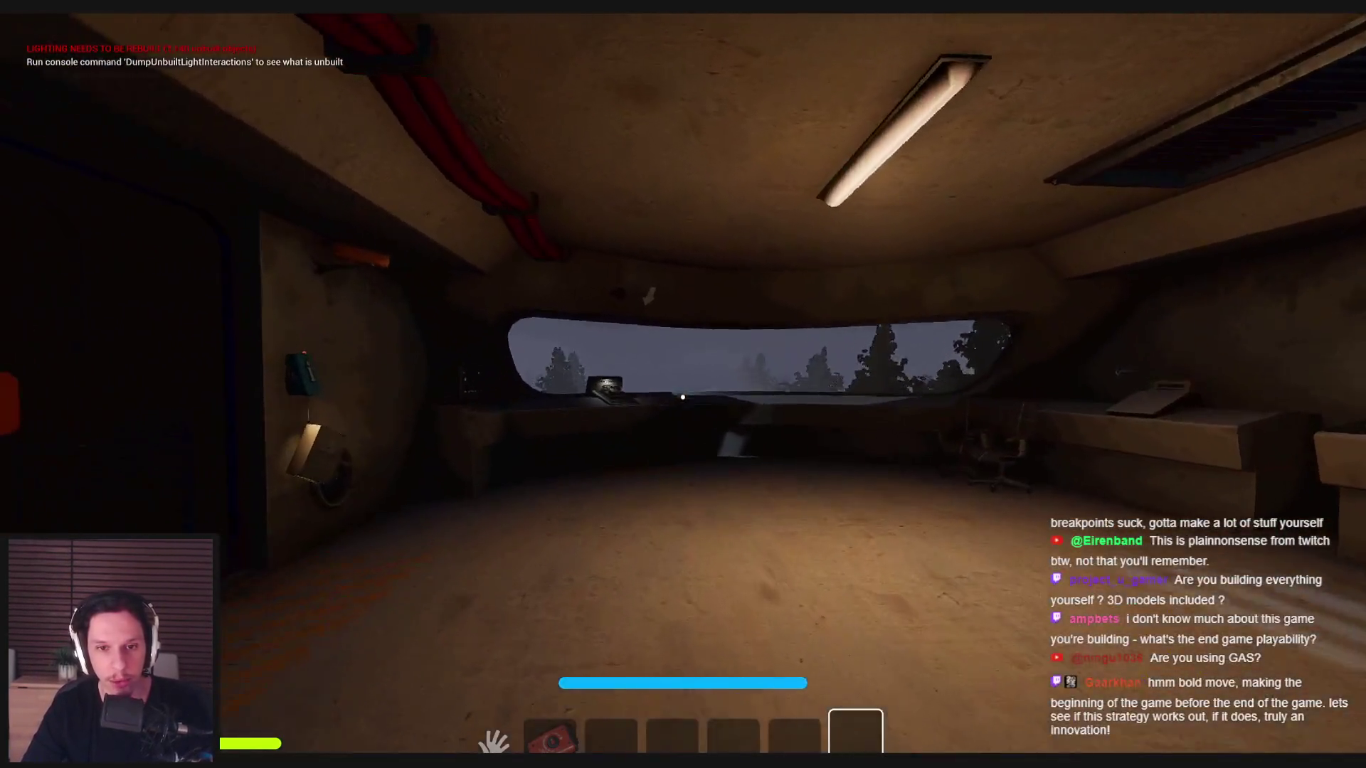
{"action": "left_click", "coordinate": [682, 397]}
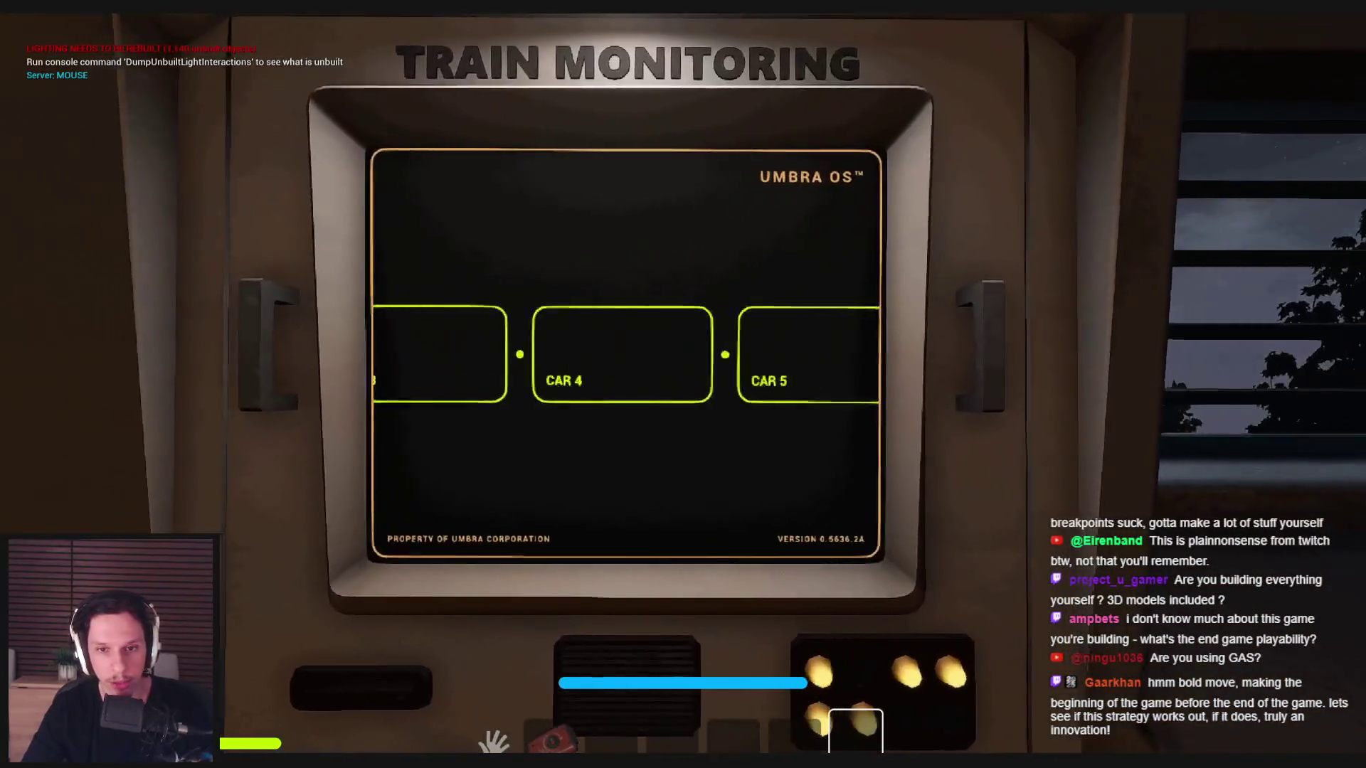
{"action": "key", "text": "Escape"}
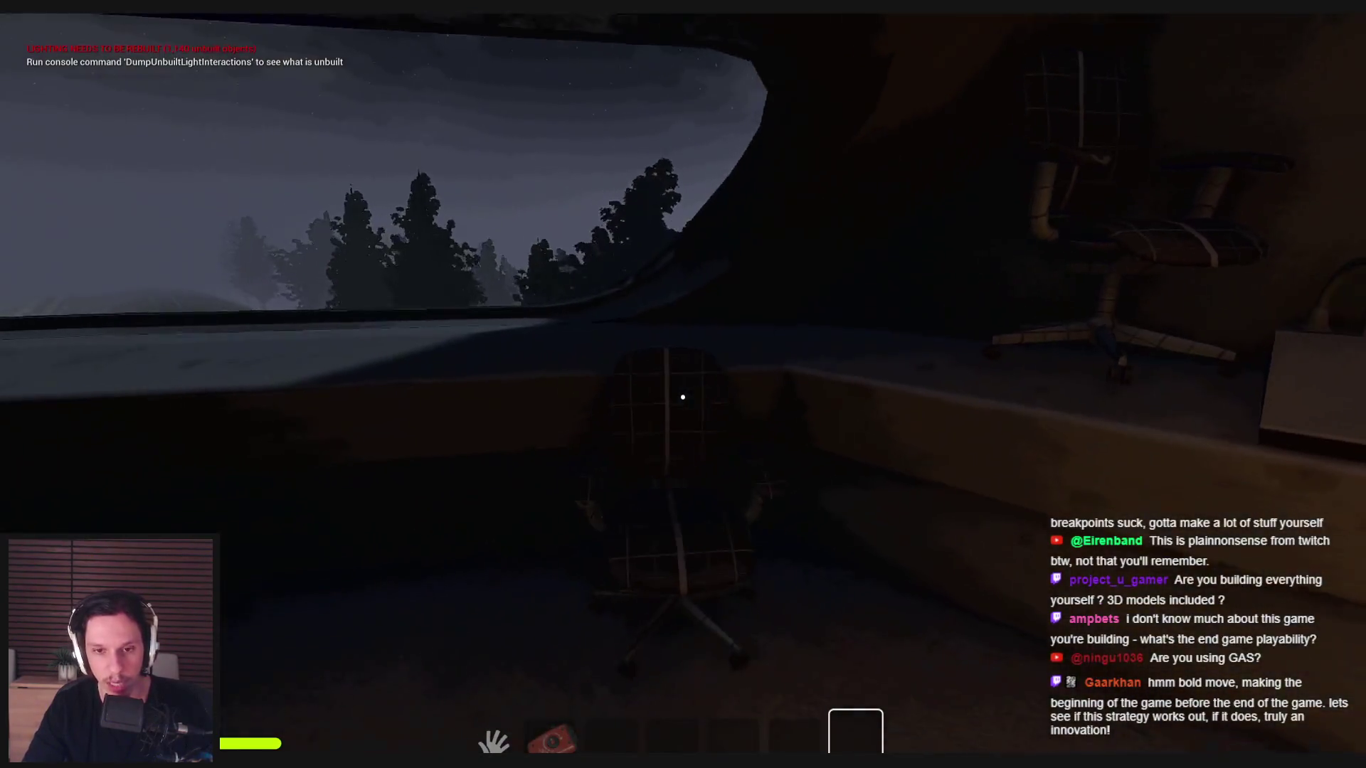
{"action": "mouse_move", "coordinate": [595, 396]}
{"action": "left_mouse_down"}
{"action": "mouse_move", "coordinate": [562, 579]}
{"action": "mouse_move", "coordinate": [349, 187]}
{"action": "left_mouse_up"}
{"action": "left_click_drag", "start_coordinate": [682, 397], "coordinate": [261, 587]}
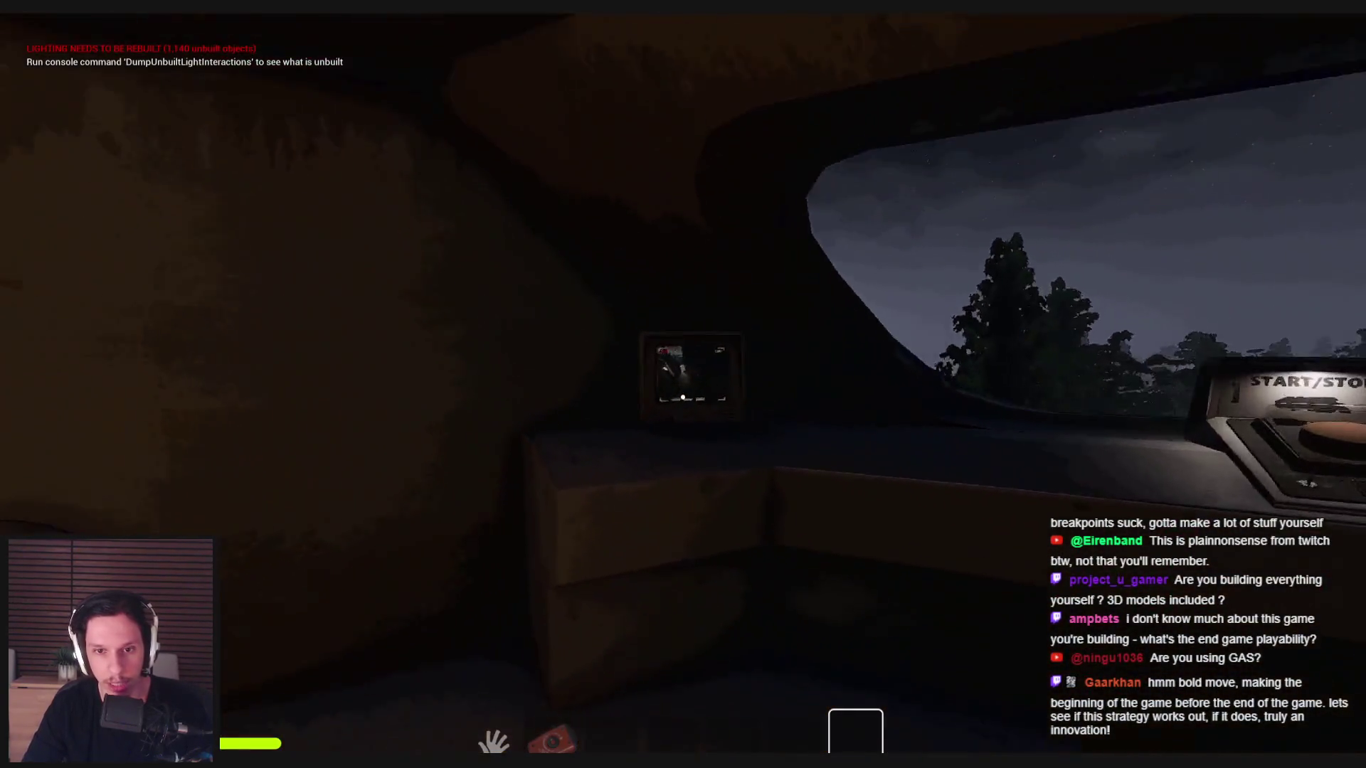
- View the CCTV CAM1 feed, press the START/STOP button, and walk on toward the engine rooms
{"action": "left_click", "coordinate": [682, 397]}
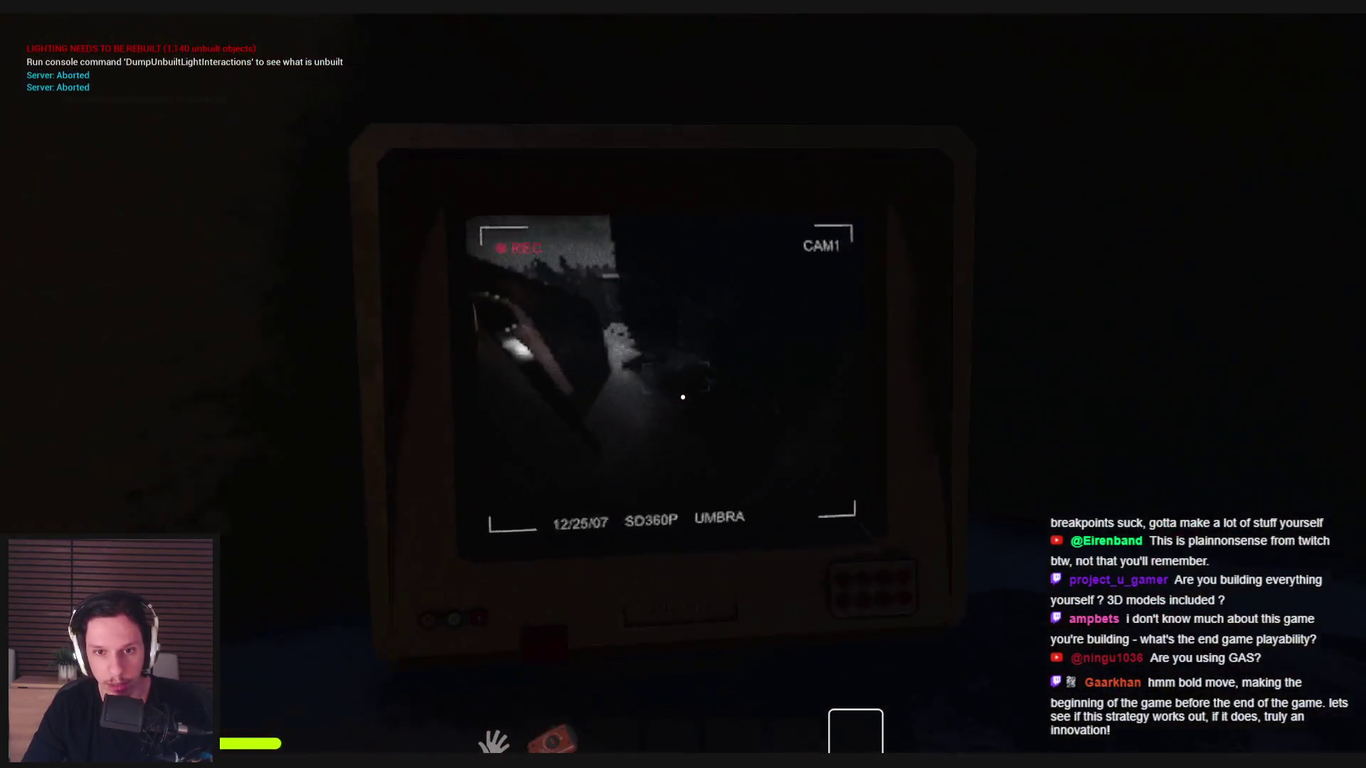
{"action": "key", "text": "Escape"}
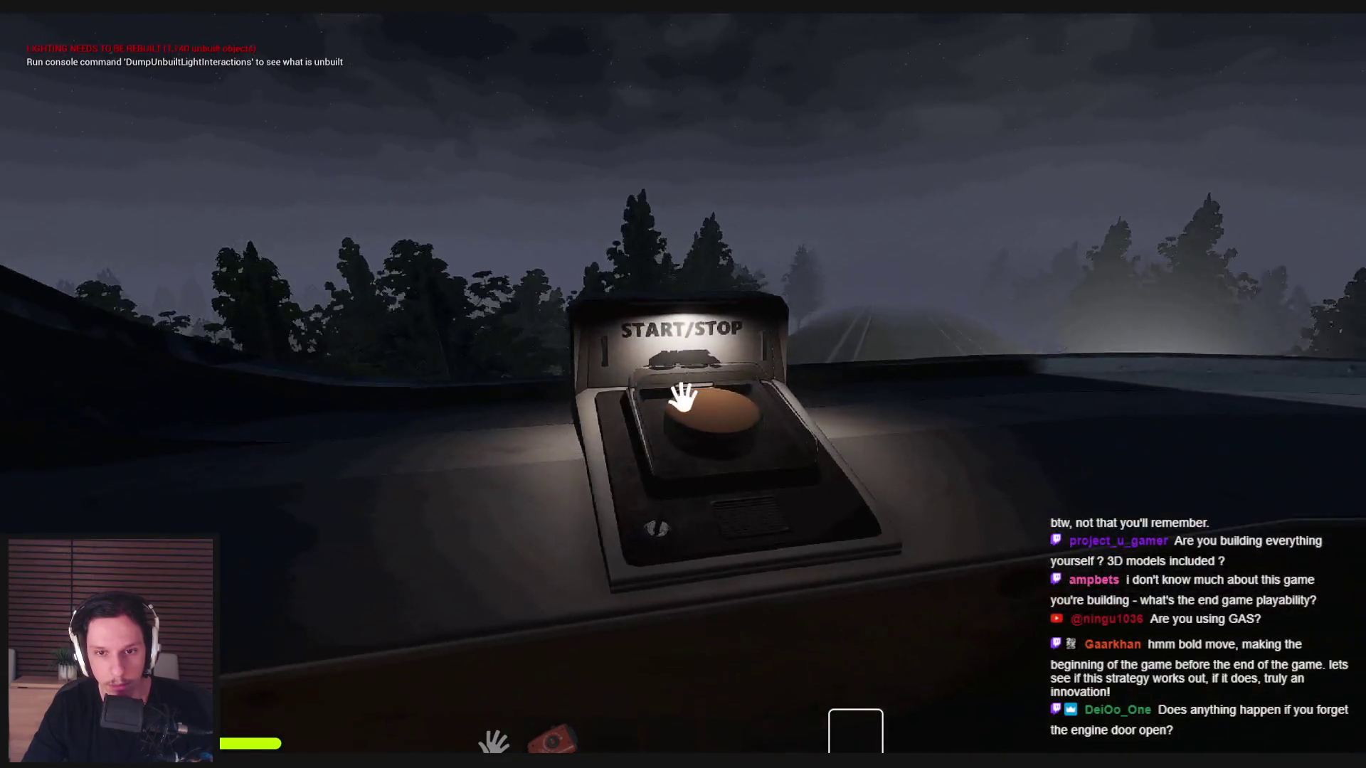
{"action": "left_click", "coordinate": [682, 397]}
{"action": "key", "text": "w"}
{"action": "left_click", "coordinate": [683, 397]}
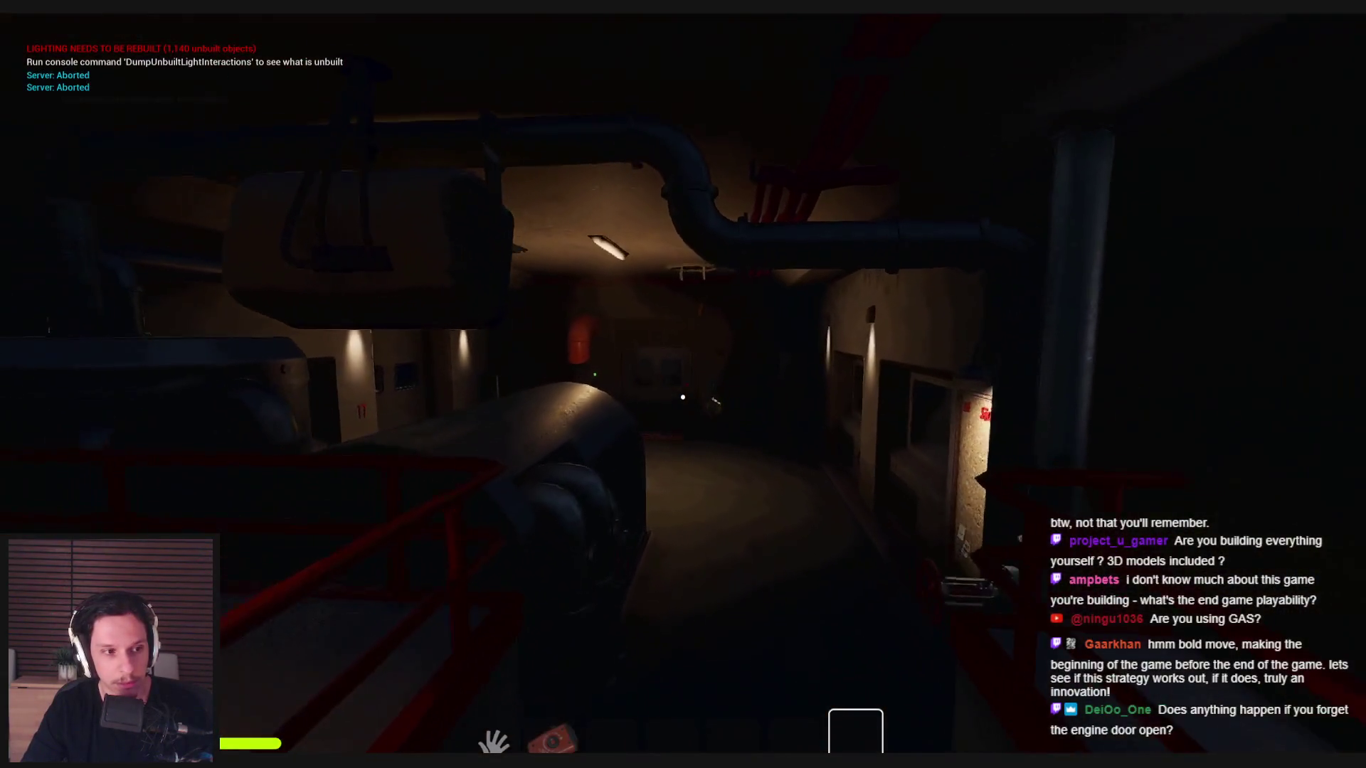
{"action": "key", "text": "w"}
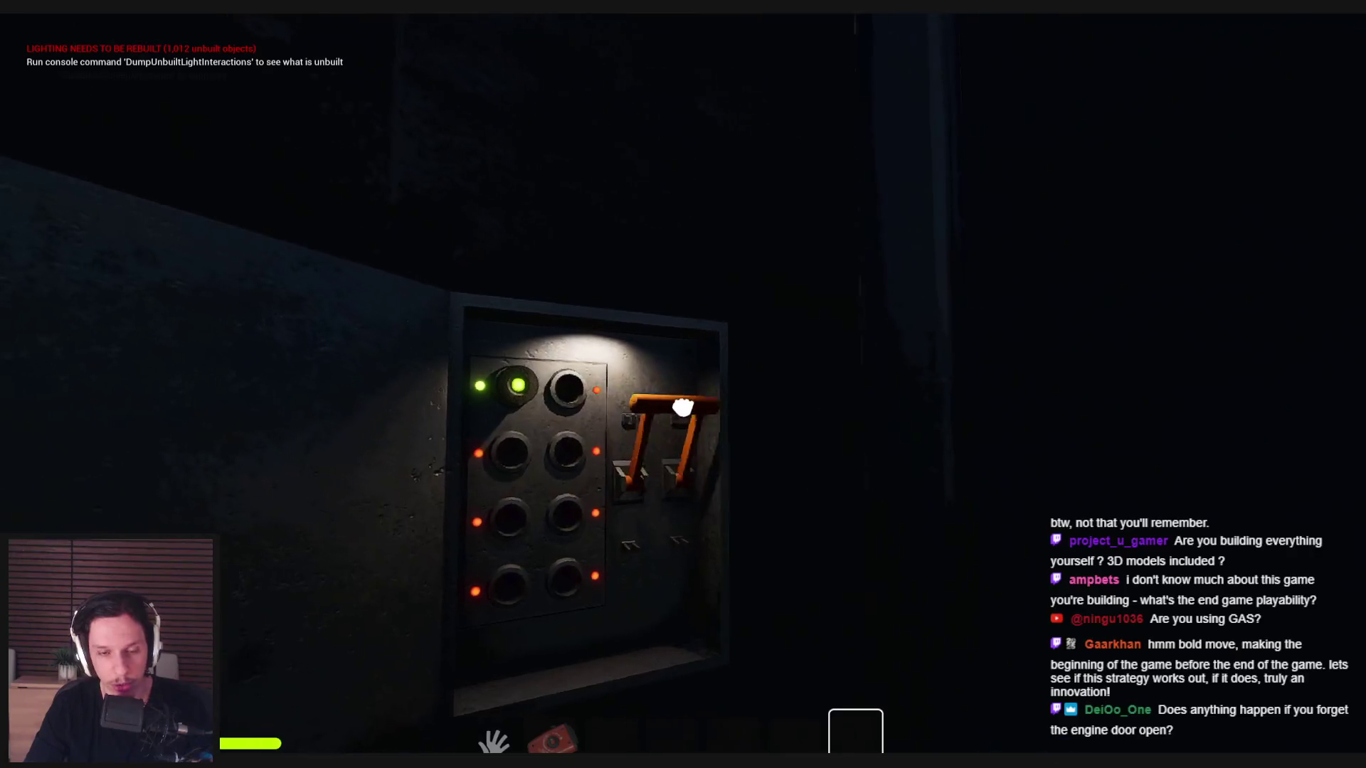
- Light the fuse panel, swing open the furnace and cabinet doors, and face the READY cab door
{"action": "key", "text": "Escape"}
{"action": "key", "text": "w"}
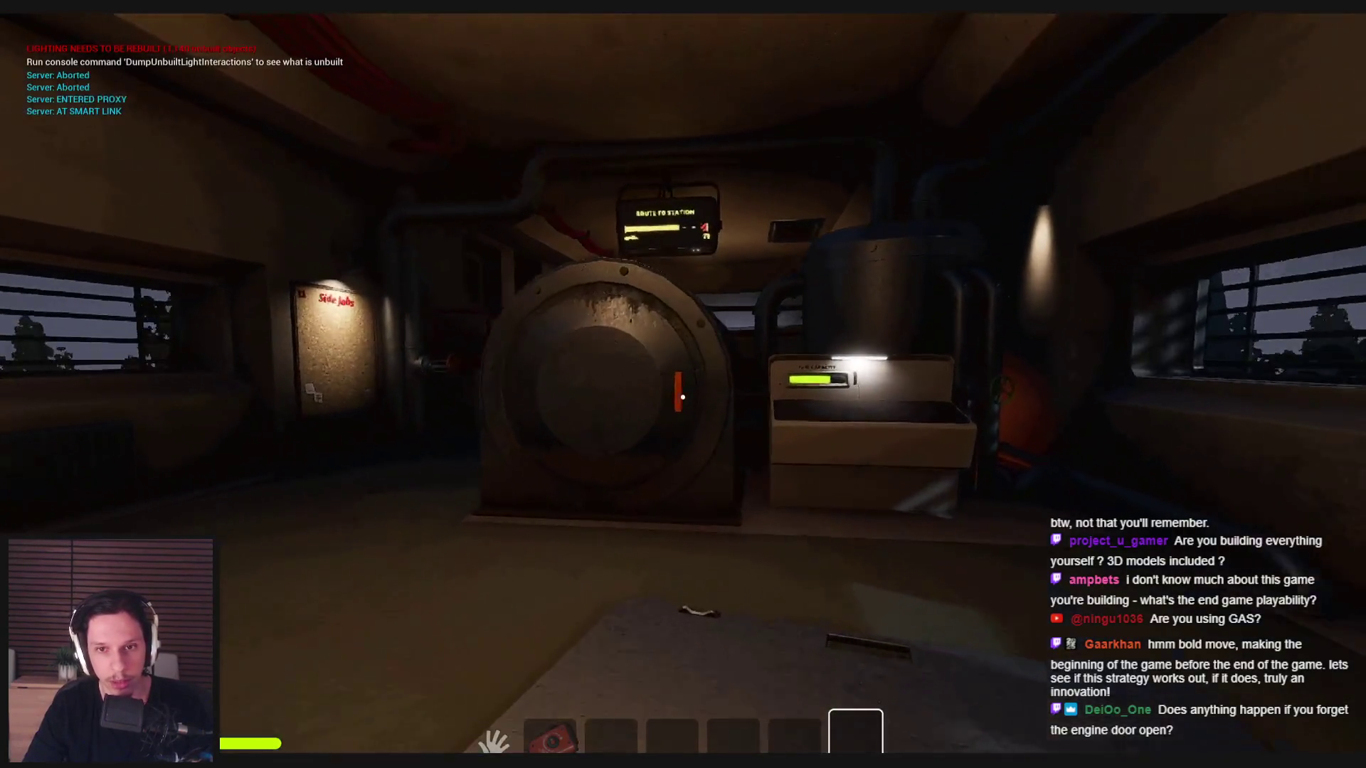
{"action": "left_click_drag", "start_coordinate": [687, 406], "coordinate": [523, 365]}
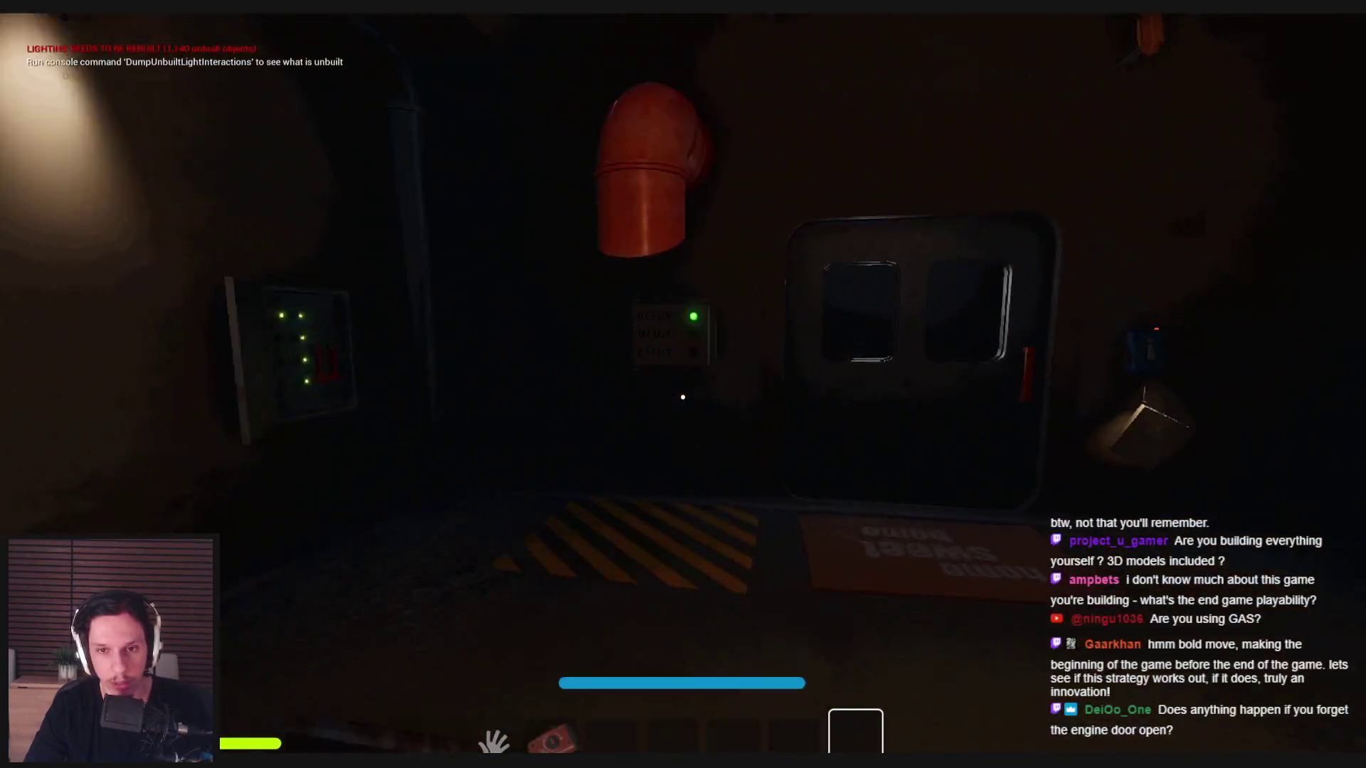
{"action": "left_click", "coordinate": [683, 400]}
{"action": "left_click_drag", "start_coordinate": [708, 391], "coordinate": [257, 388]}
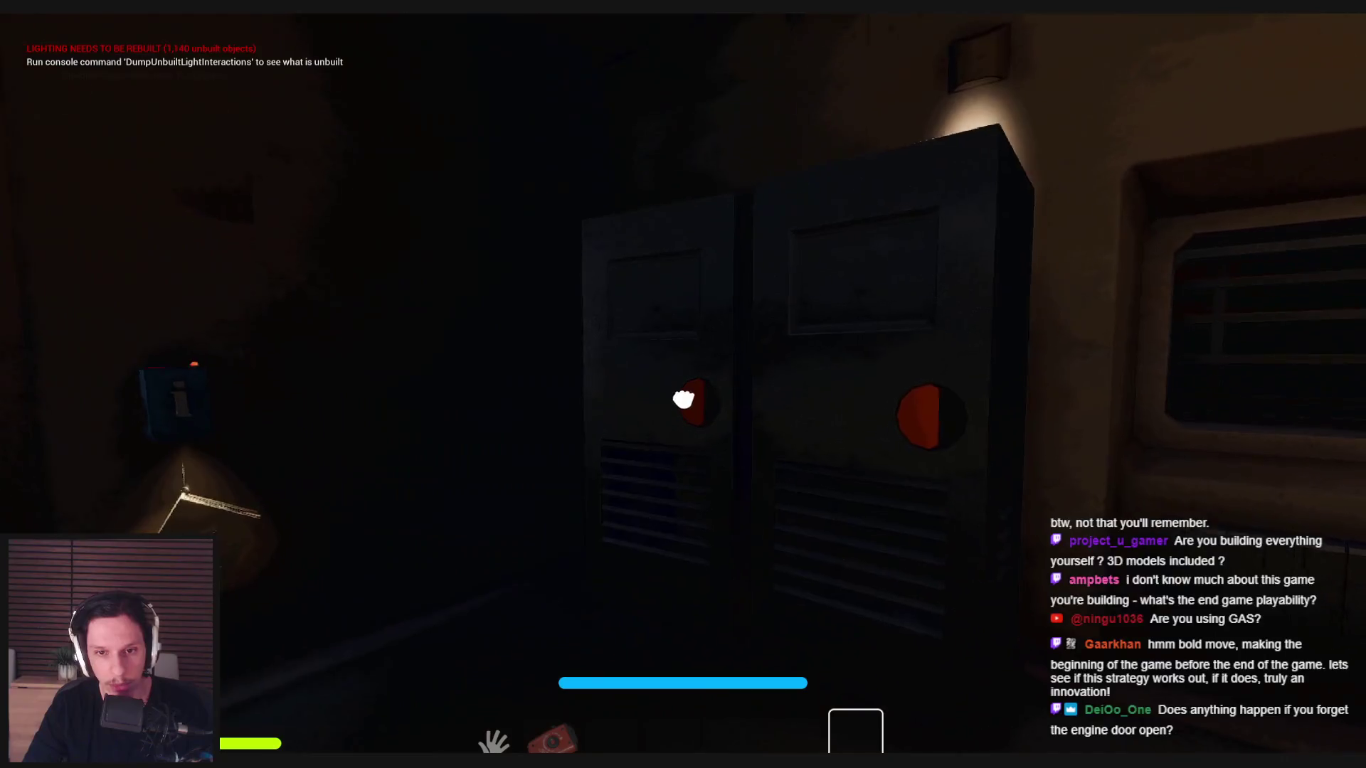
{"action": "left_click_drag", "start_coordinate": [710, 396], "coordinate": [604, 392]}
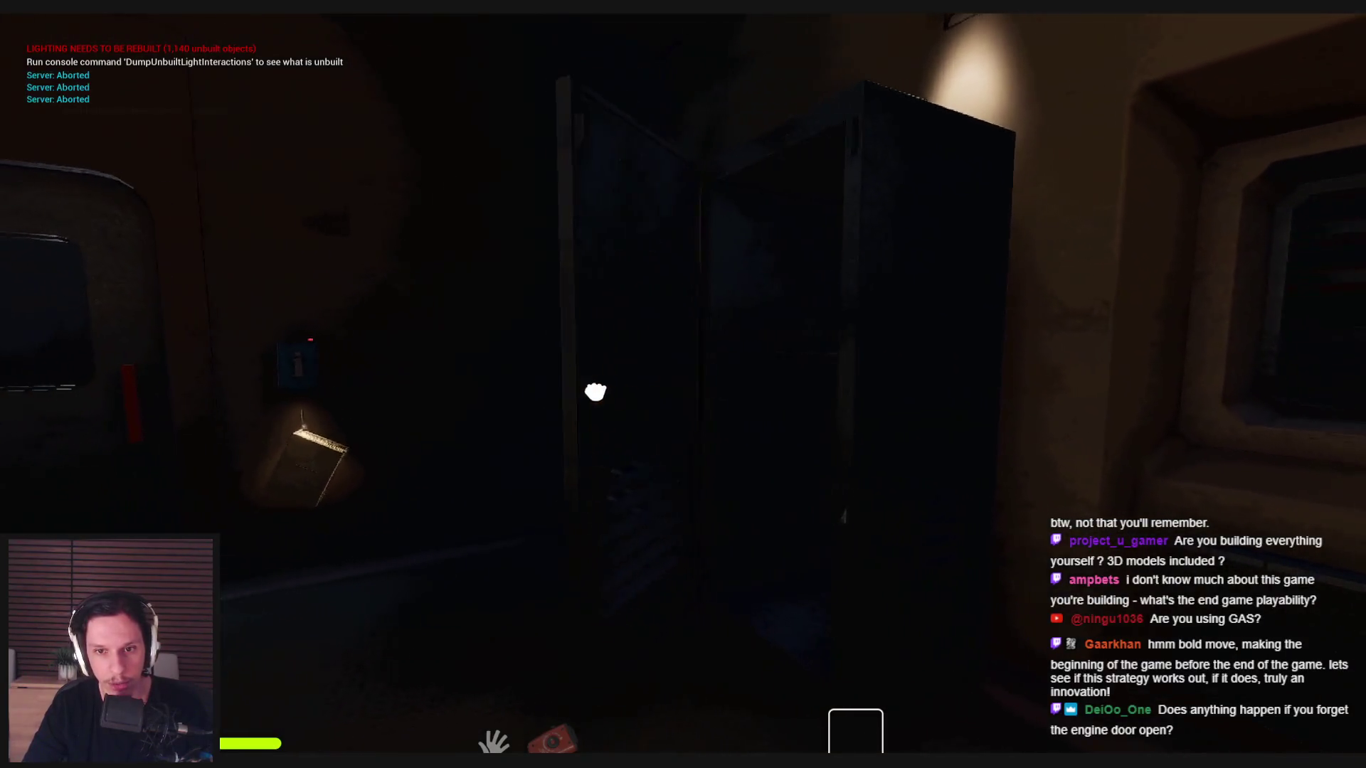
{"action": "left_click_drag", "start_coordinate": [480, 393], "coordinate": [683, 397]}
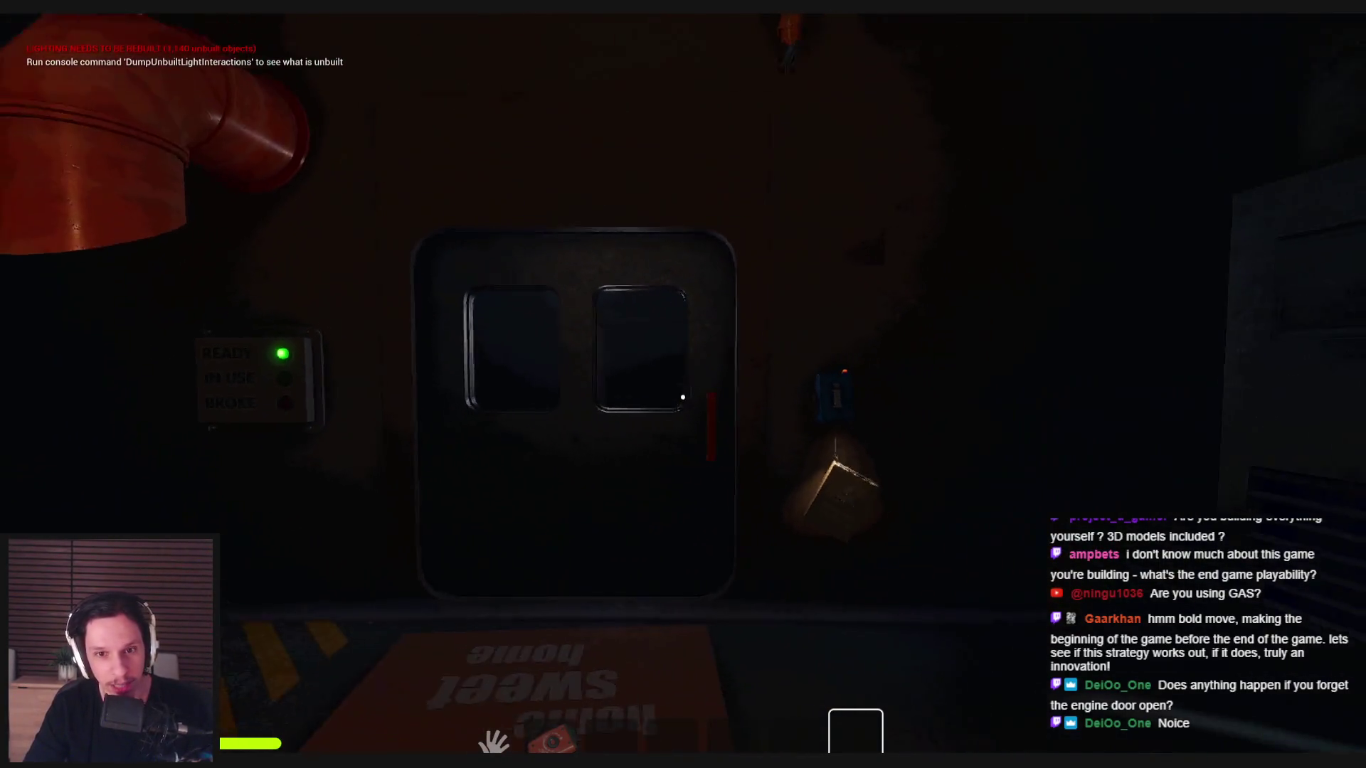
- Walk past the steam valve and view the TV monitor's CAM1 feed
{"action": "key", "text": "w"}
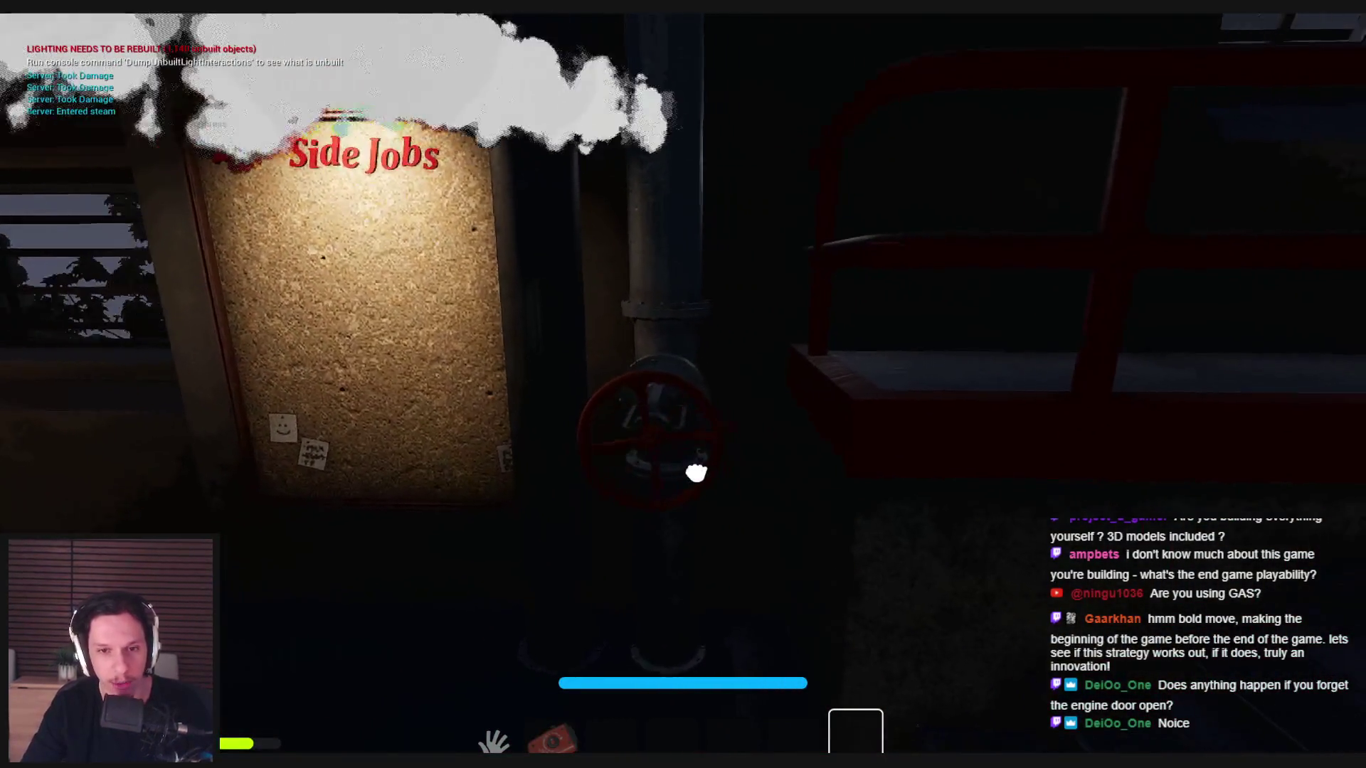
{"action": "key", "text": "w"}
{"action": "key", "text": "w"}
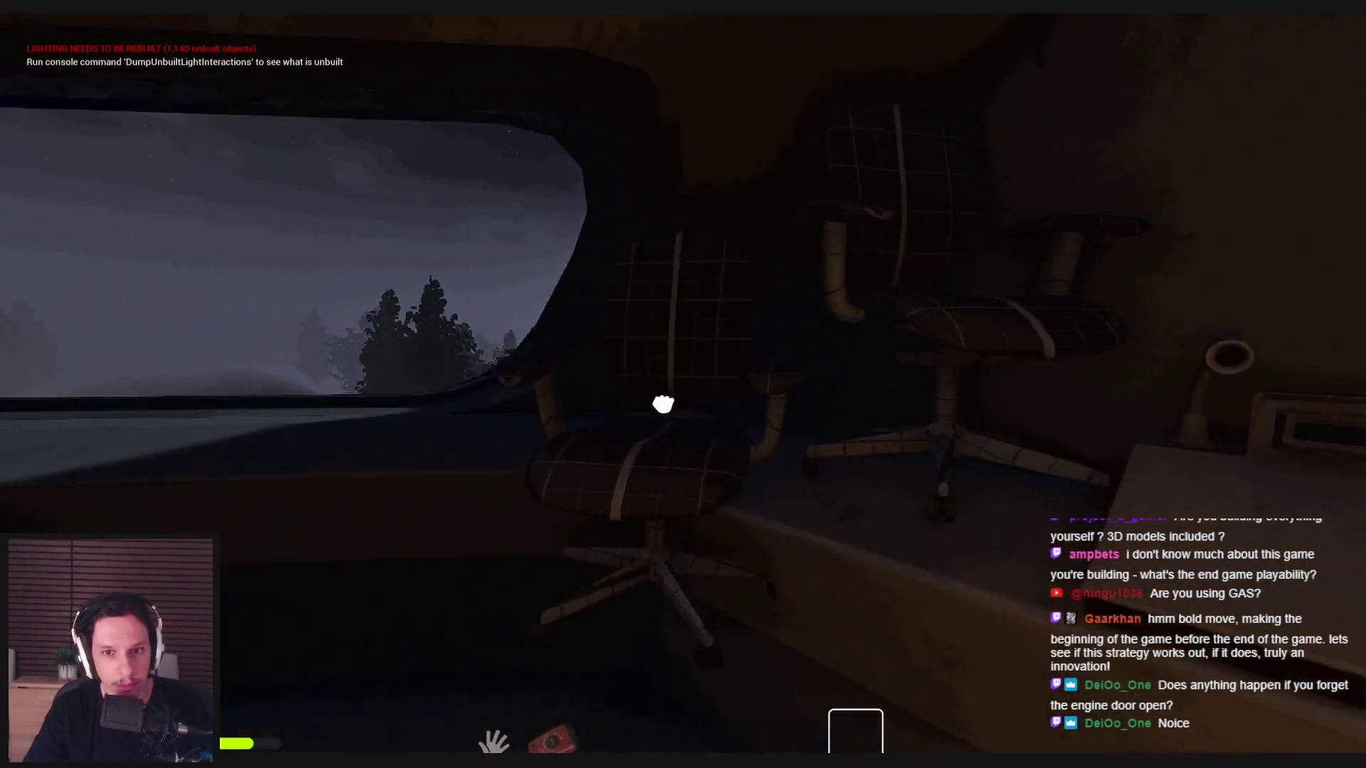
{"action": "key", "text": "w"}
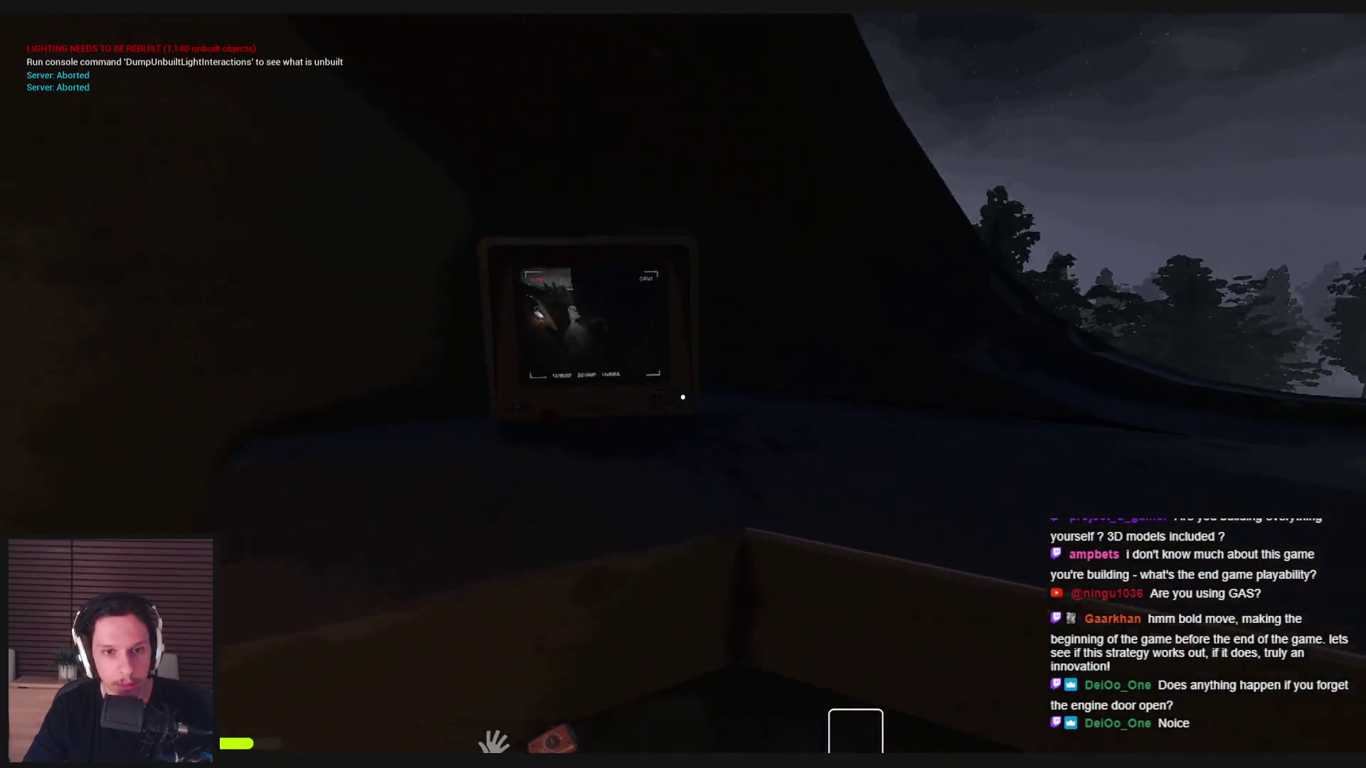
{"action": "key", "text": "e"}
{"action": "key", "text": "e"}
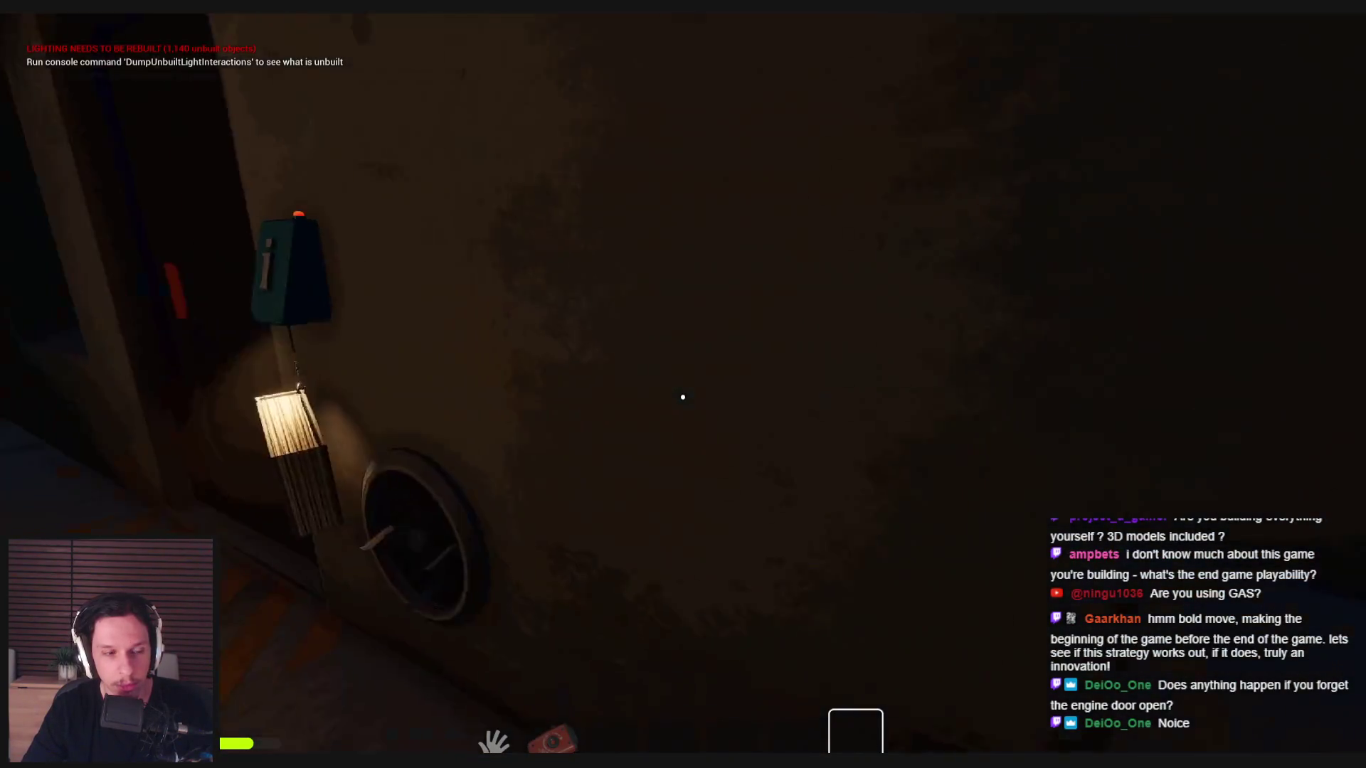
{"action": "key", "text": "w"}
{"action": "key", "text": "w"}
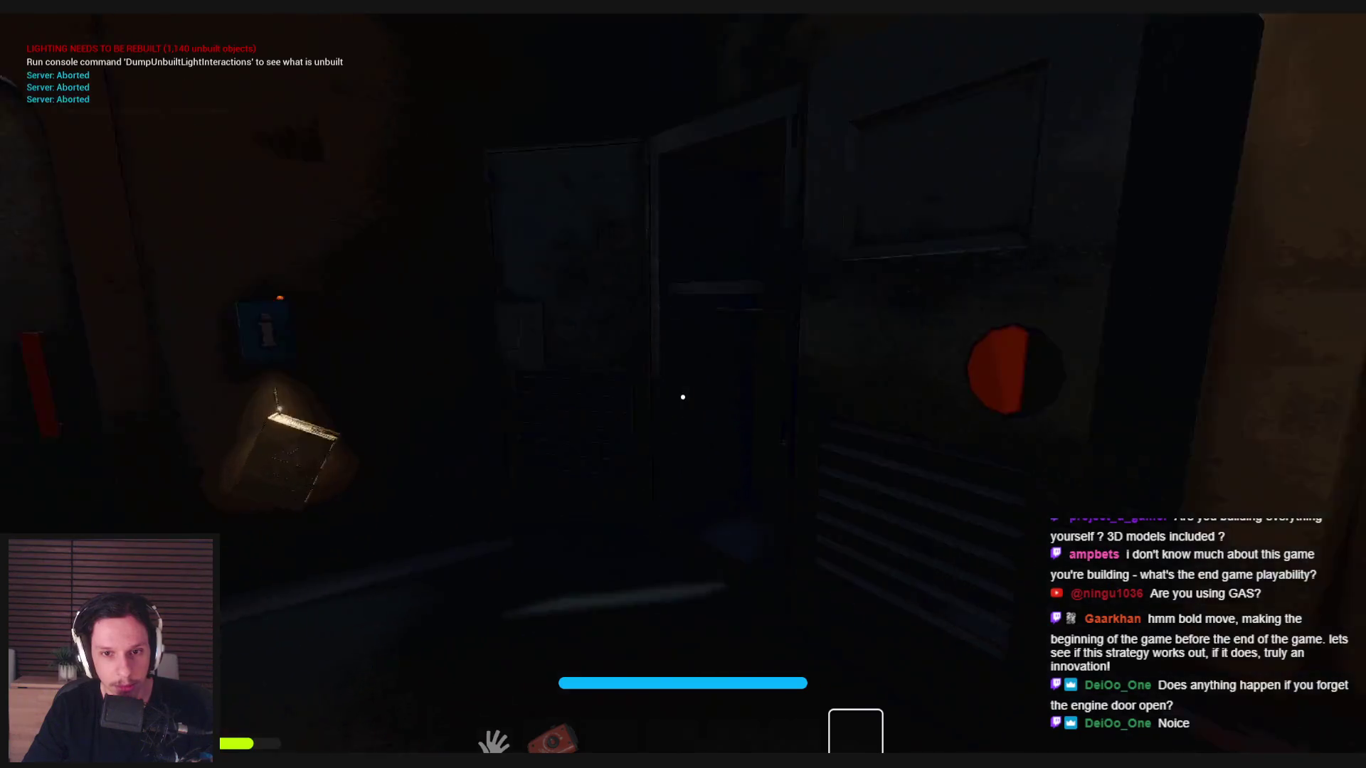
- Close the cabinet door and look around the engine room toward the floor hatch
{"action": "key", "text": "e"}
{"action": "key", "text": "s"}
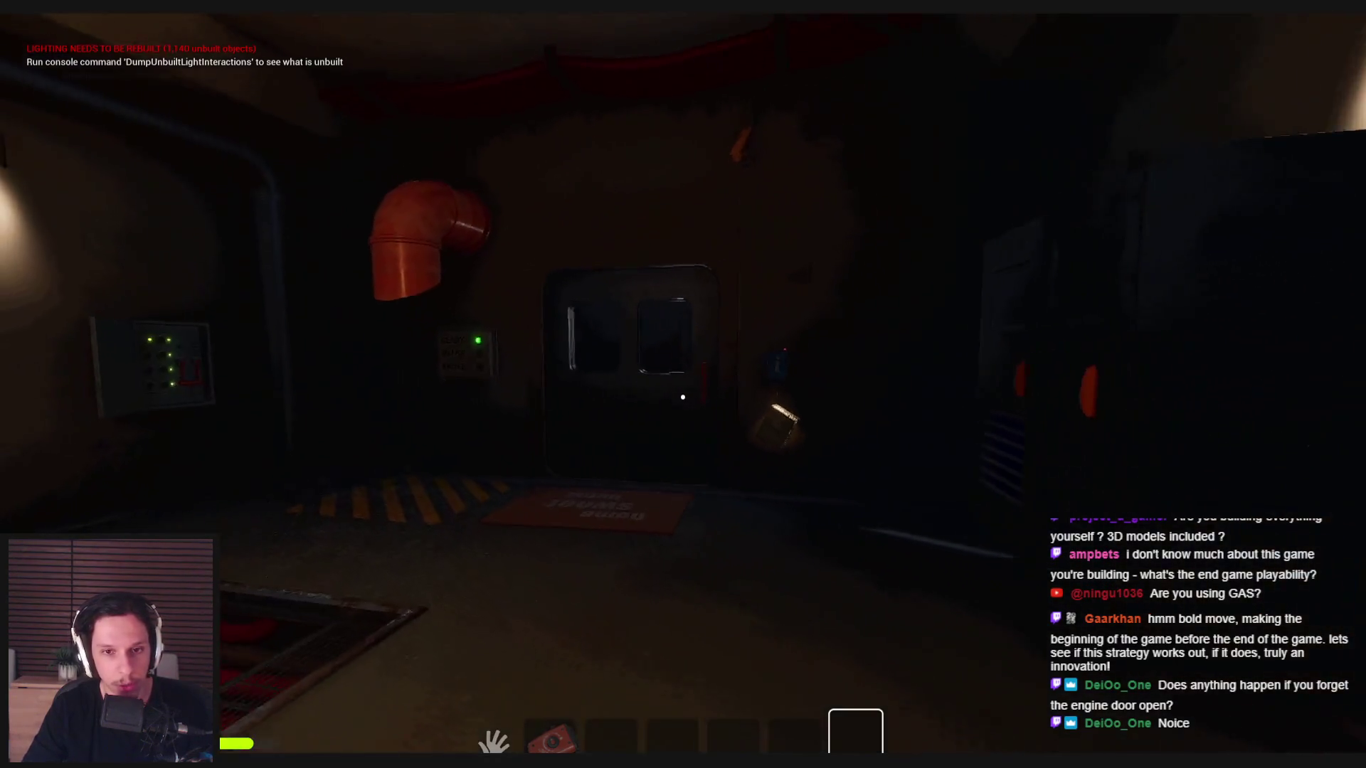
{"action": "key", "text": "w"}
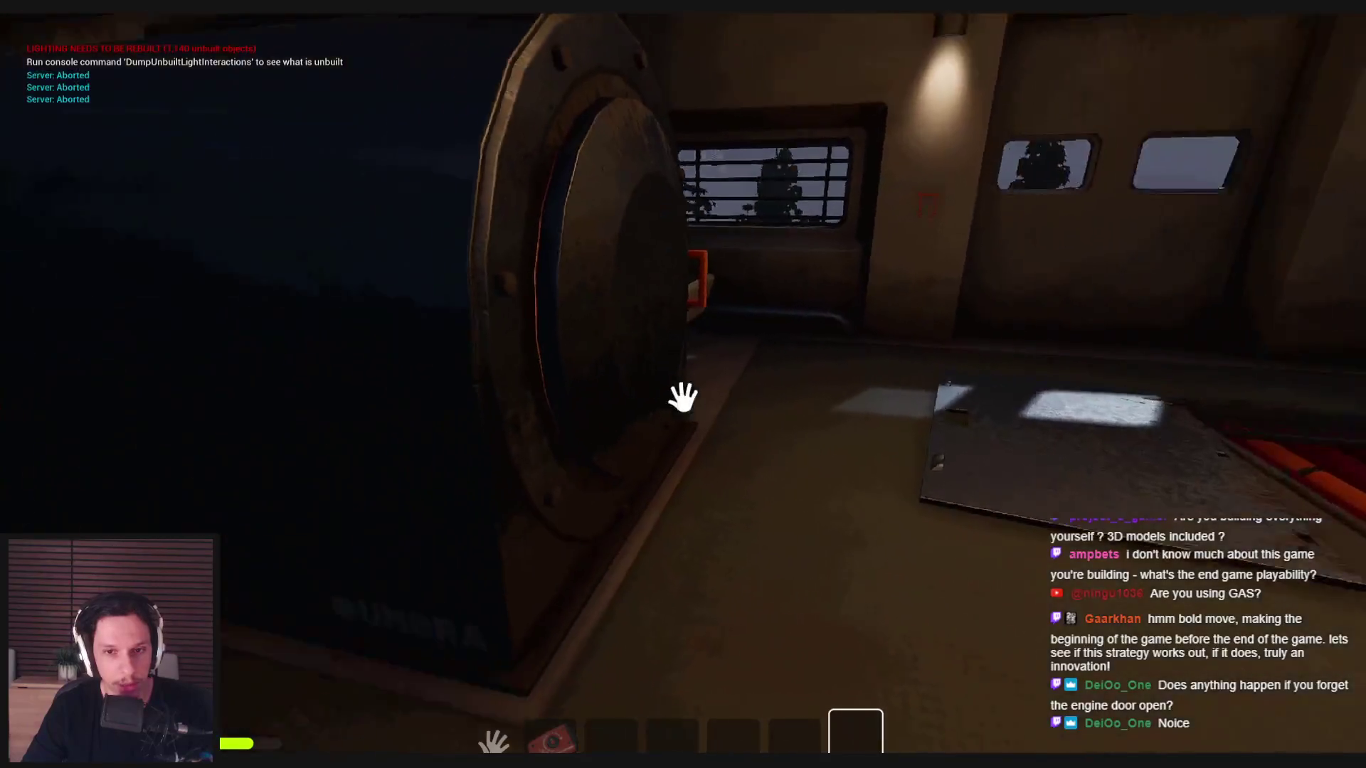
{"action": "key", "text": "w"}
{"action": "key", "text": "w"}
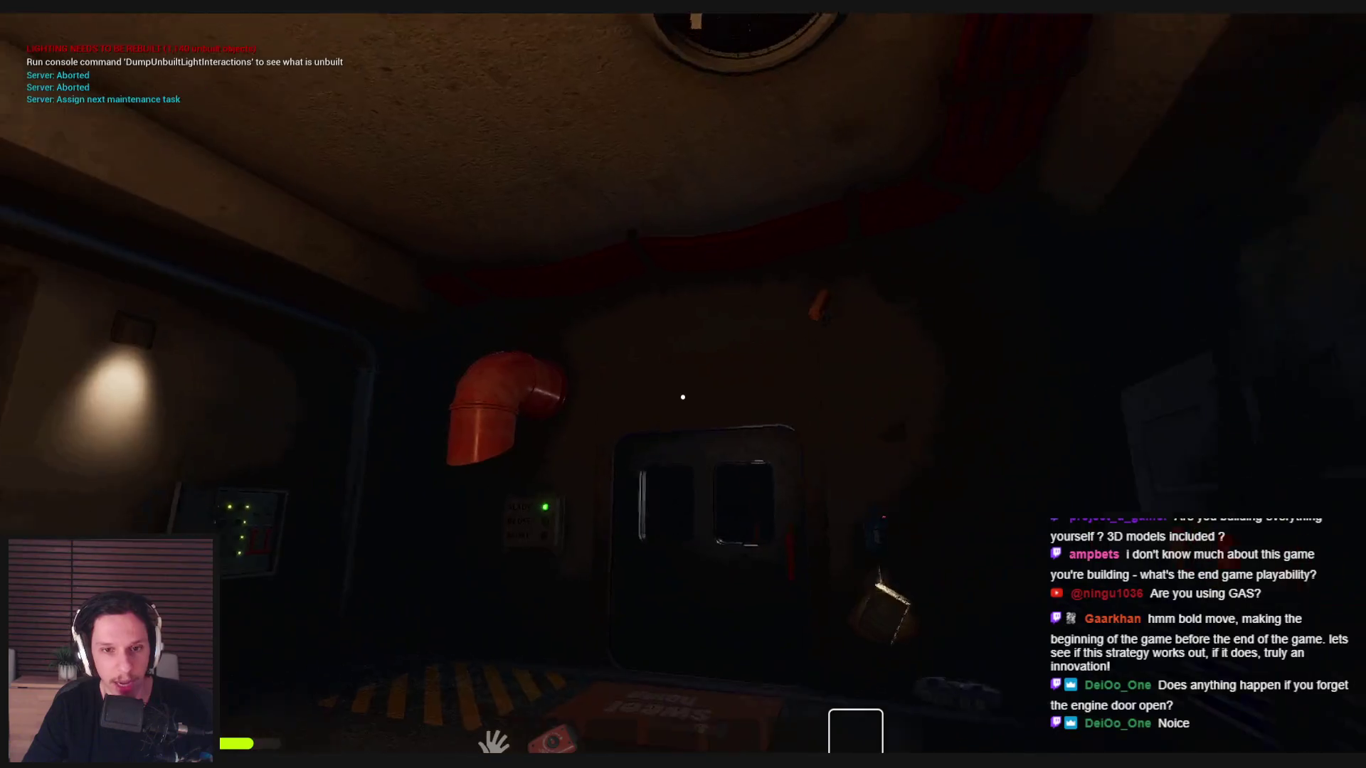
{"action": "key", "text": "w"}
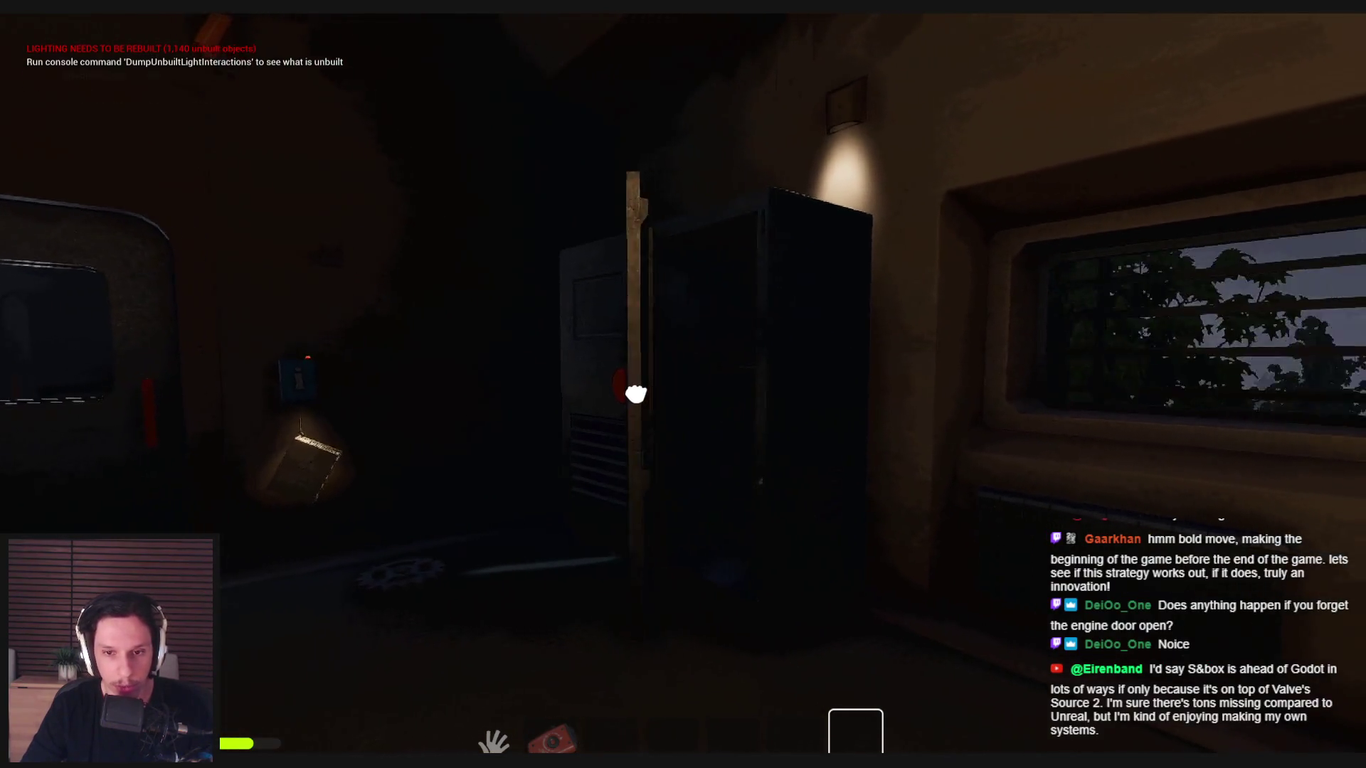
- Climb the stairs to the START/STOP room, visit the balcony, and return to the terminal
{"action": "key", "text": "w"}
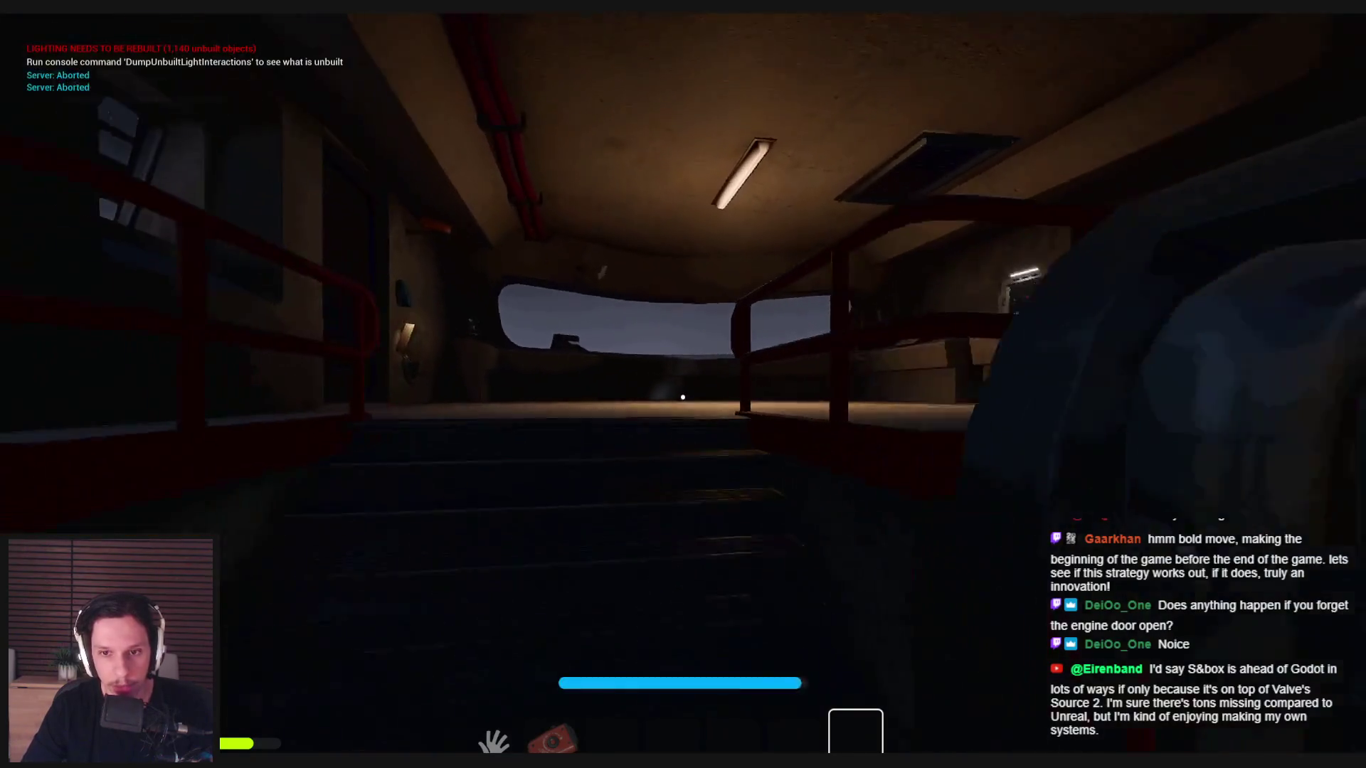
{"action": "key", "text": "w"}
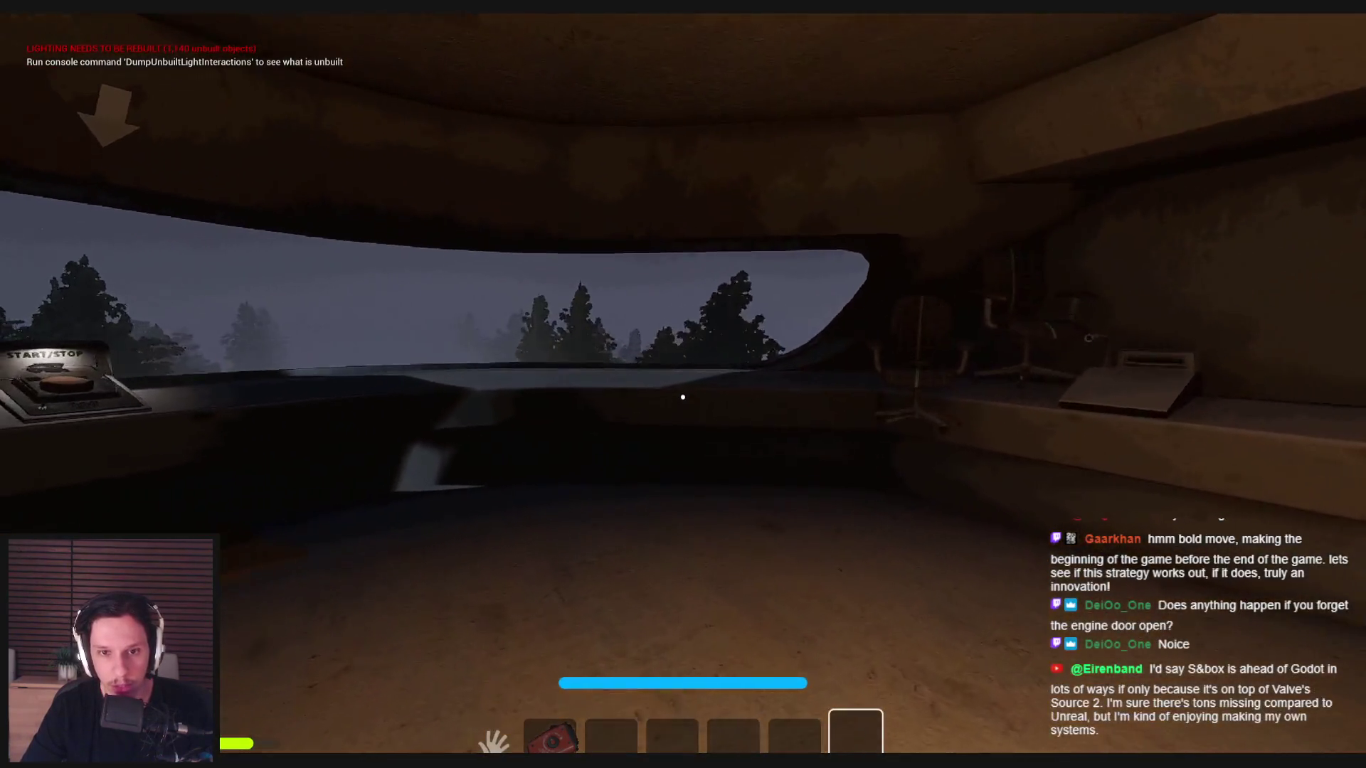
{"action": "key", "text": "w"}
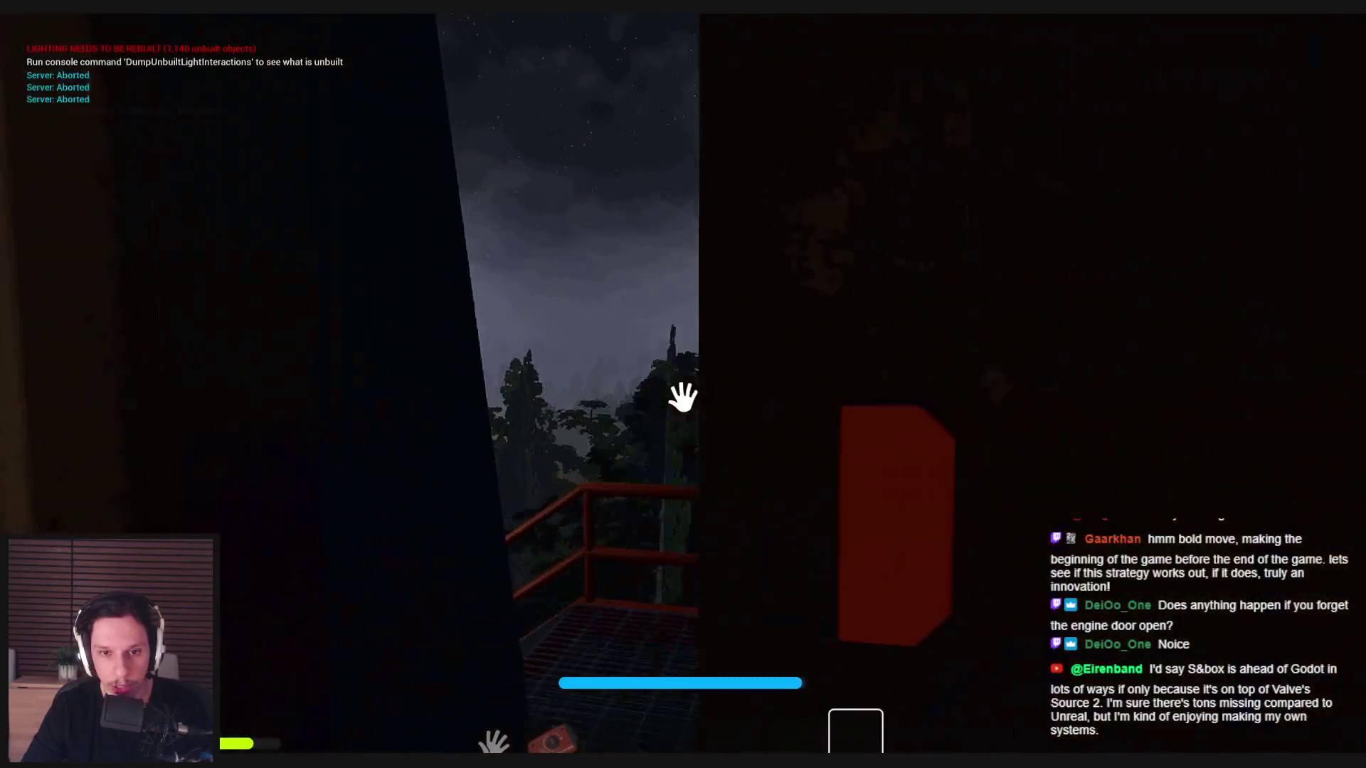
{"action": "key", "text": "e"}
{"action": "key", "text": "w"}
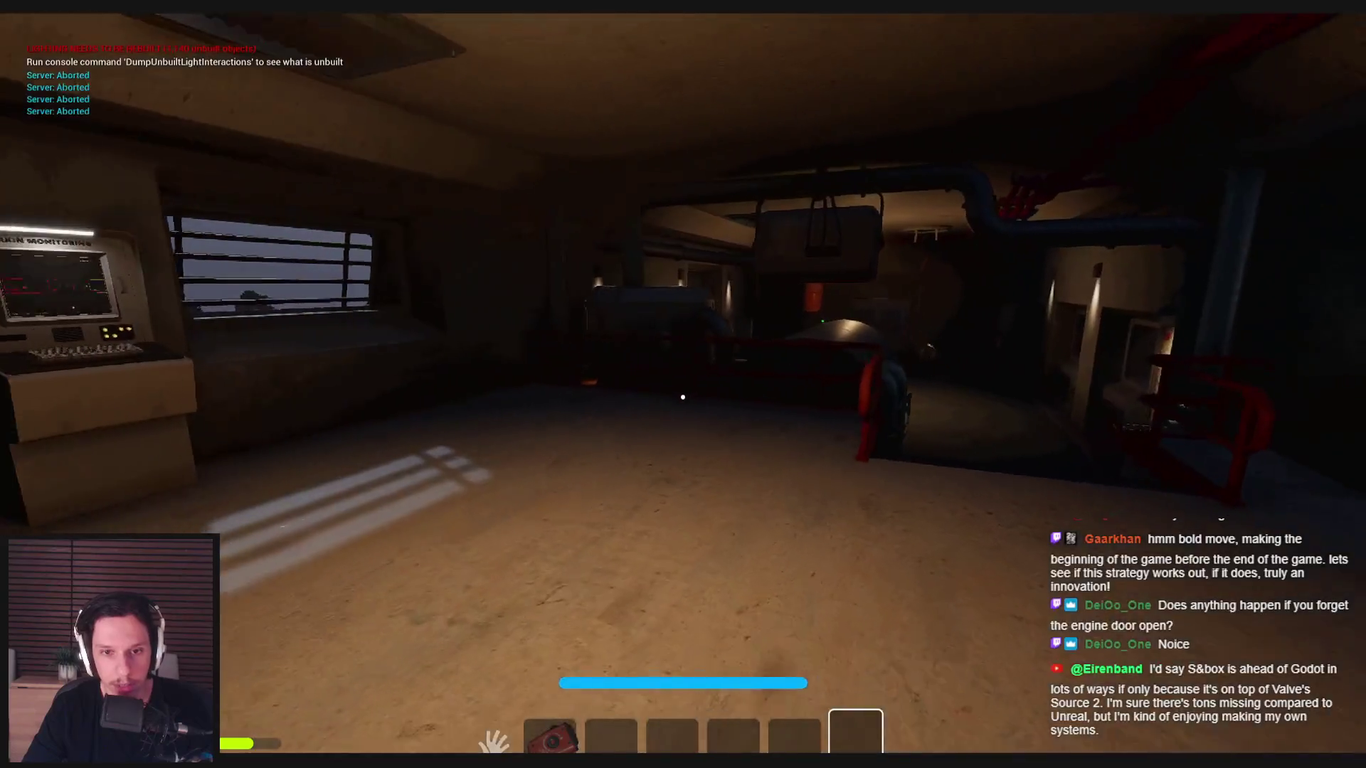
{"action": "key", "text": "s"}
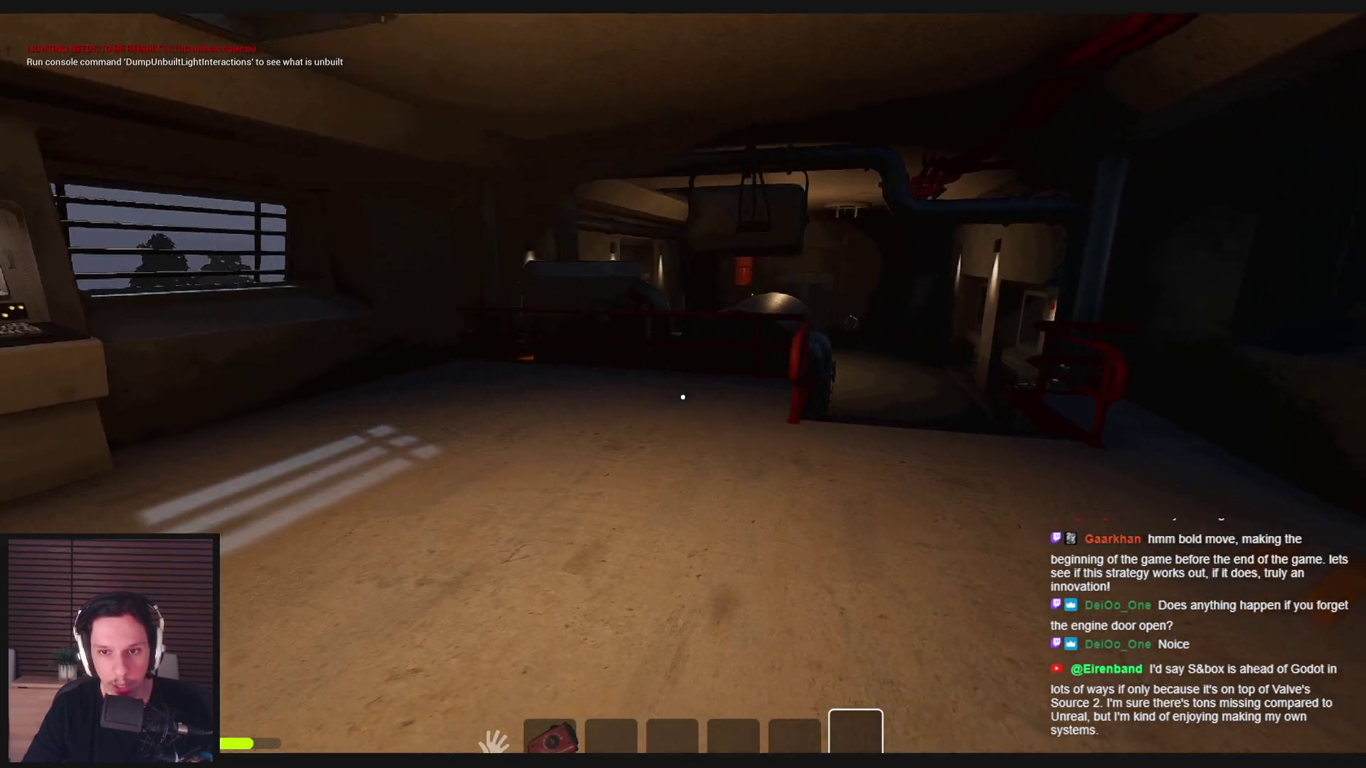
{"action": "key", "text": "e"}
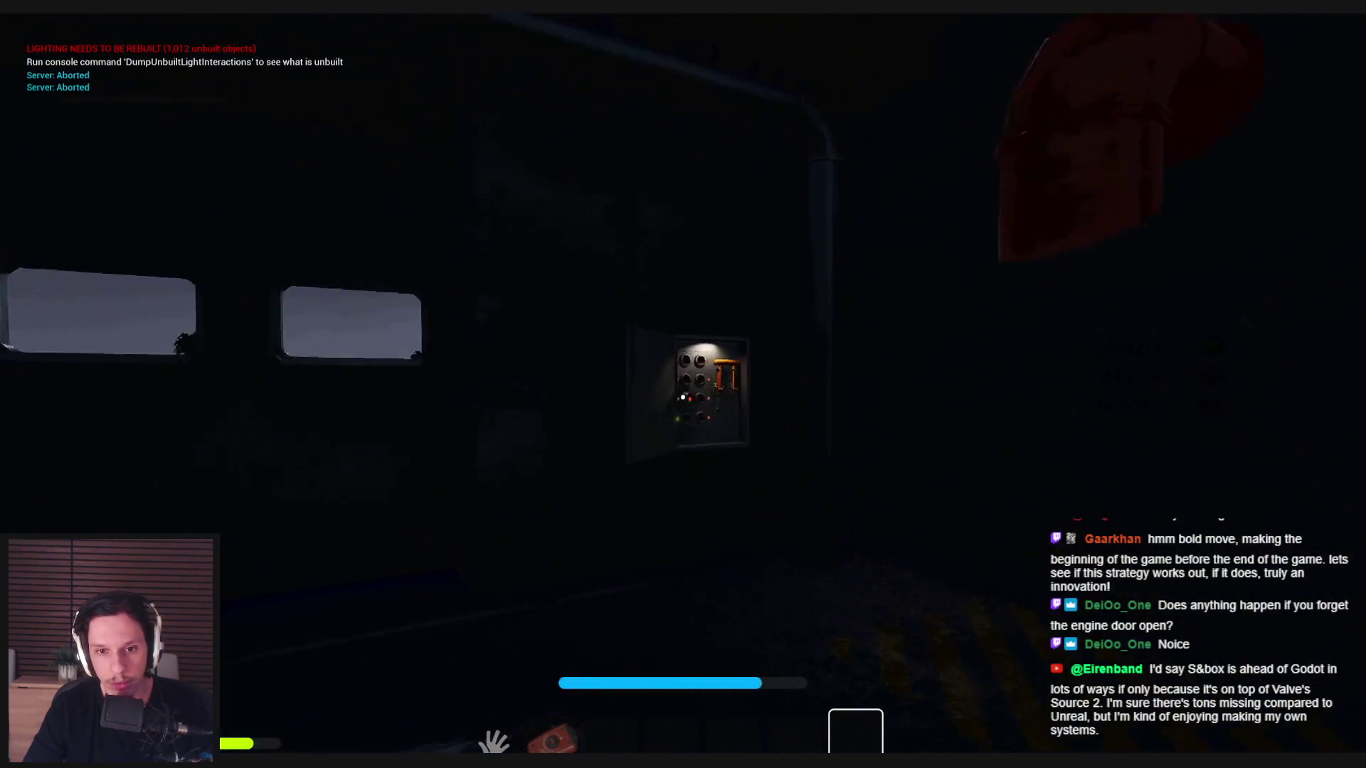
- Seat a fuse in the fuse box, drop the gear into its engine slot, and back away
{"action": "key", "text": "w"}
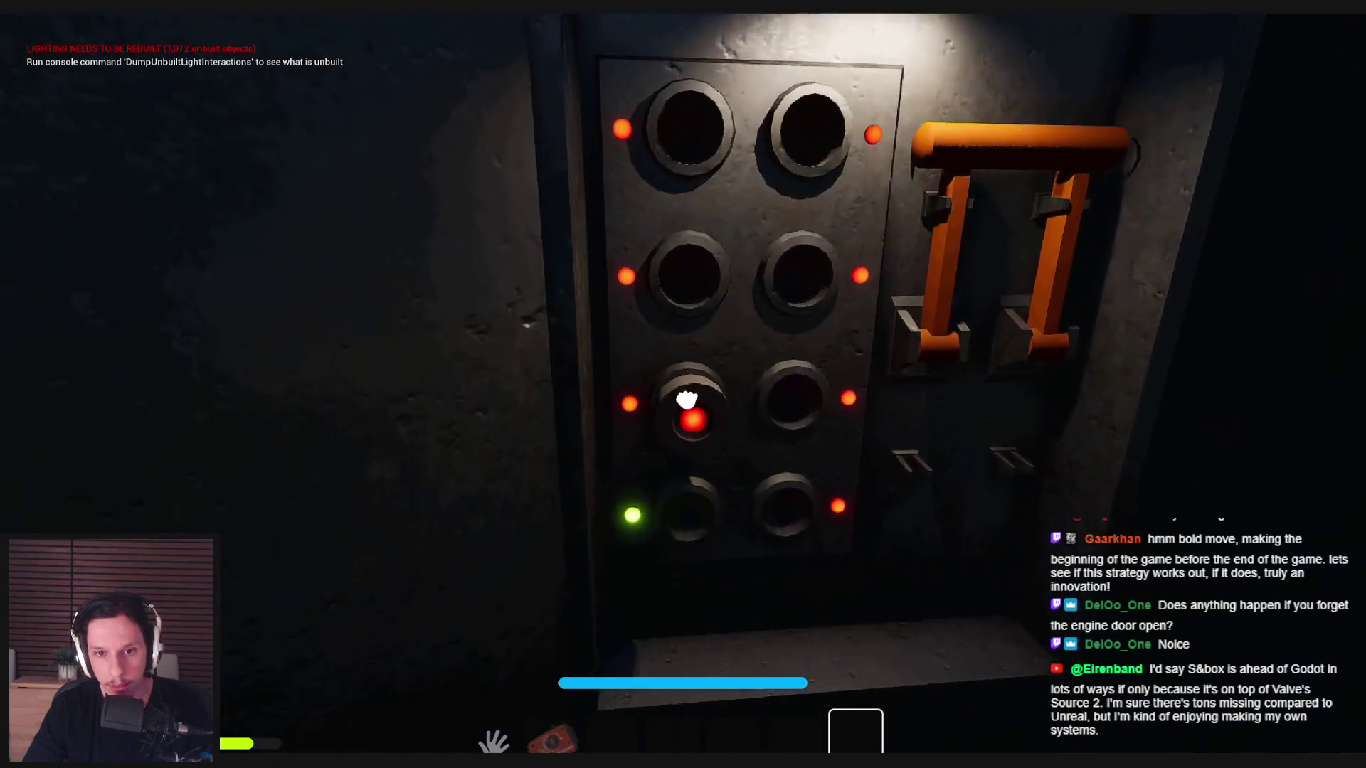
{"action": "left_click", "coordinate": [683, 396]}
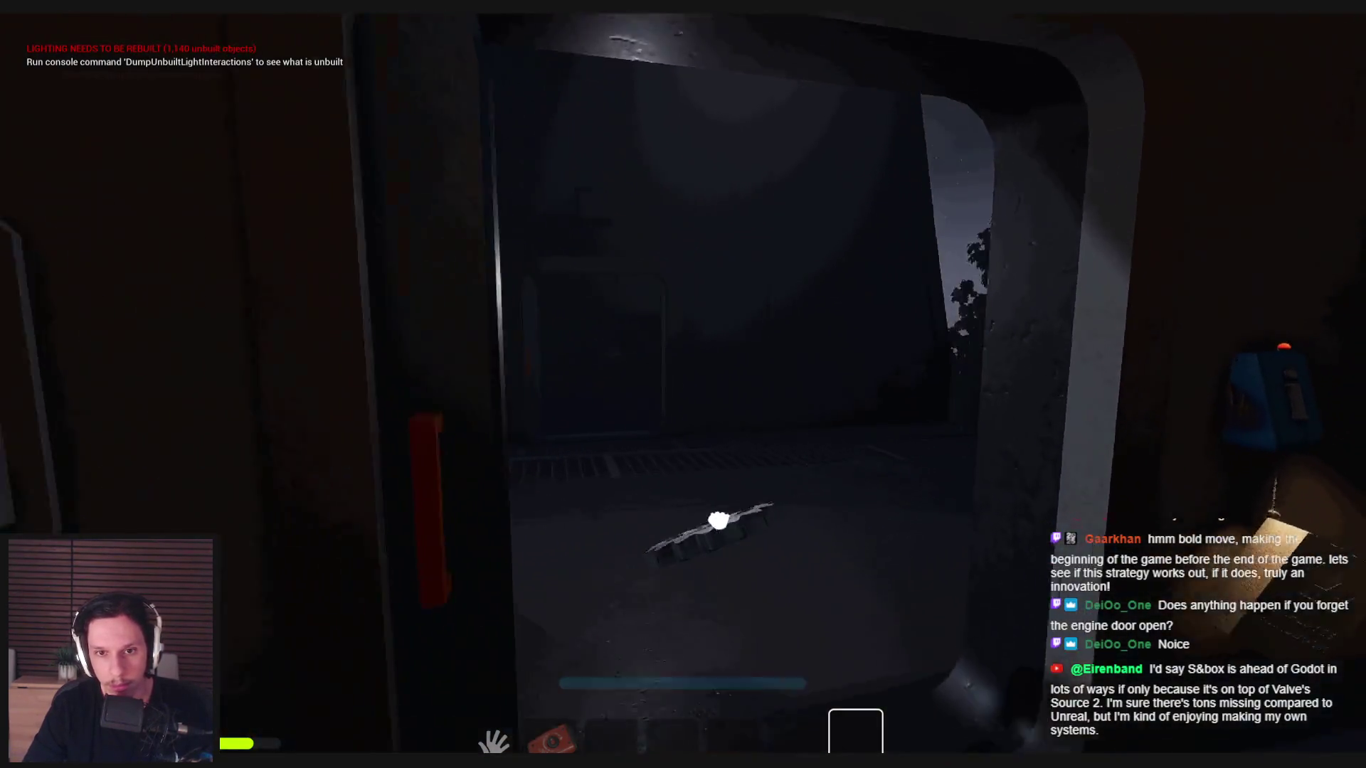
{"action": "mouse_move", "coordinate": [683, 396]}
{"action": "left_mouse_down"}
{"action": "mouse_move", "coordinate": [406, 510]}
{"action": "mouse_move", "coordinate": [683, 396]}
{"action": "left_mouse_up"}
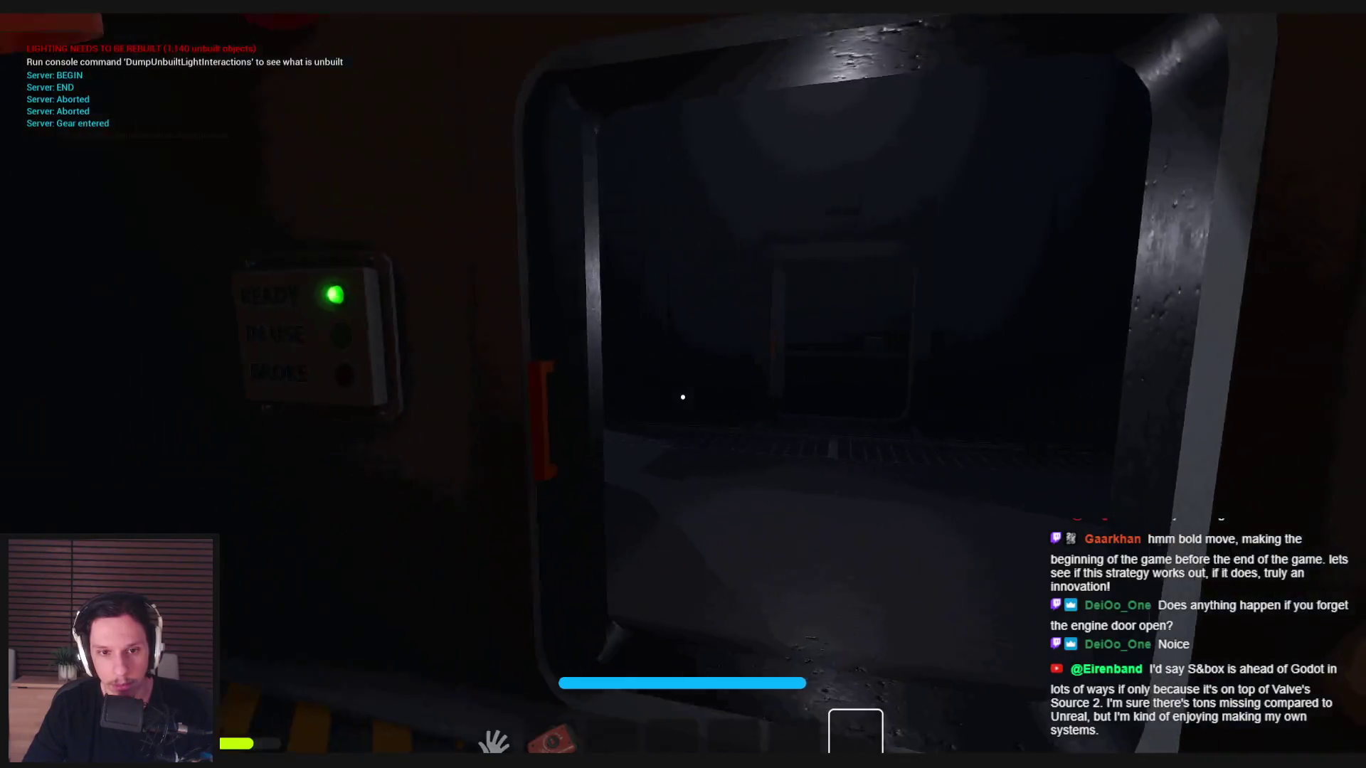
{"action": "left_click", "coordinate": [488, 408]}
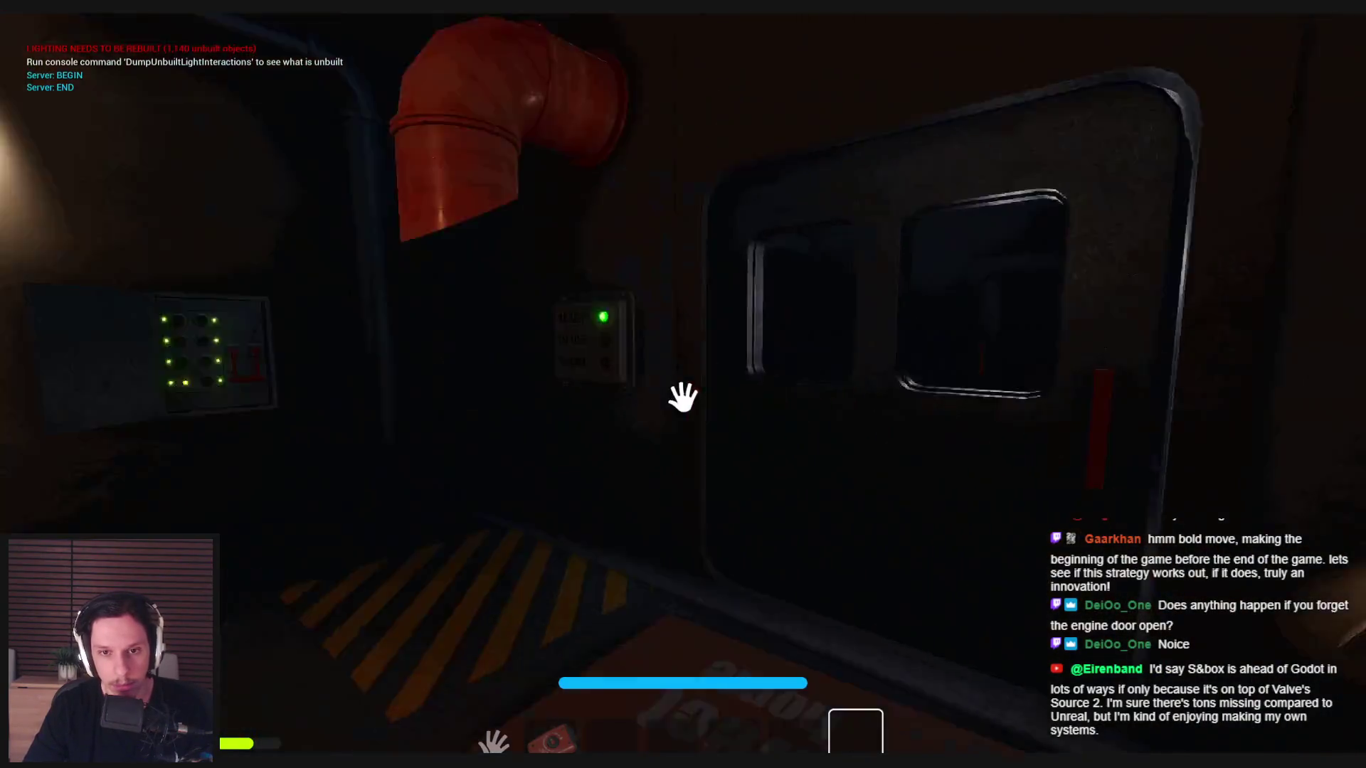
{"action": "key", "text": "s"}
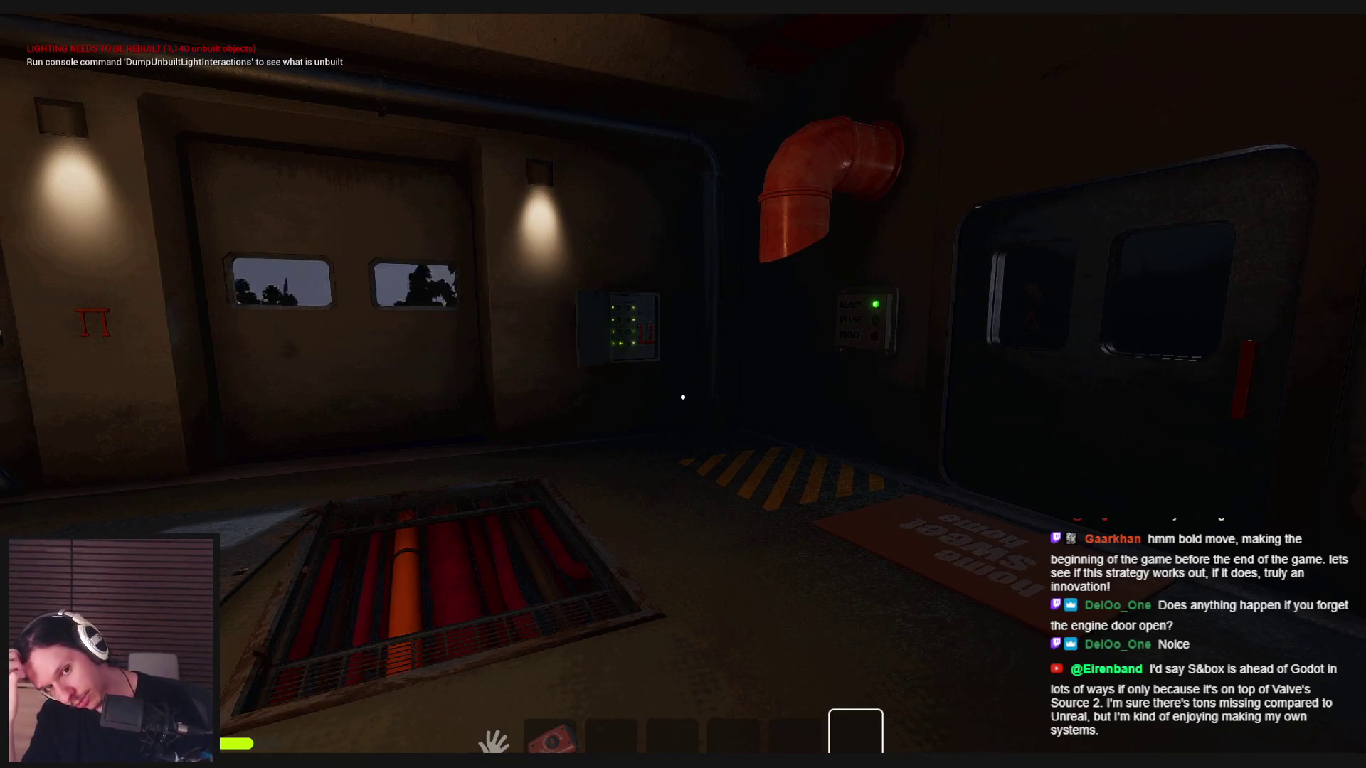
- Walk to the cab dashboard and check the camera monitor feed close up
{"action": "key", "text": "w"}
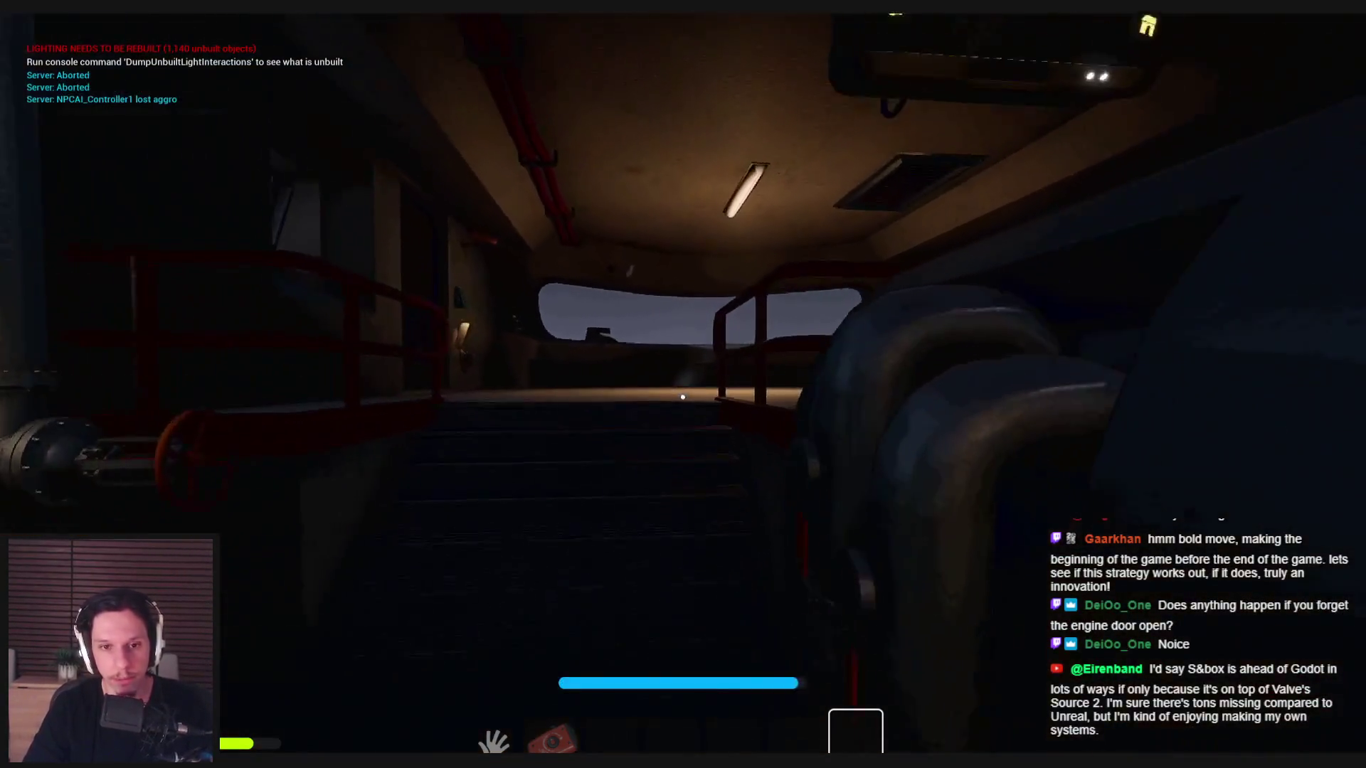
{"action": "key", "text": "w"}
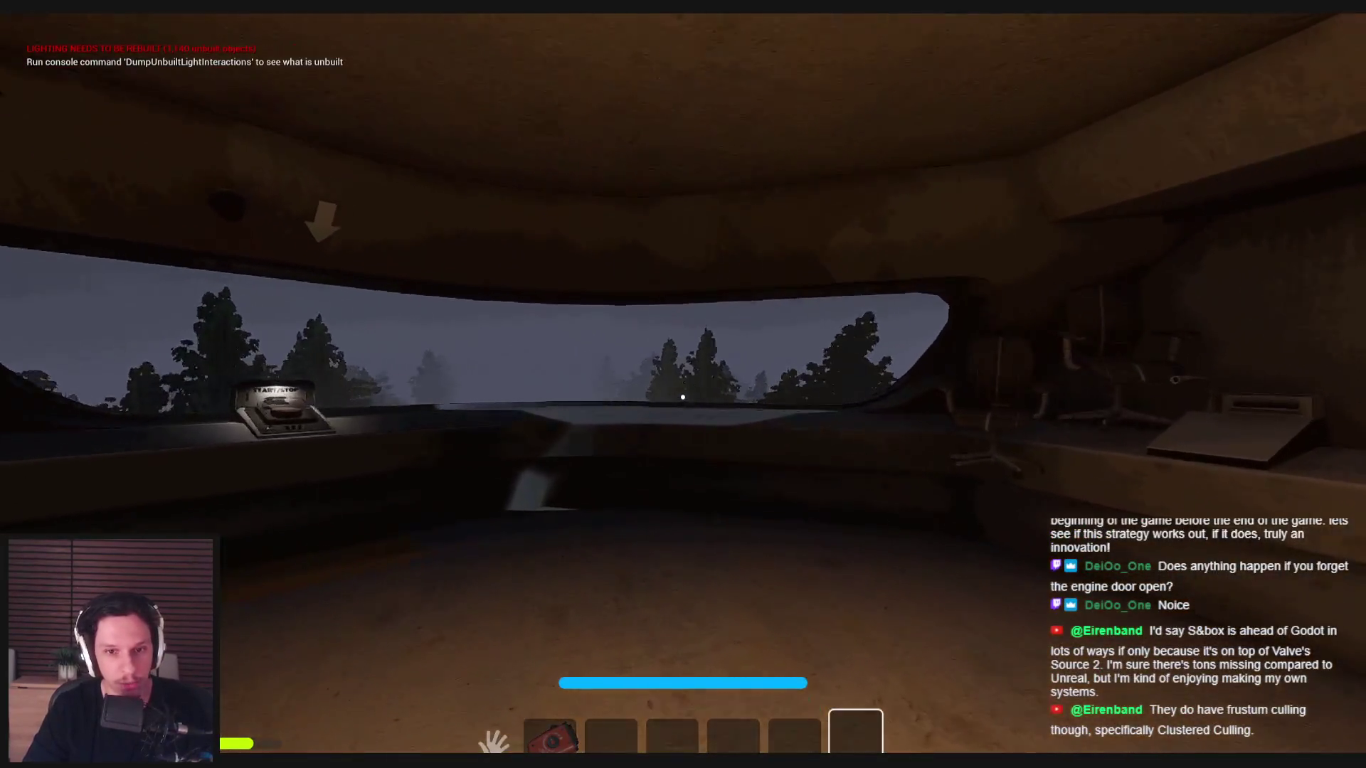
{"action": "key", "text": "w"}
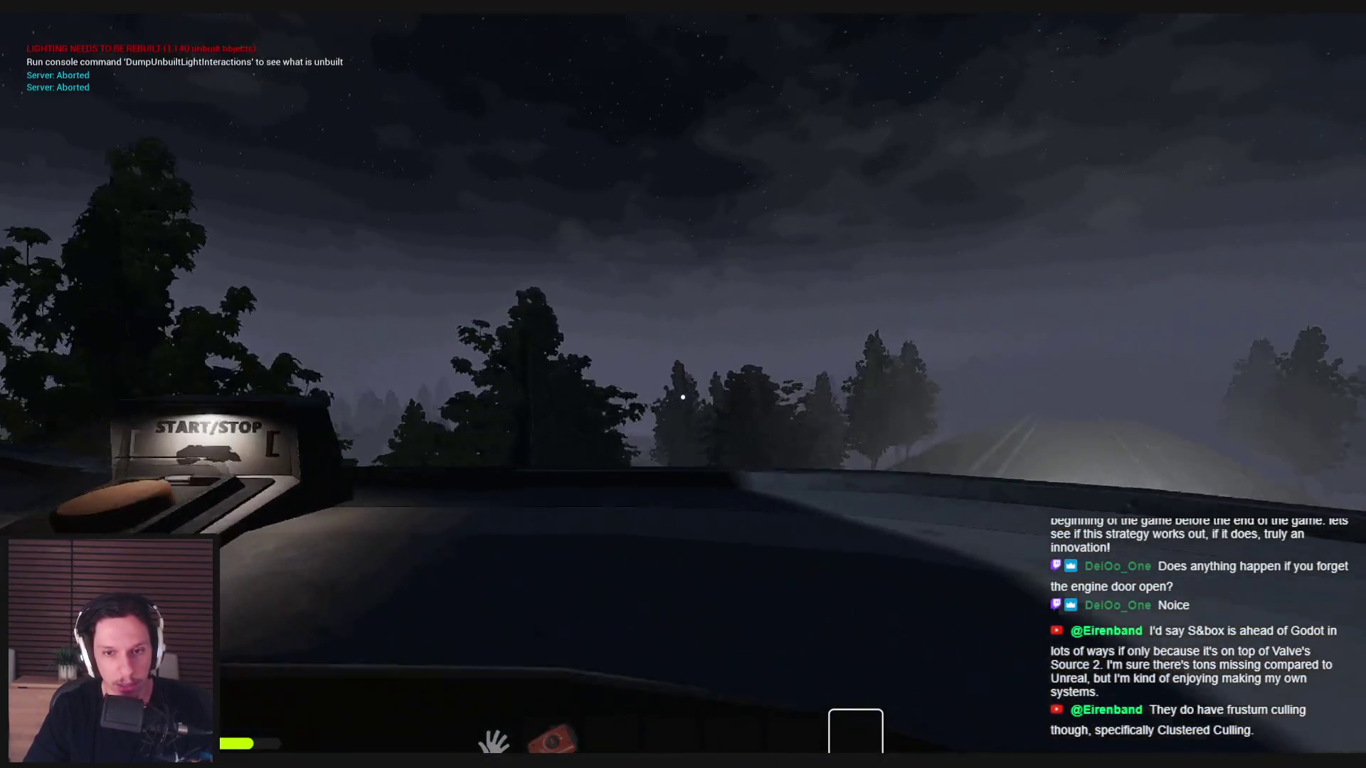
{"action": "mouse_move", "coordinate": [683, 397]}
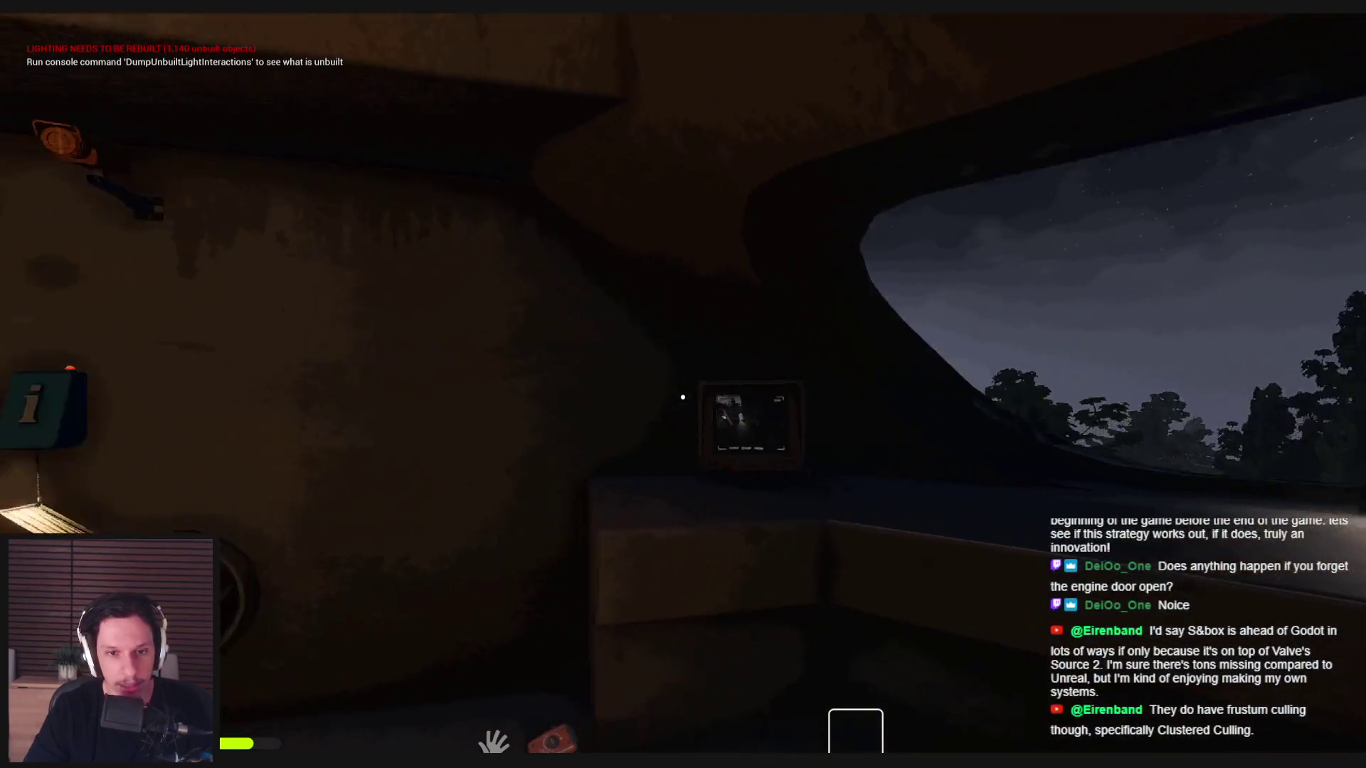
{"action": "key", "text": "e"}
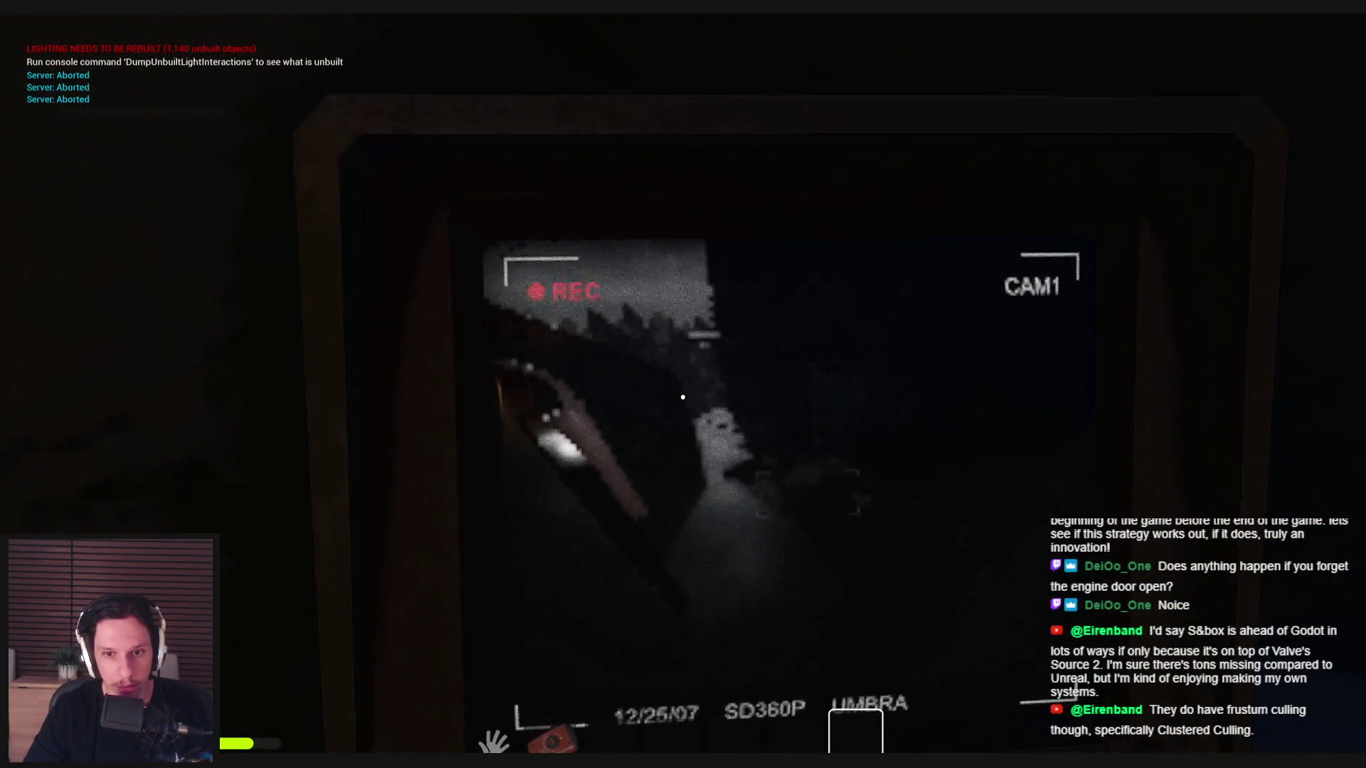
{"action": "key", "text": "e"}
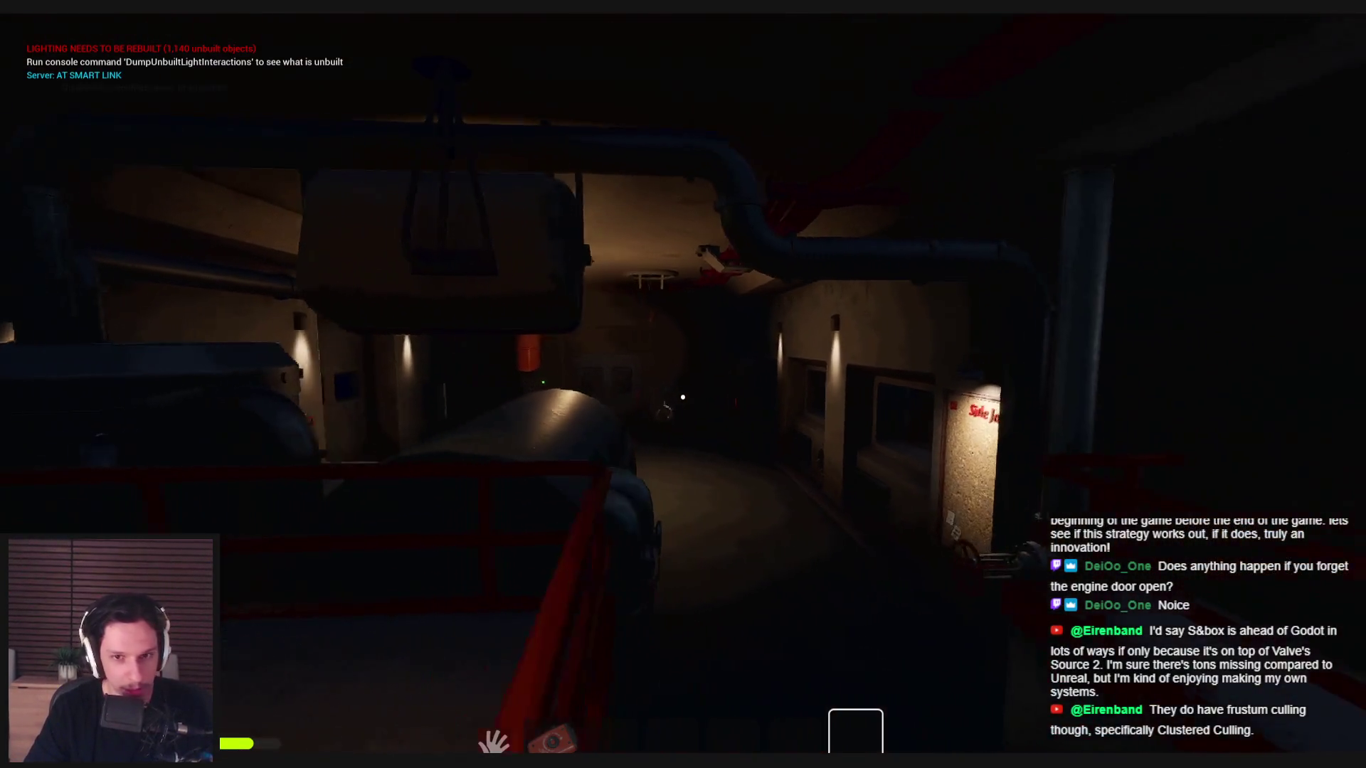
- In the dark room, open the wall cabinet, insert the fuse, and pull the orange lever
{"action": "key", "text": "w"}
{"action": "key", "text": "e"}
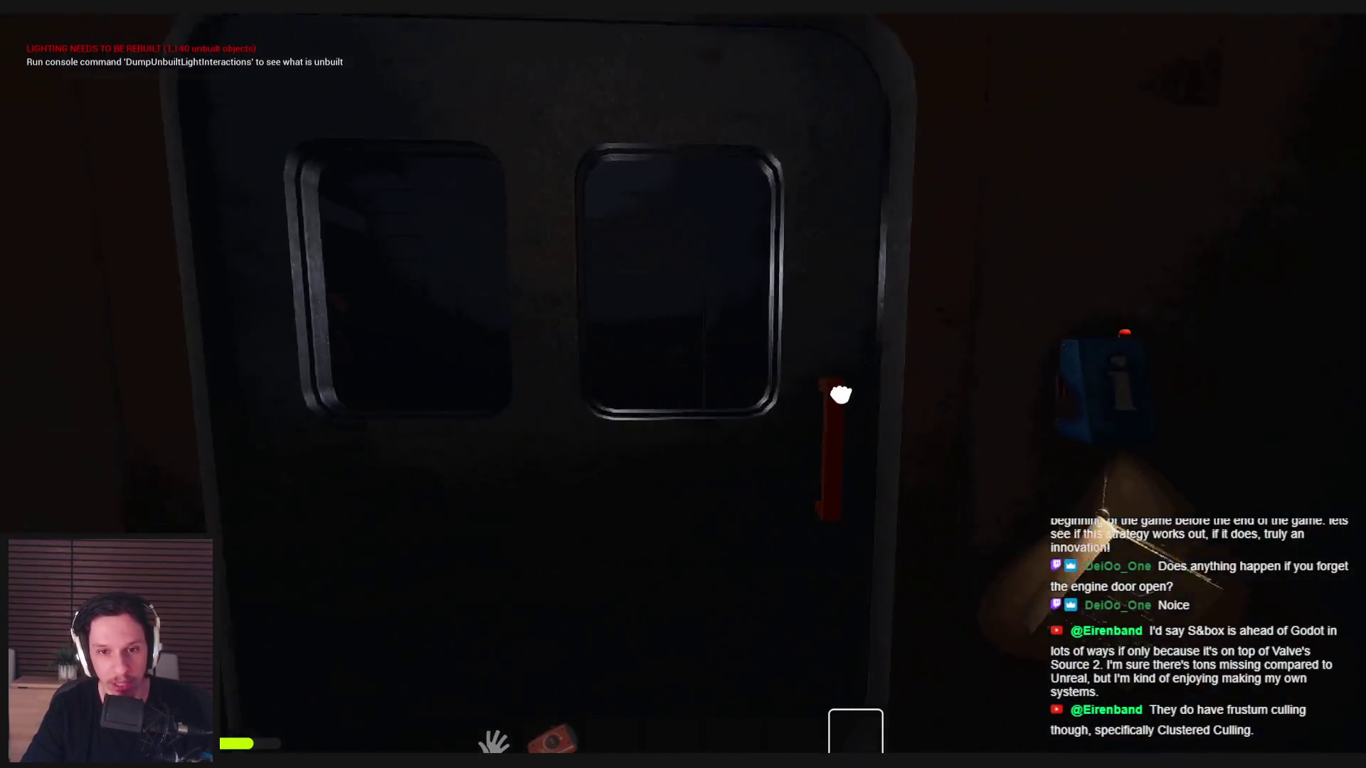
{"action": "key", "text": "e"}
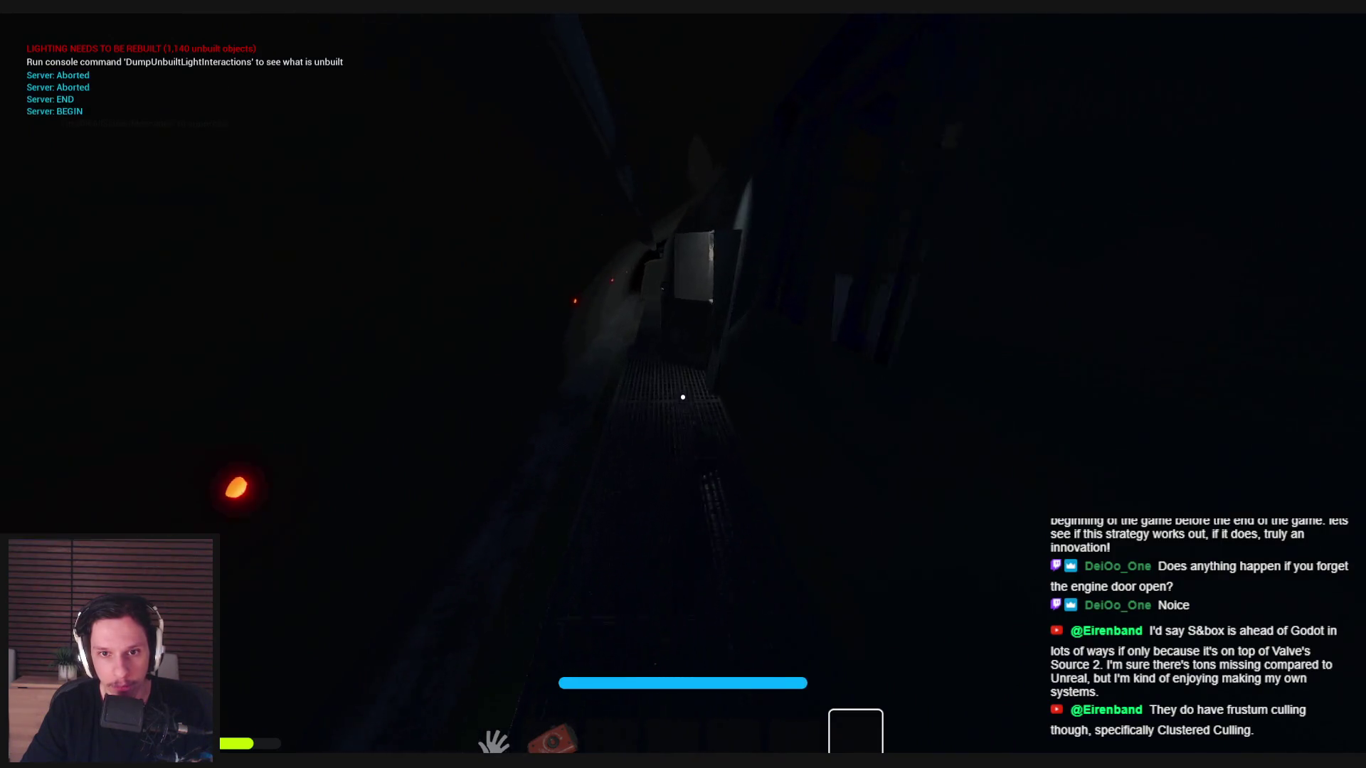
{"action": "key", "text": "w"}
{"action": "left_click", "coordinate": [682, 397]}
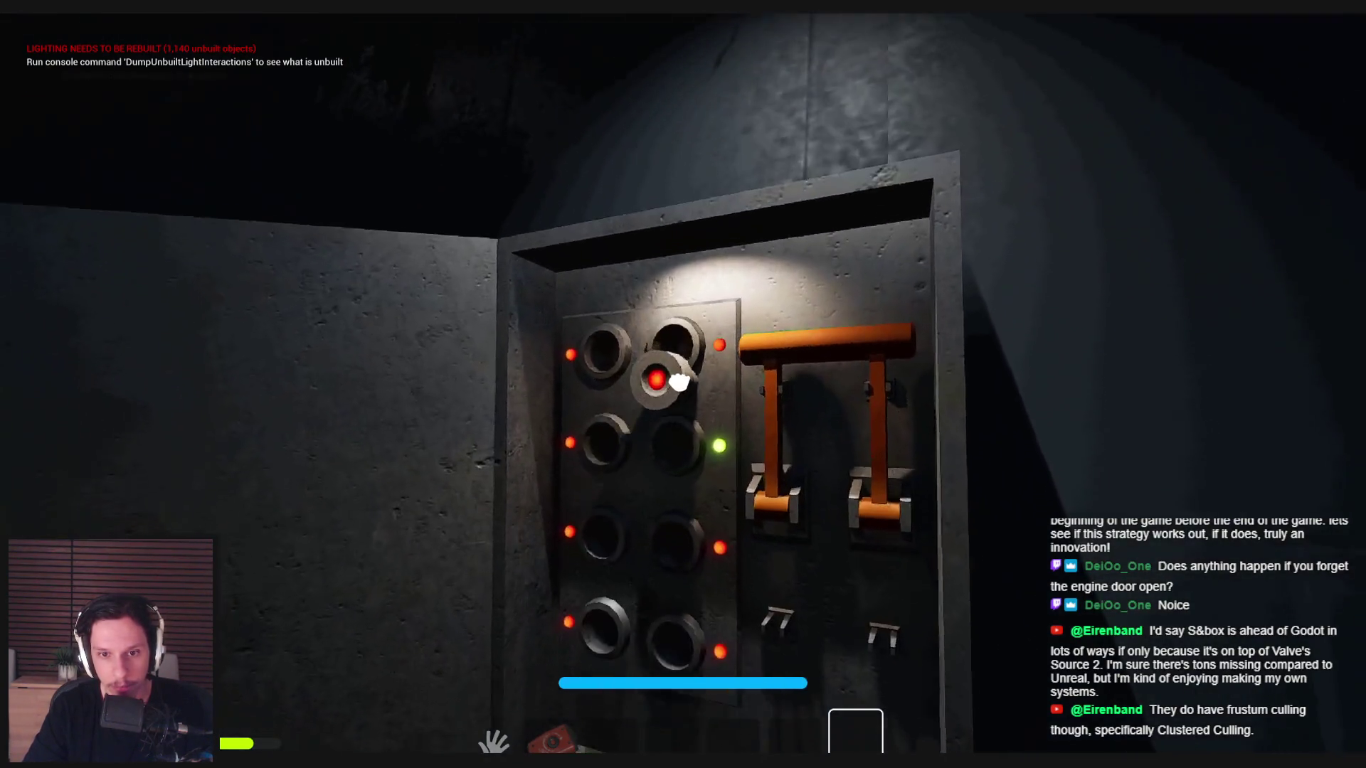
{"action": "left_click", "coordinate": [680, 382]}
{"action": "left_click", "coordinate": [682, 397]}
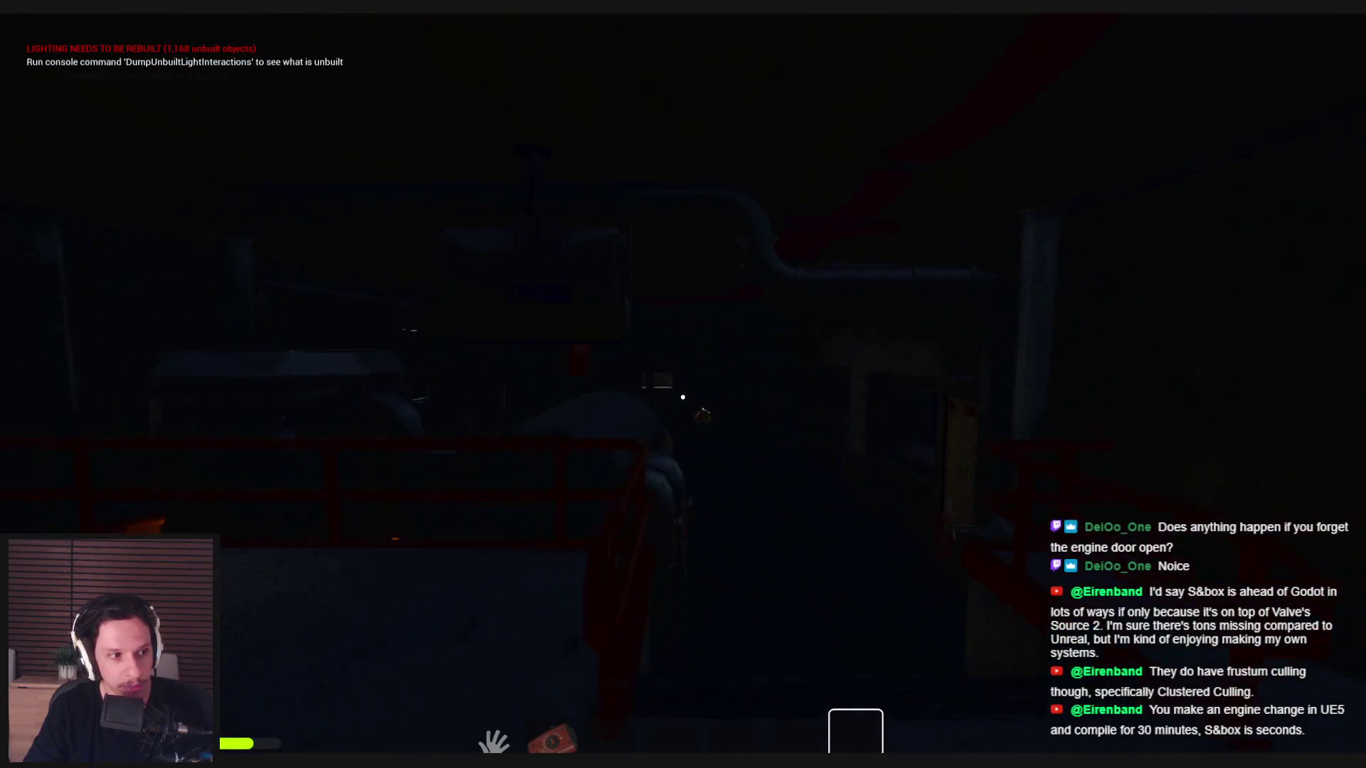
- Fix the red fuse slot on the cab's electrical panel and pull its orange lever down
{"action": "key", "text": "shift"}
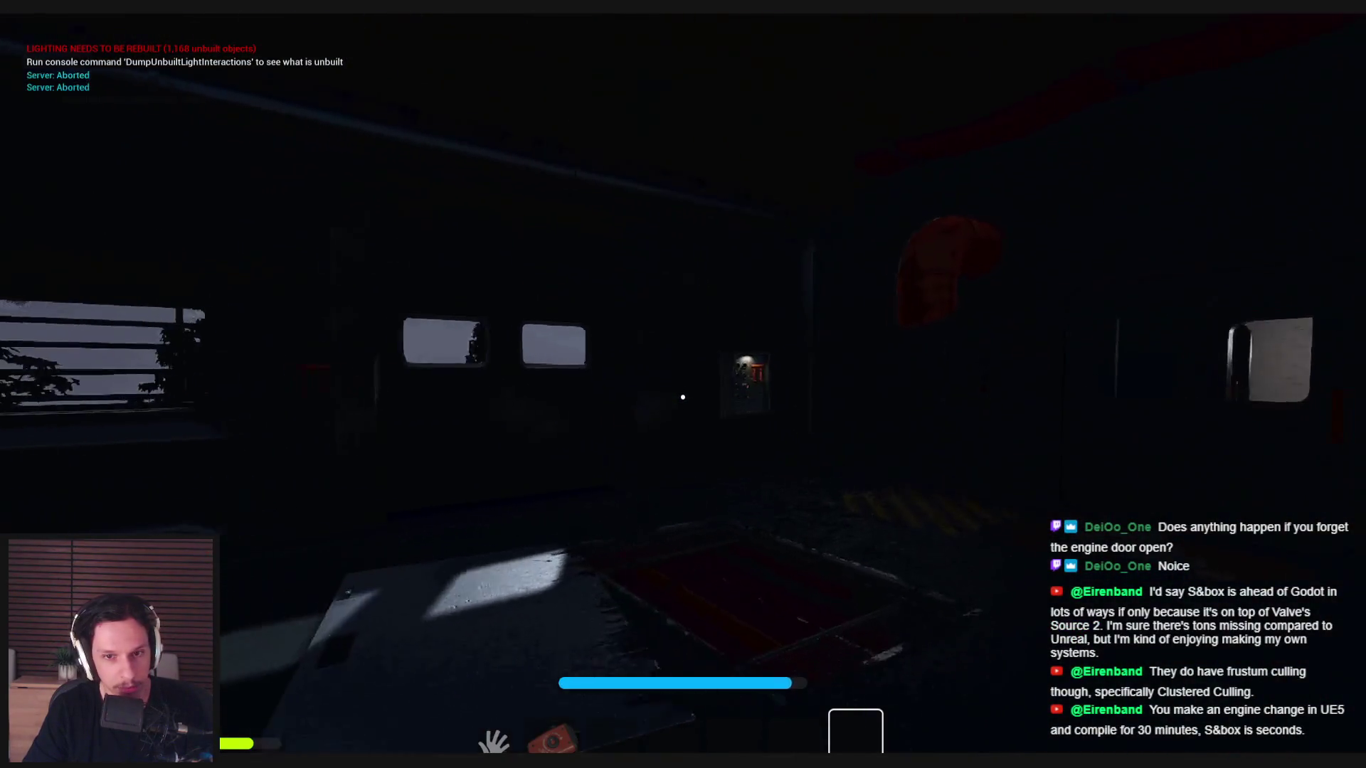
{"action": "key", "text": "w"}
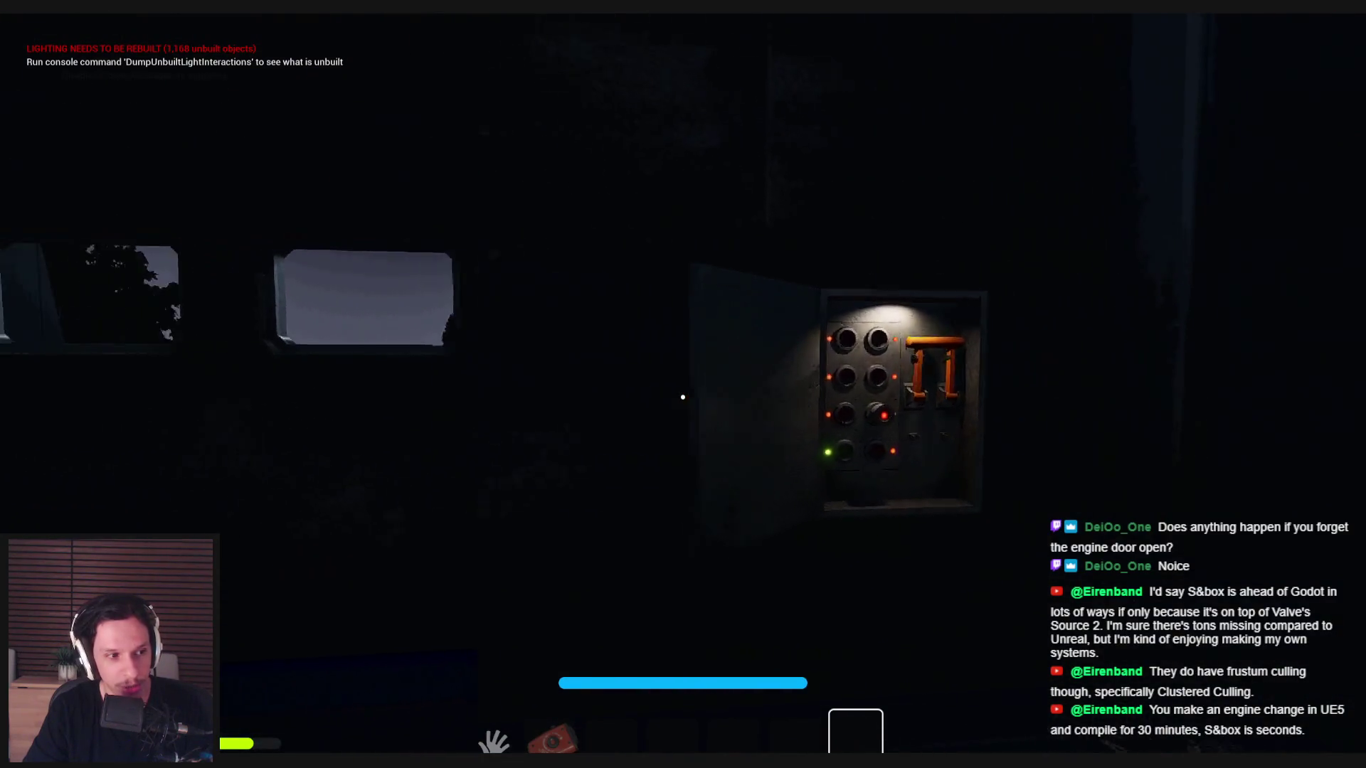
{"action": "key", "text": "w"}
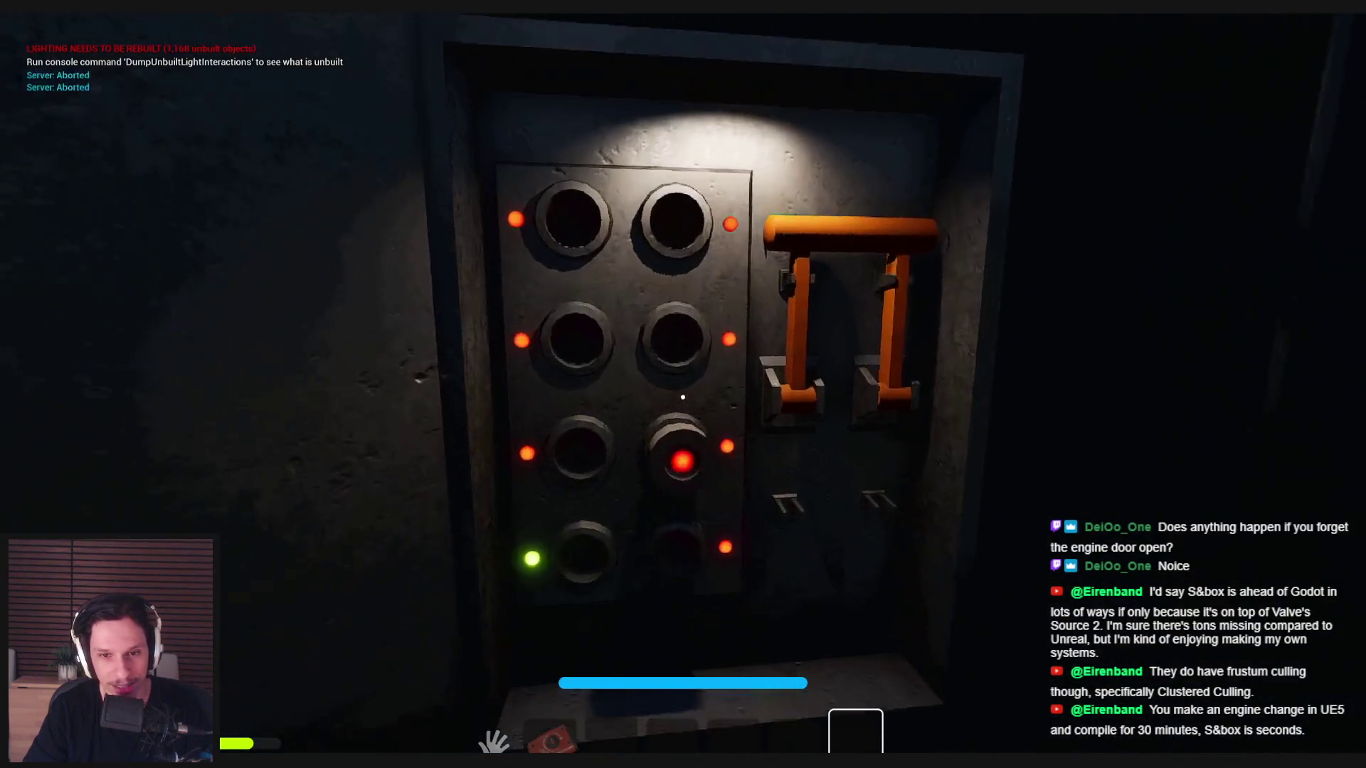
{"action": "left_click", "coordinate": [683, 397]}
{"action": "left_click_drag", "start_coordinate": [683, 396], "coordinate": [674, 564]}
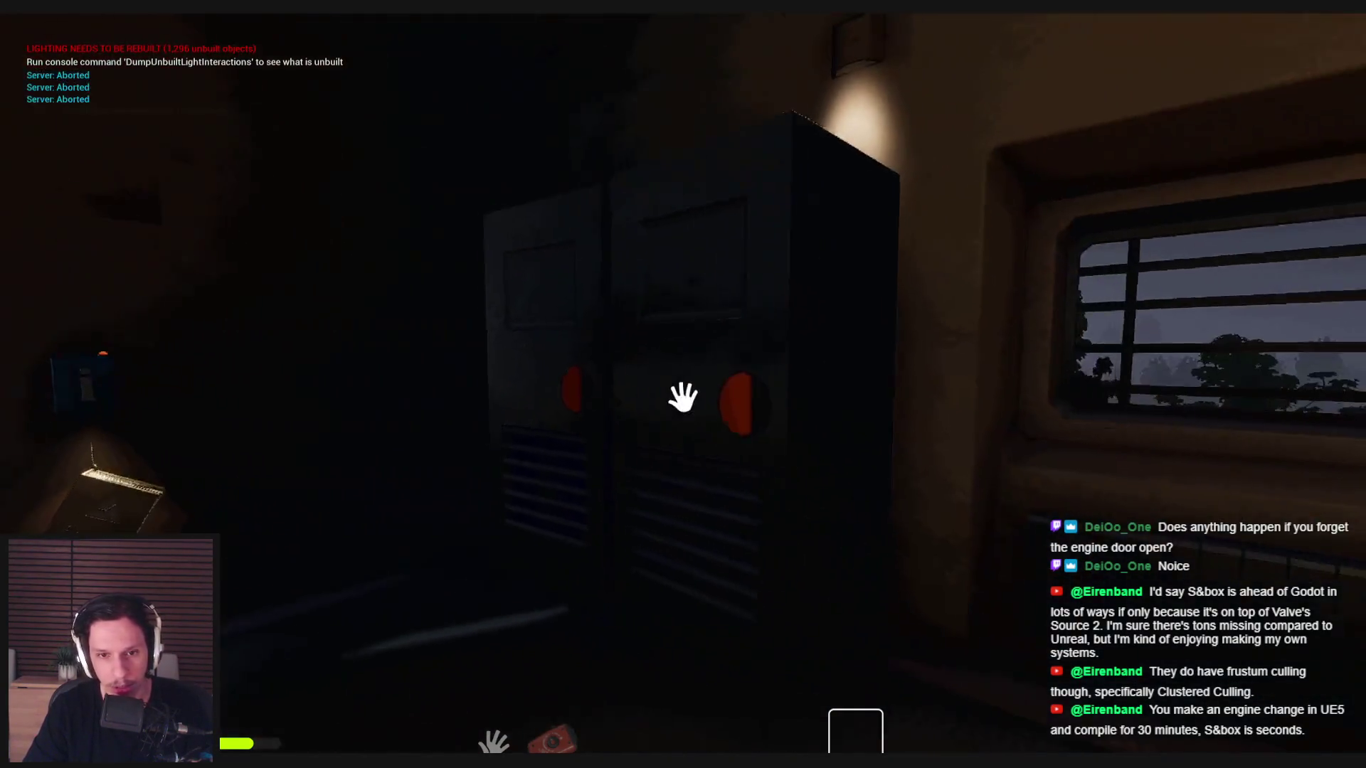
- Head to the cockpit area and spray the extinguisher at the engine
{"action": "key", "text": "shift+w"}
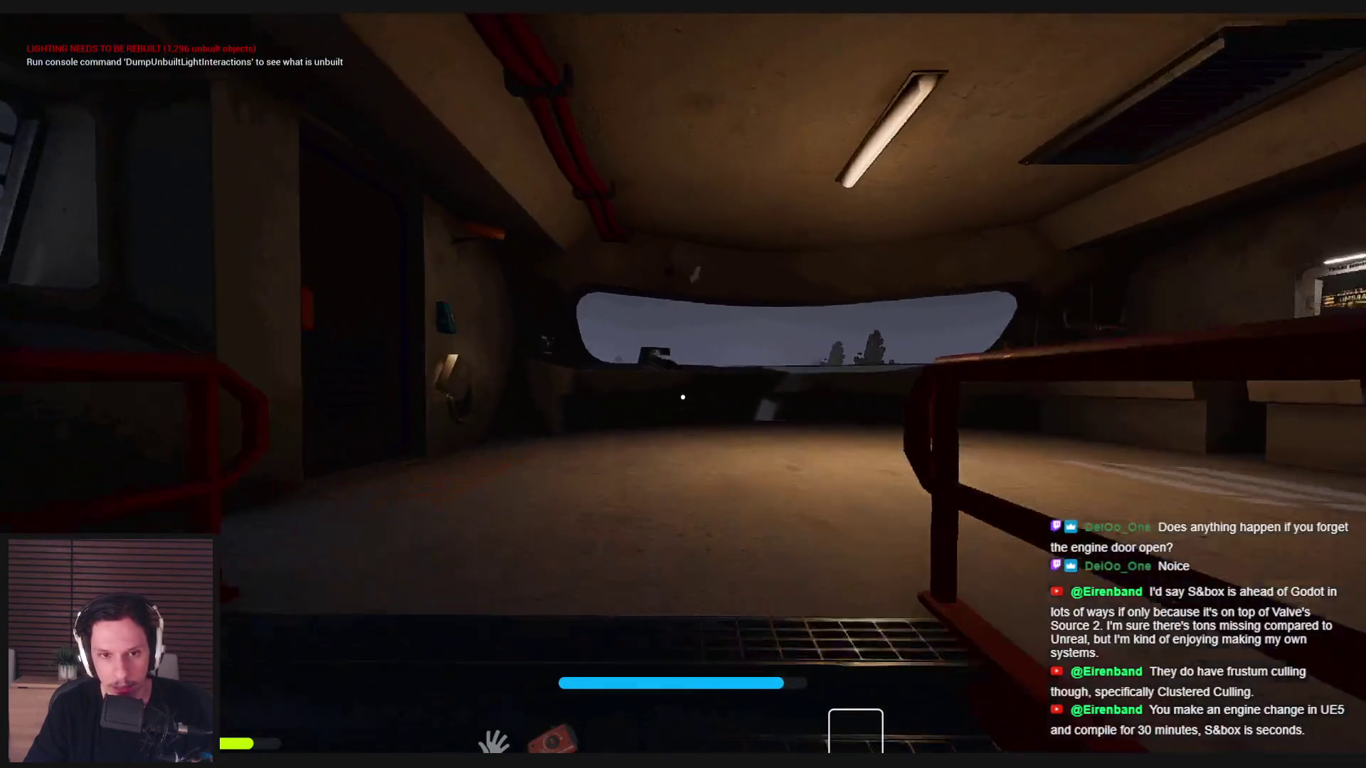
{"action": "key", "text": "w"}
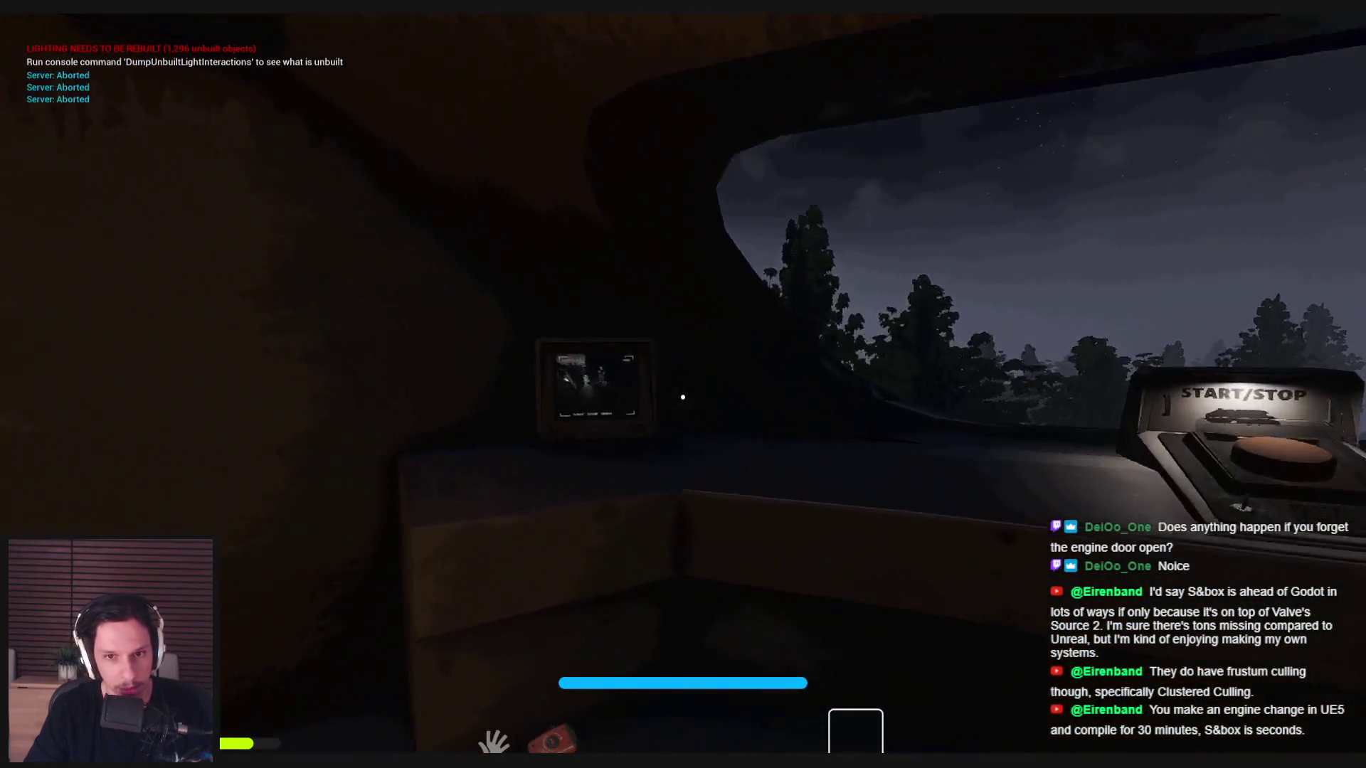
{"action": "key", "text": "w"}
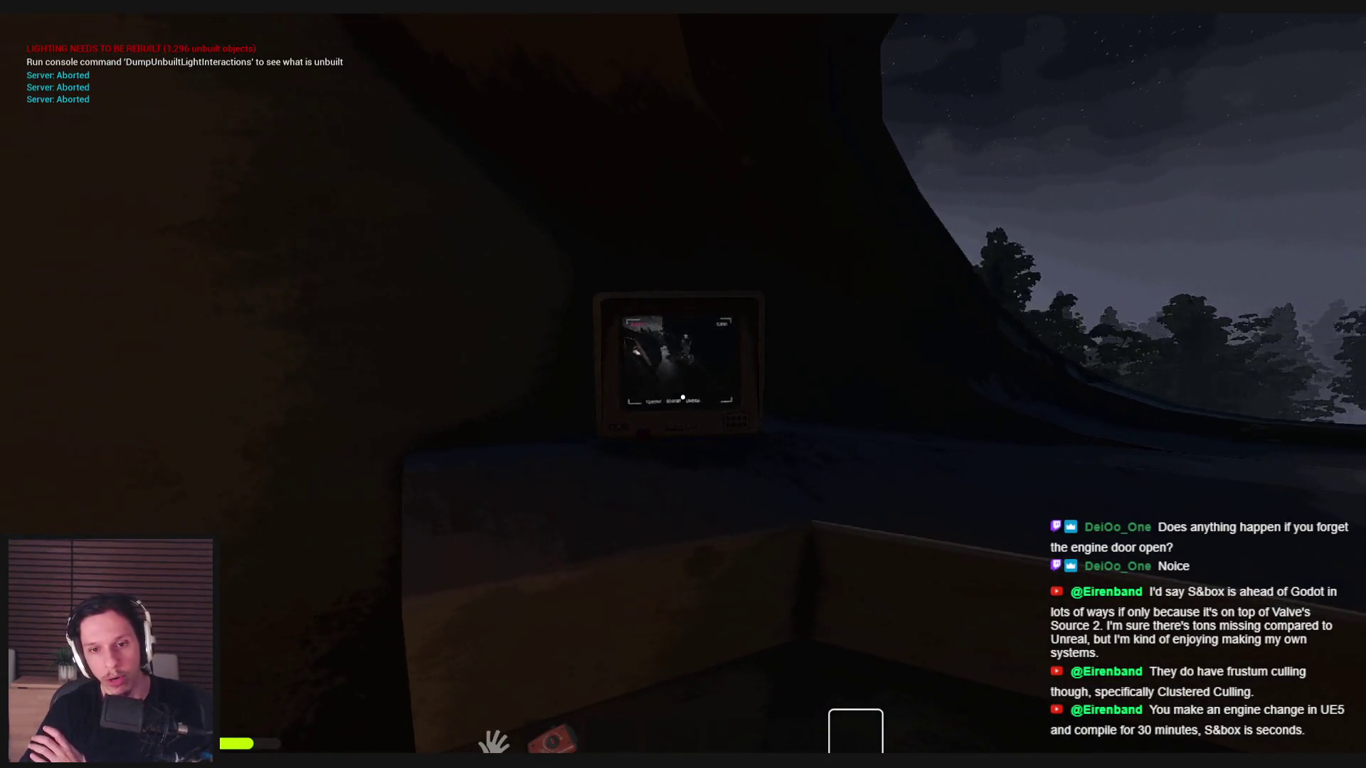
{"action": "key", "text": "w"}
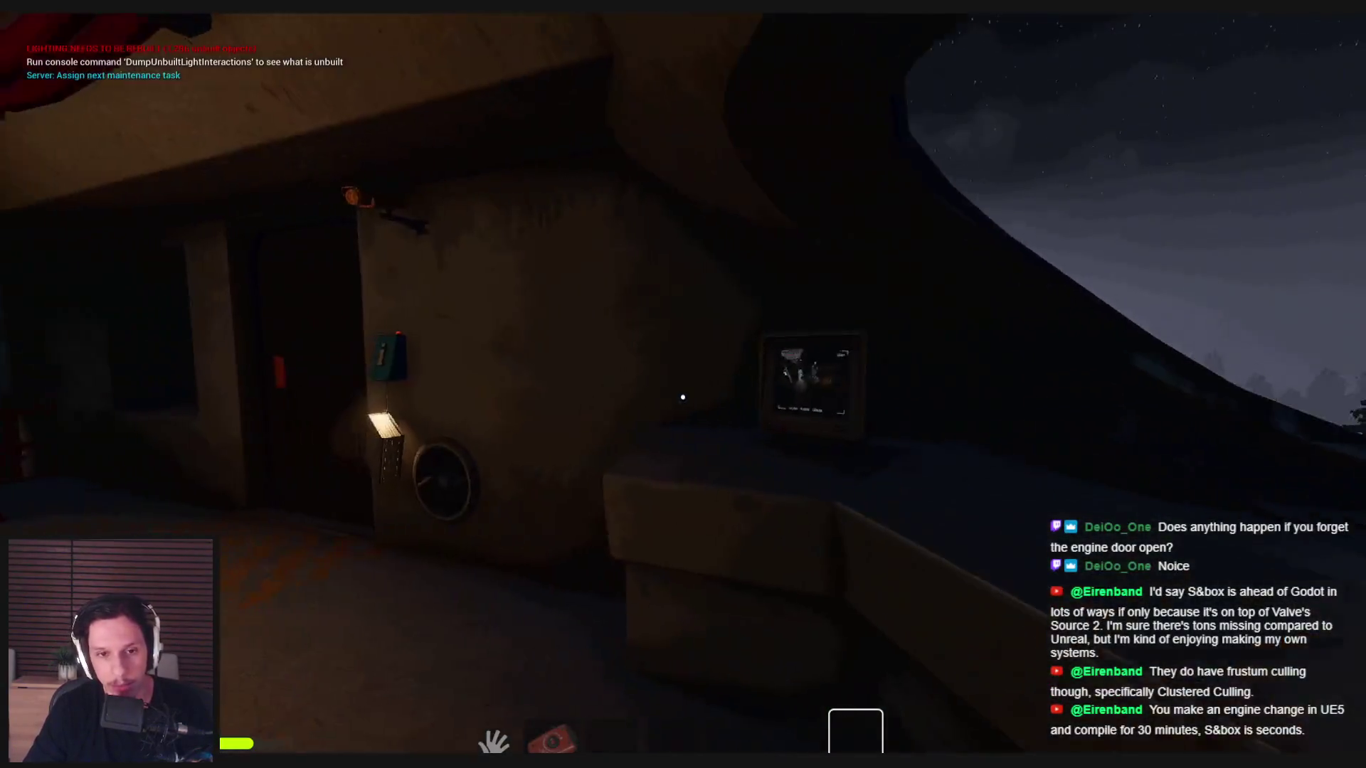
{"action": "left_click_drag", "start_coordinate": [683, 397], "coordinate": [683, 397]}
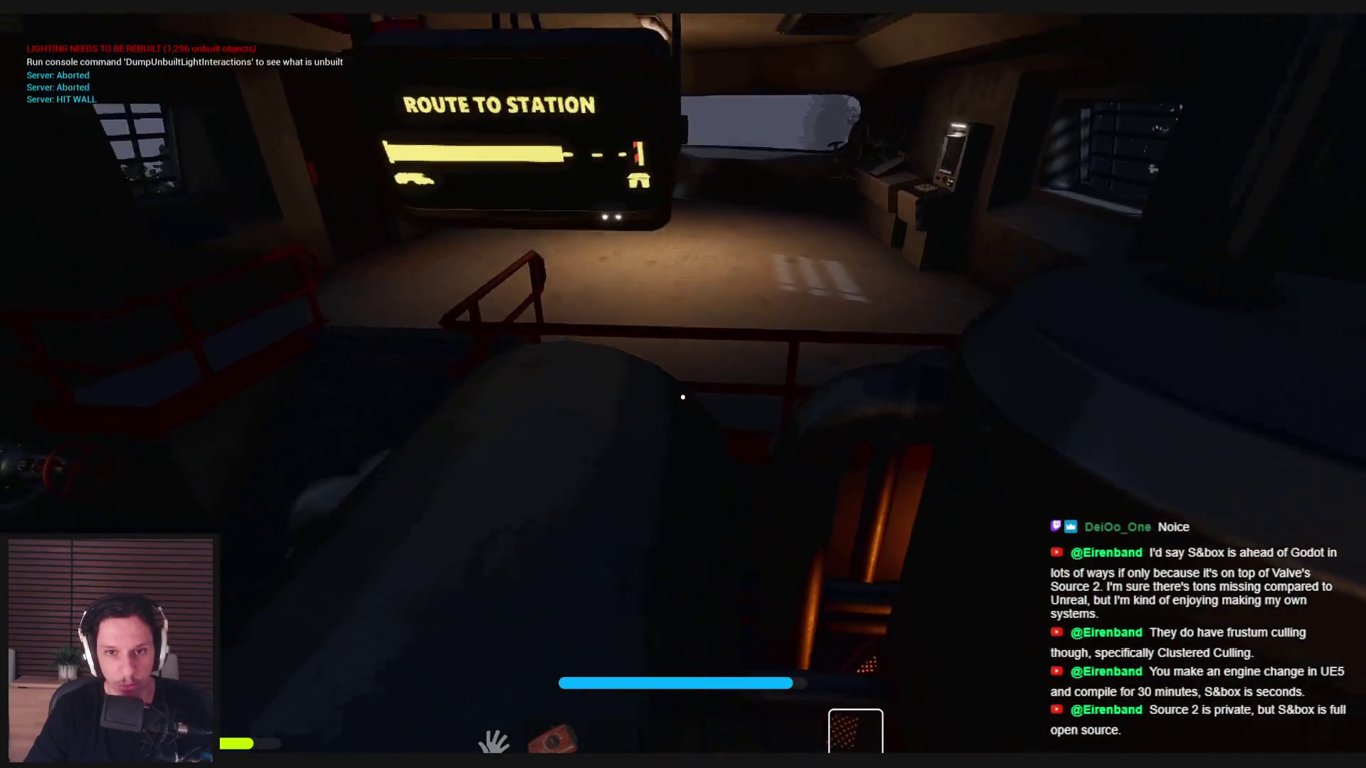
- Walk back through the cabin into the engine room's floor-hatch chamber
{"action": "key", "text": "w"}
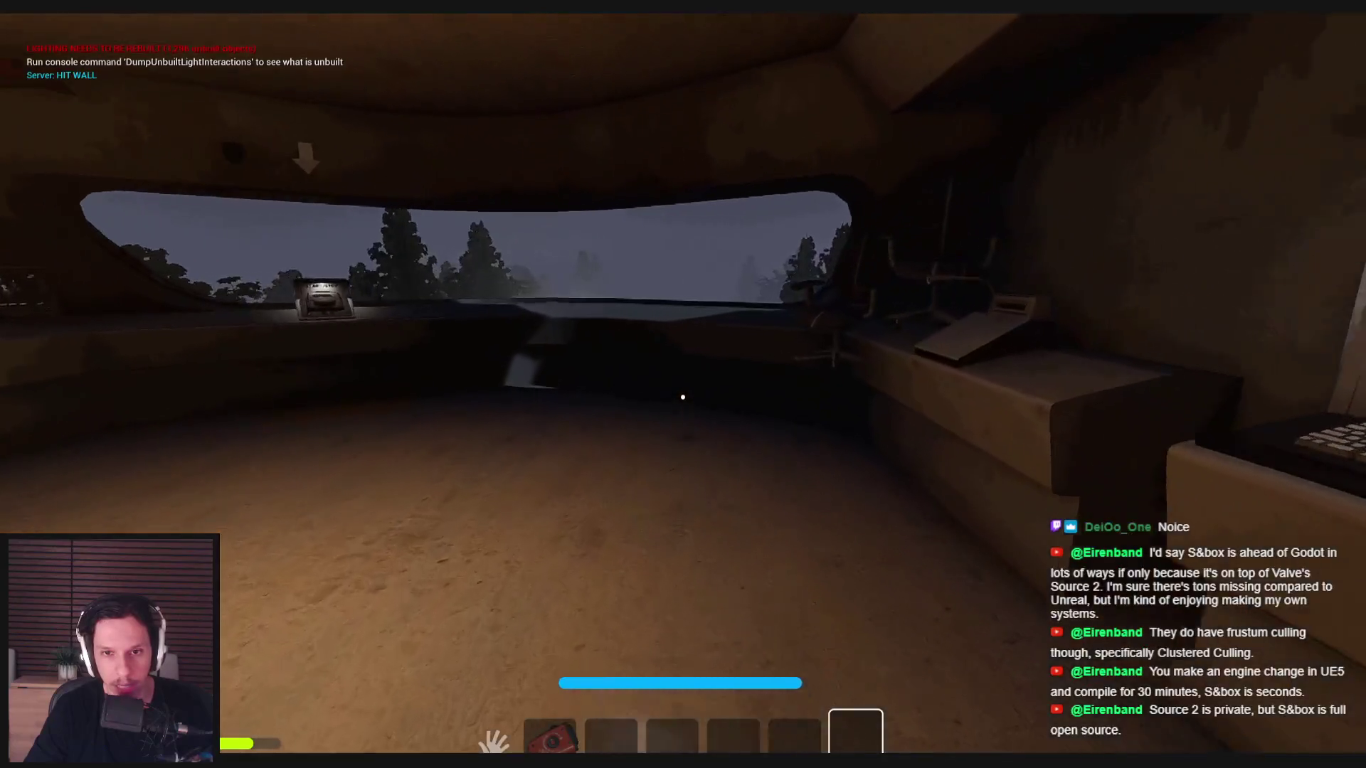
{"action": "key", "text": "w"}
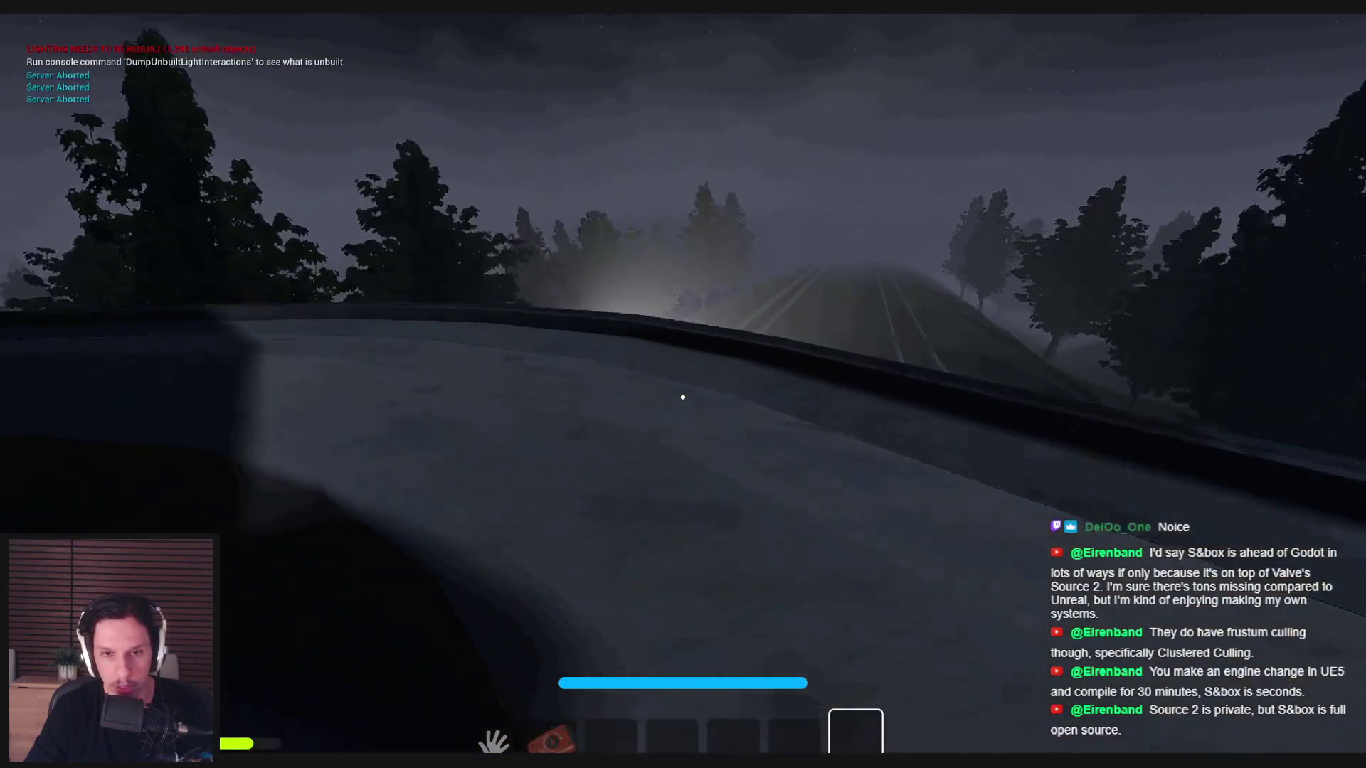
{"action": "key", "text": "w"}
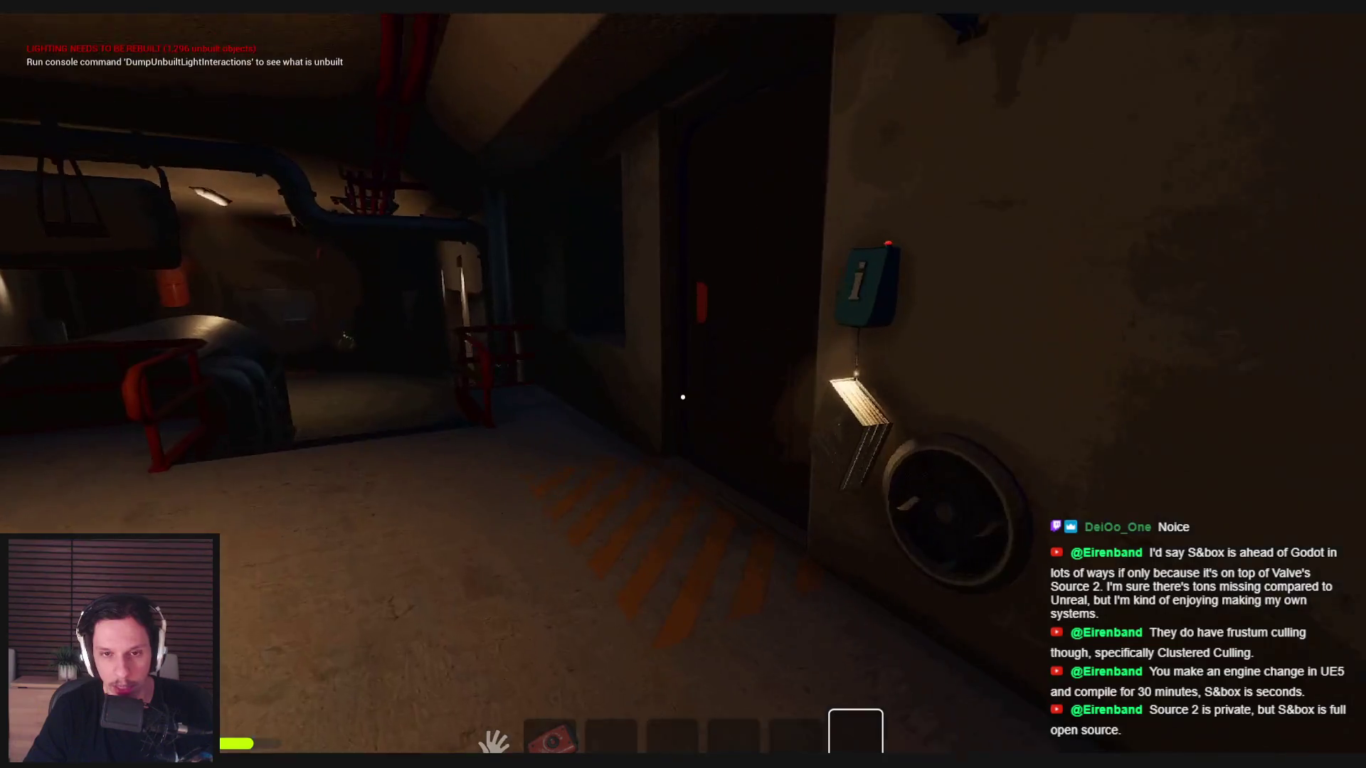
{"action": "key", "text": "w"}
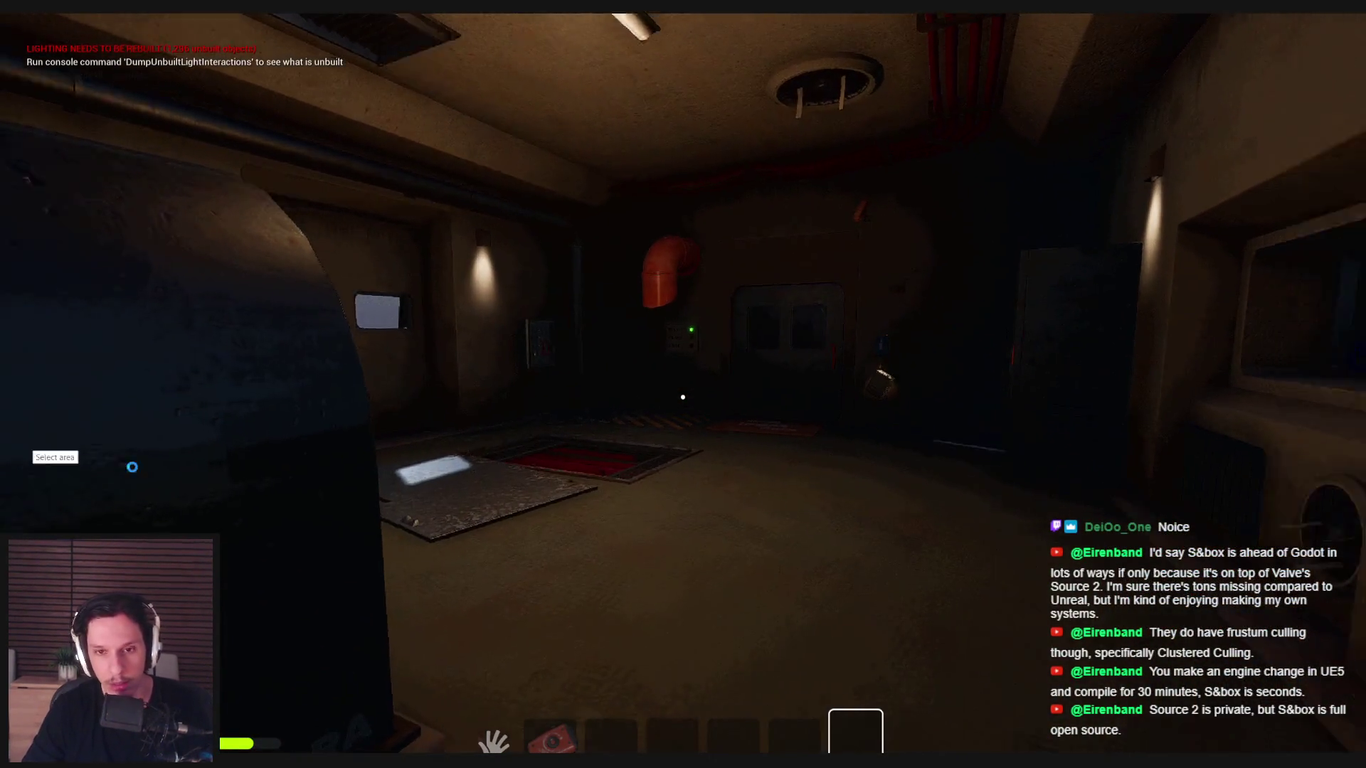
- Capture the hatch chamber with Lightshot, draw red marker lines across its floor, then close it
{"action": "key", "text": "Print"}
{"action": "left_click_drag", "start_coordinate": [454, 235], "coordinate": [1206, 605]}
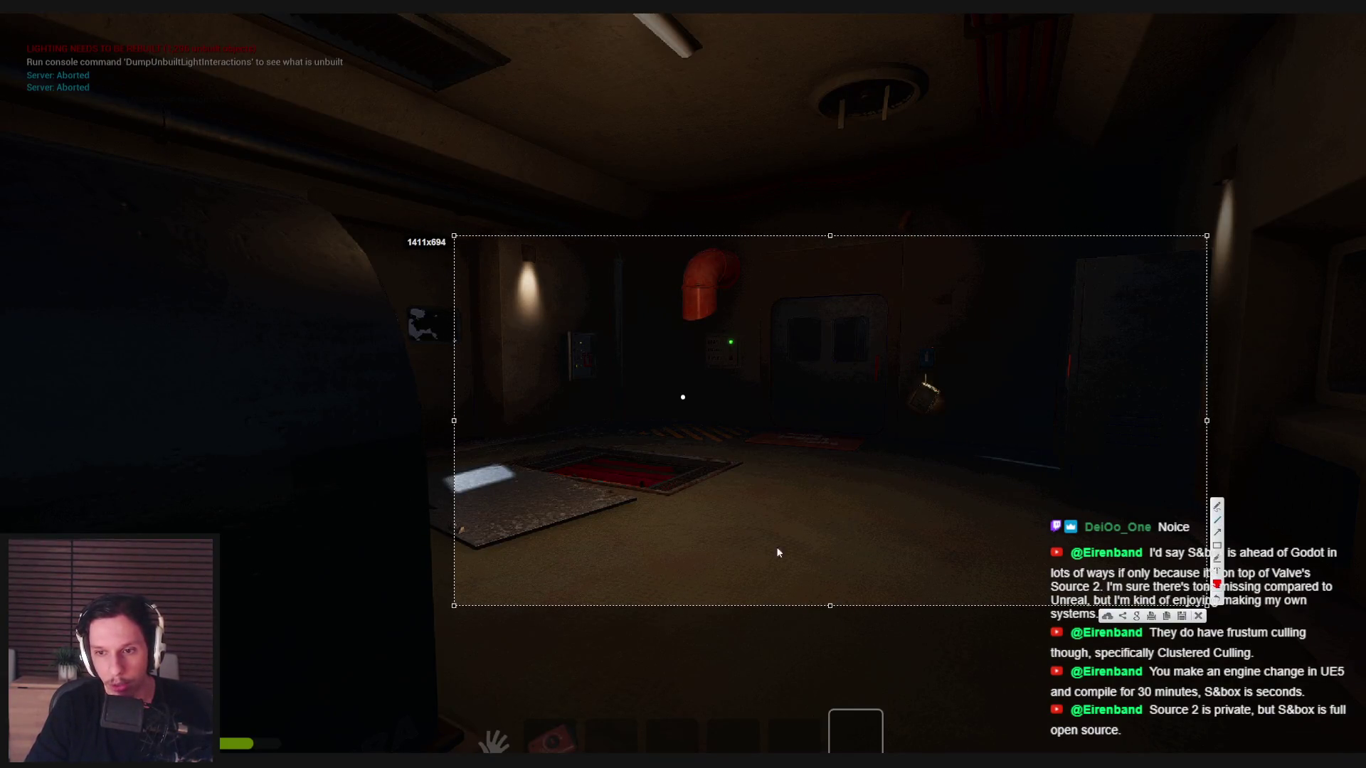
{"action": "left_click_drag", "start_coordinate": [747, 533], "coordinate": [987, 536]}
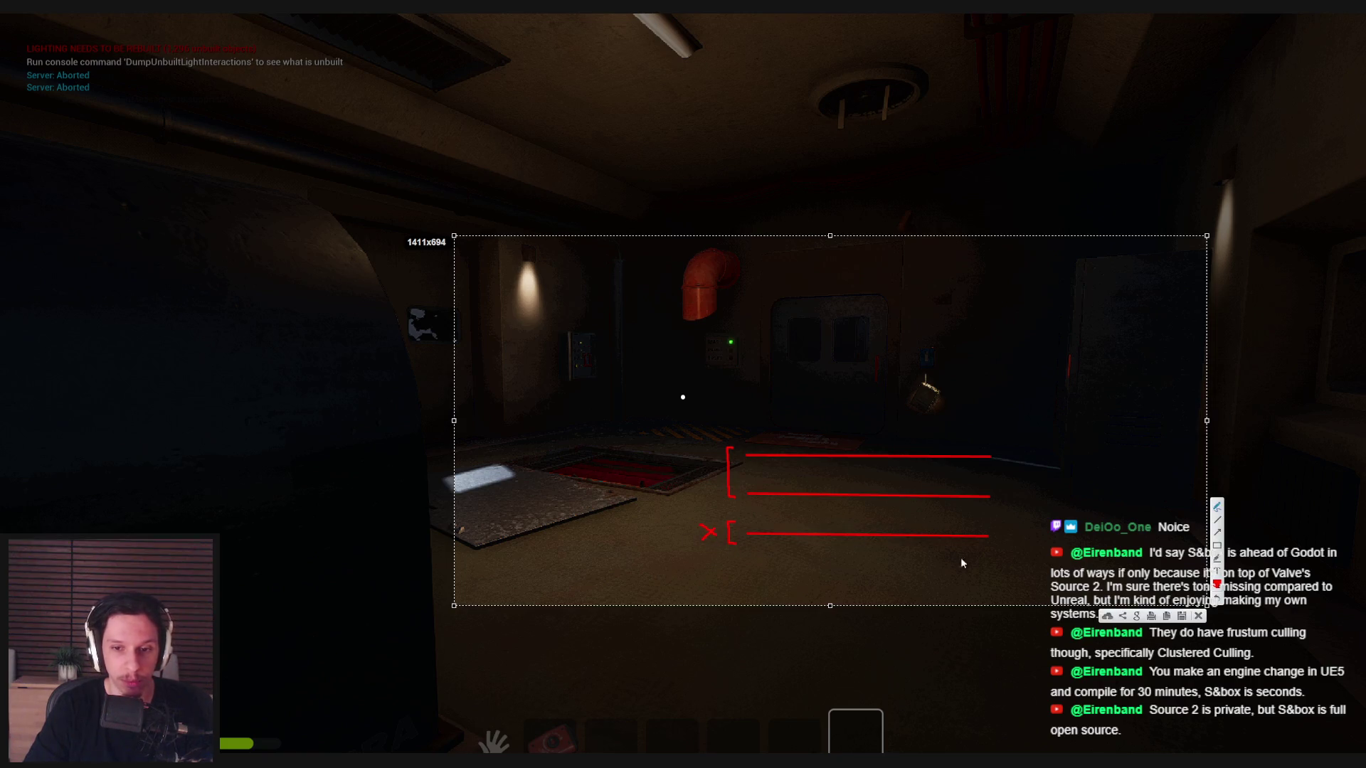
{"action": "key", "text": "ctrl+c"}
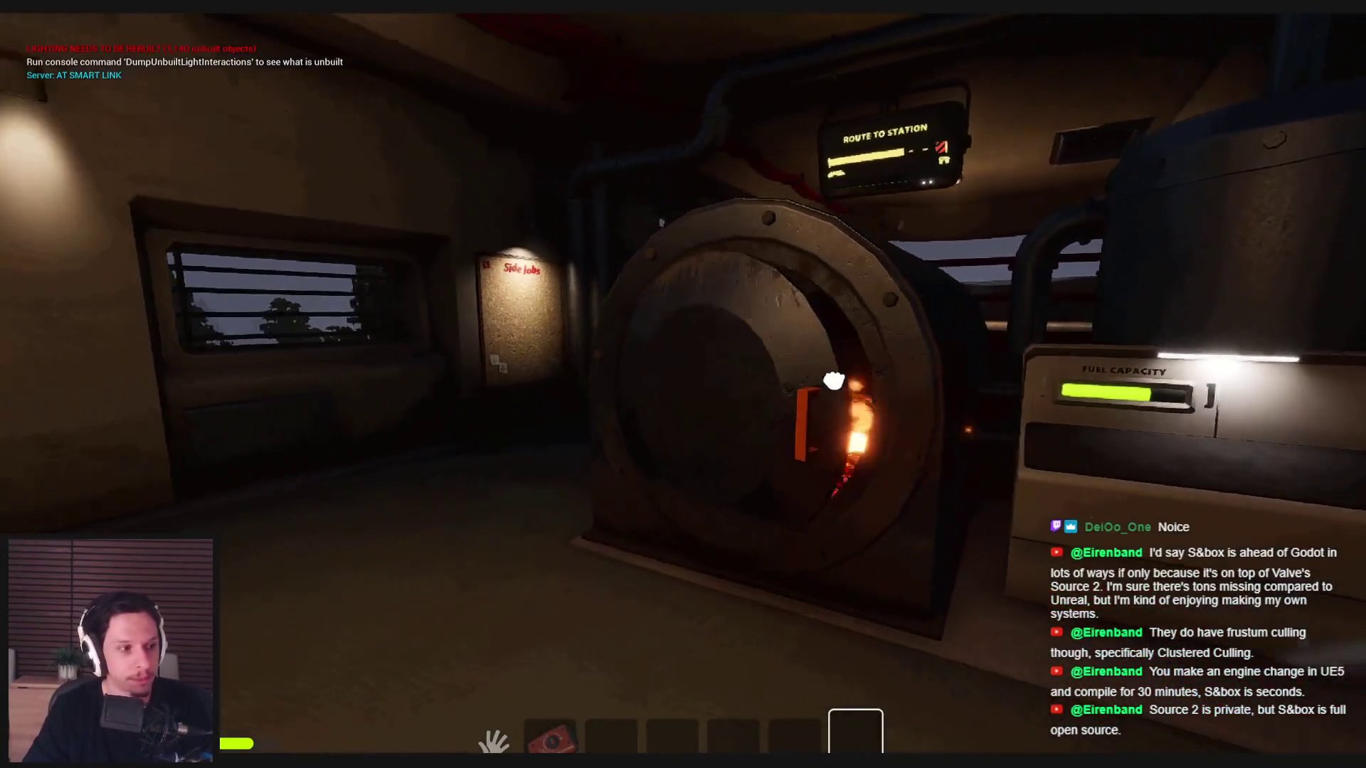
- Open the furnace door, visit the START/STOP window room and ledge, then back toward the pipe room
{"action": "left_click", "coordinate": [834, 381]}
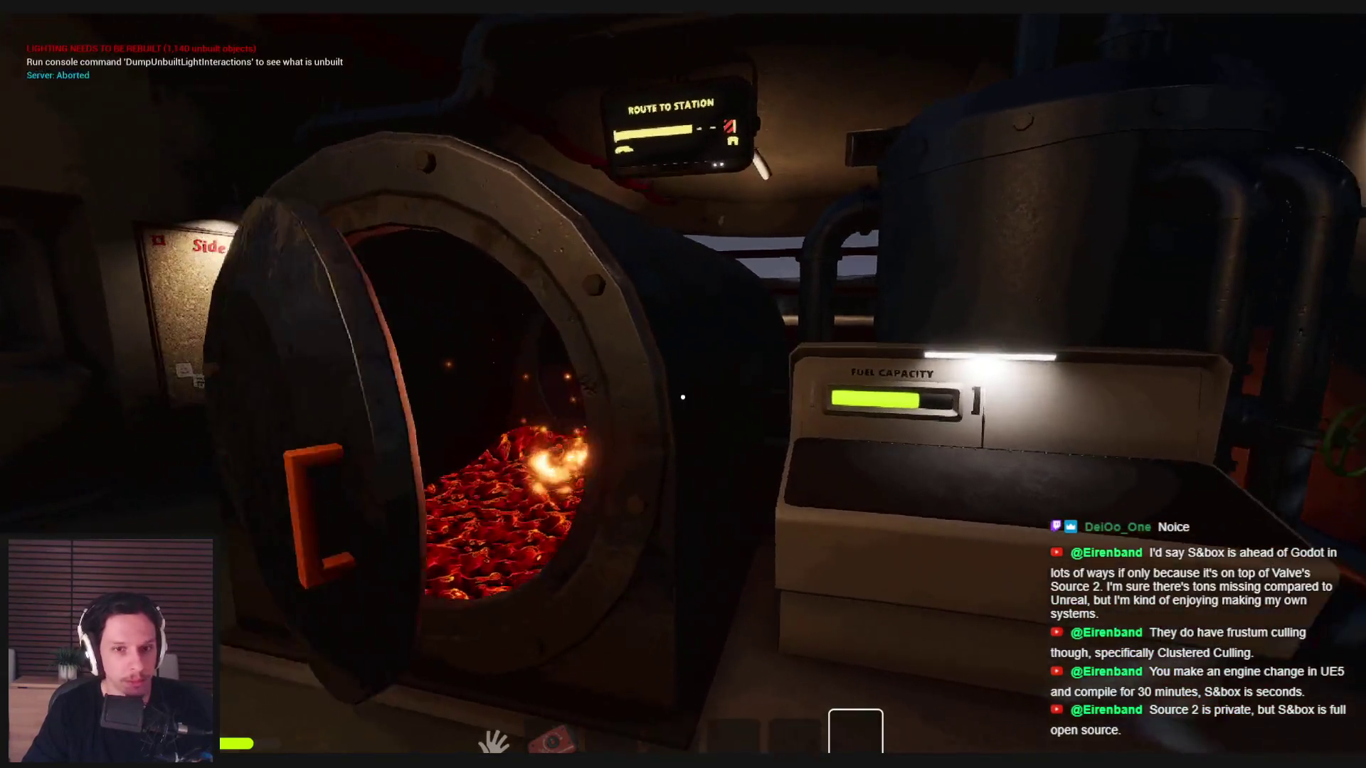
{"action": "key", "text": "w"}
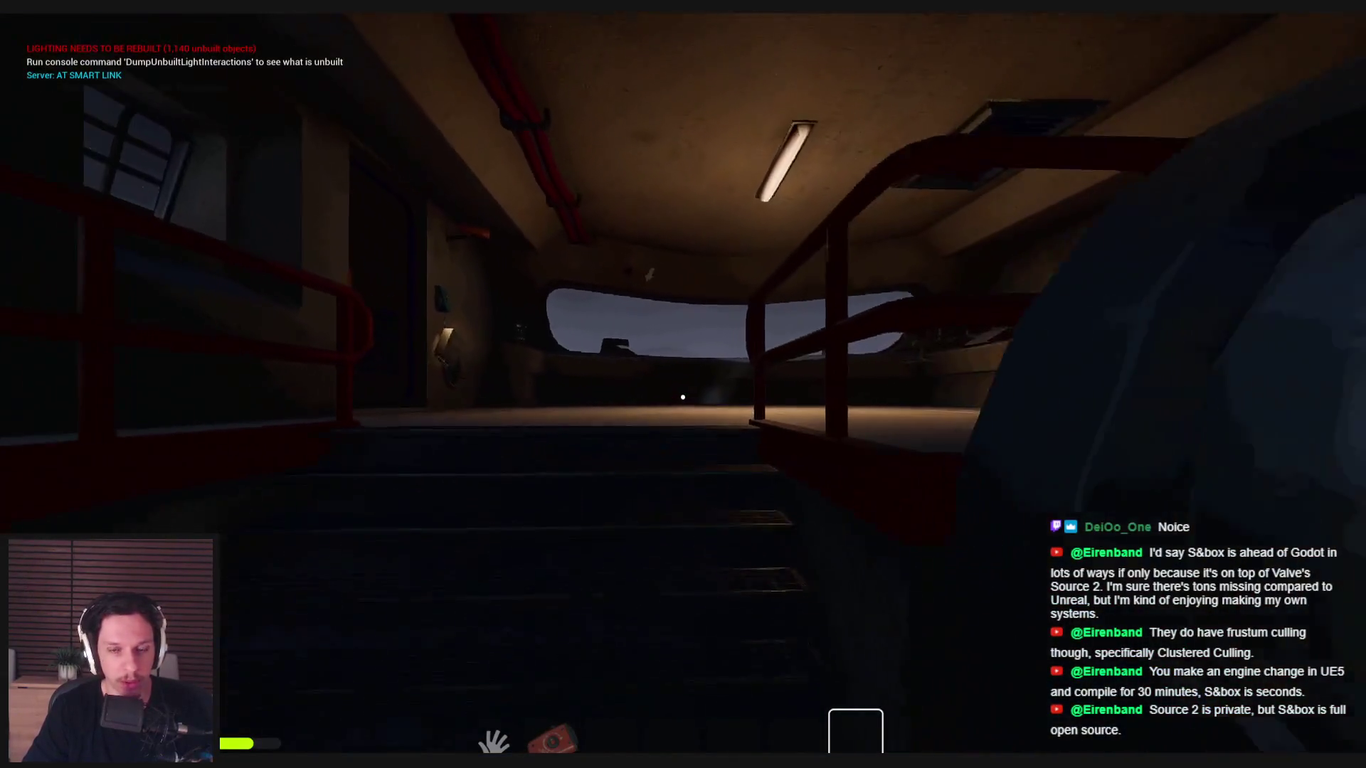
{"action": "key", "text": "w"}
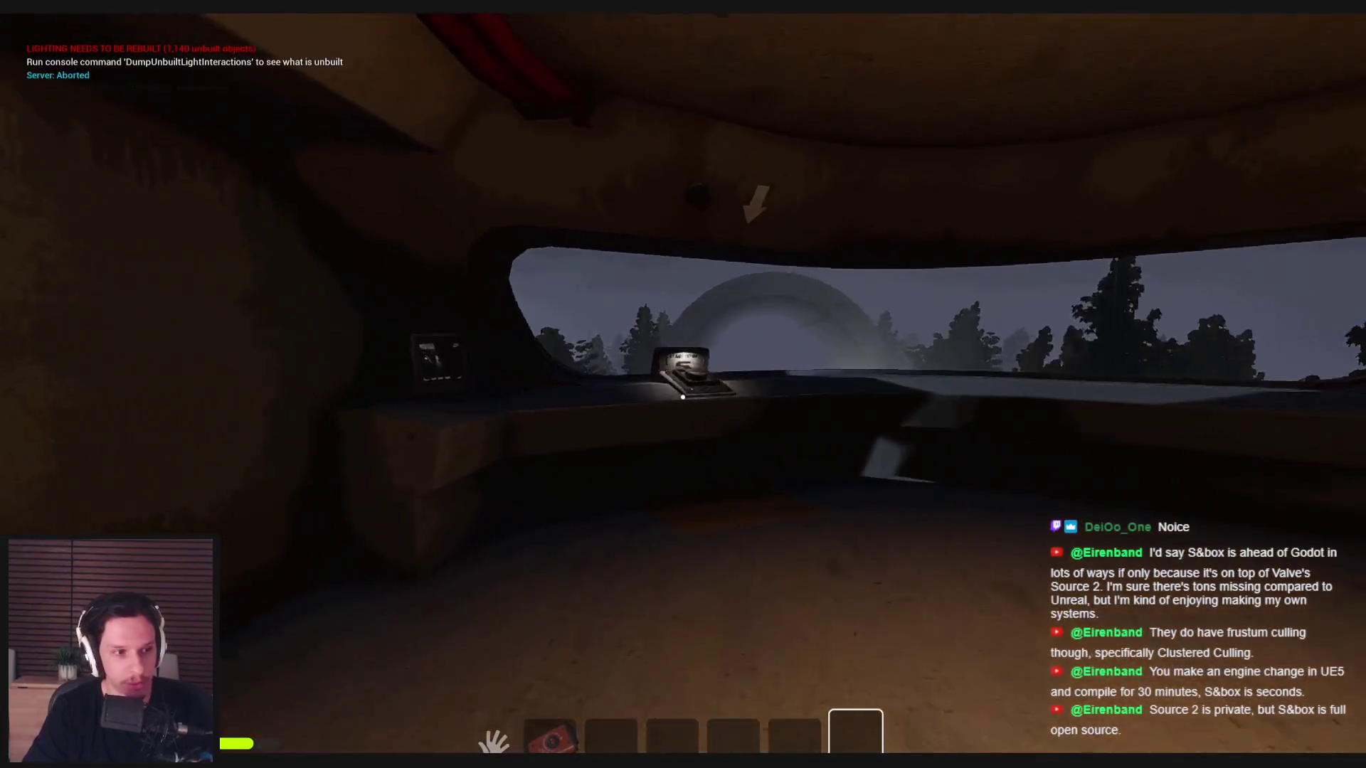
{"action": "key", "text": "w"}
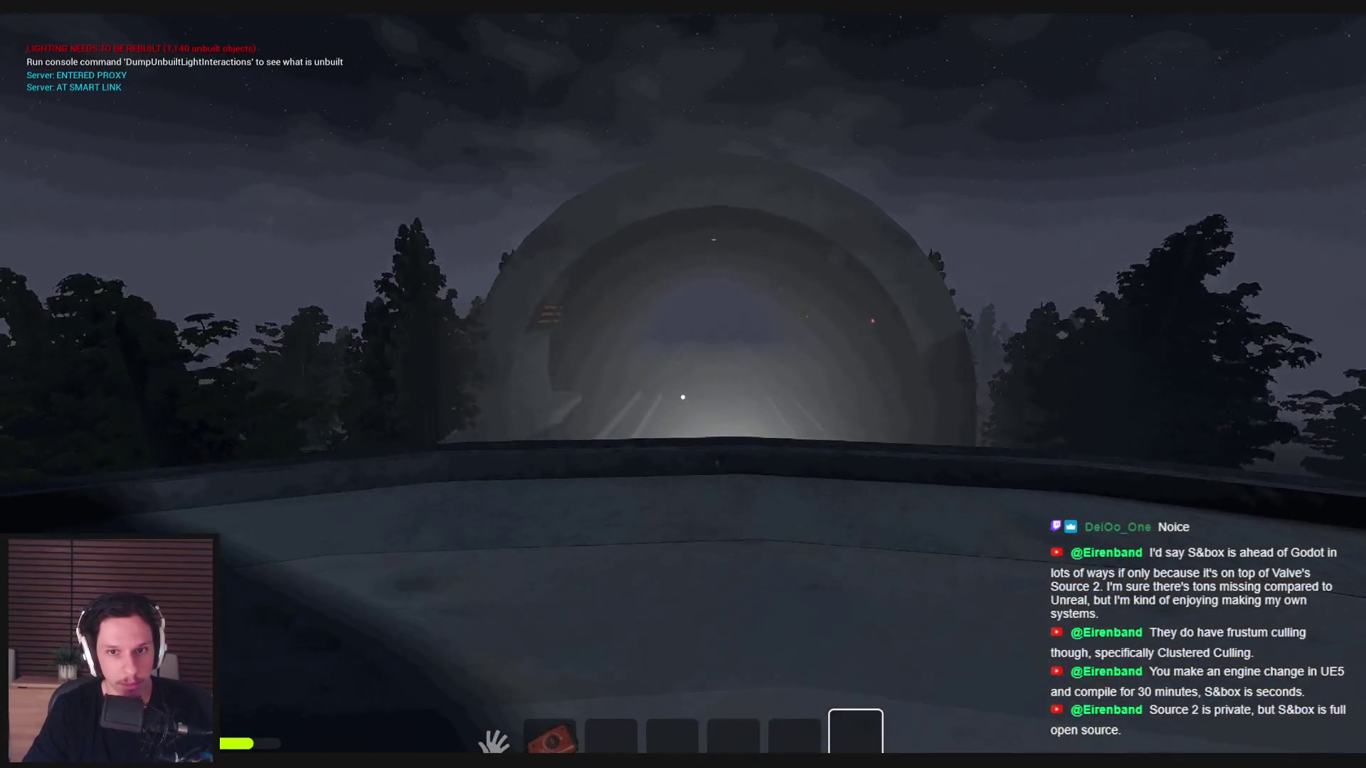
{"action": "key", "text": "s"}
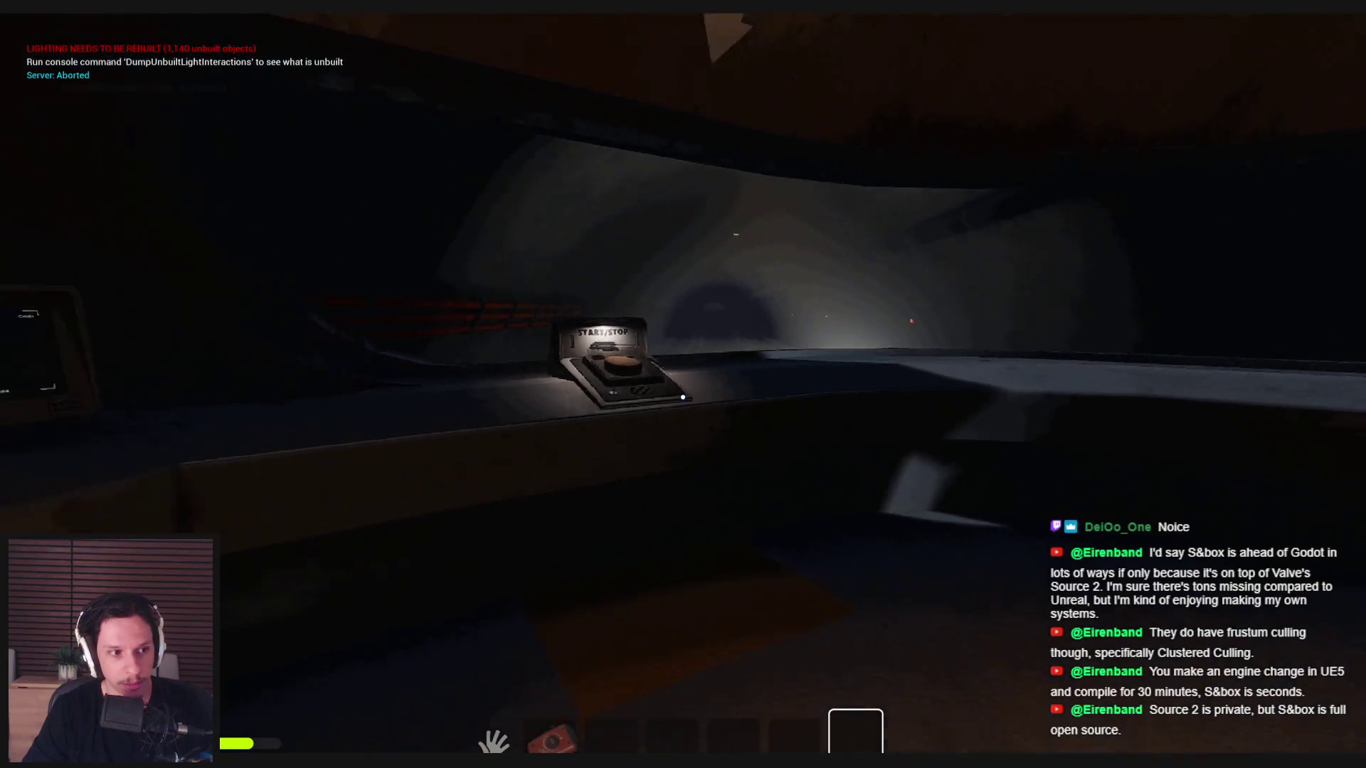
{"action": "key", "text": "s"}
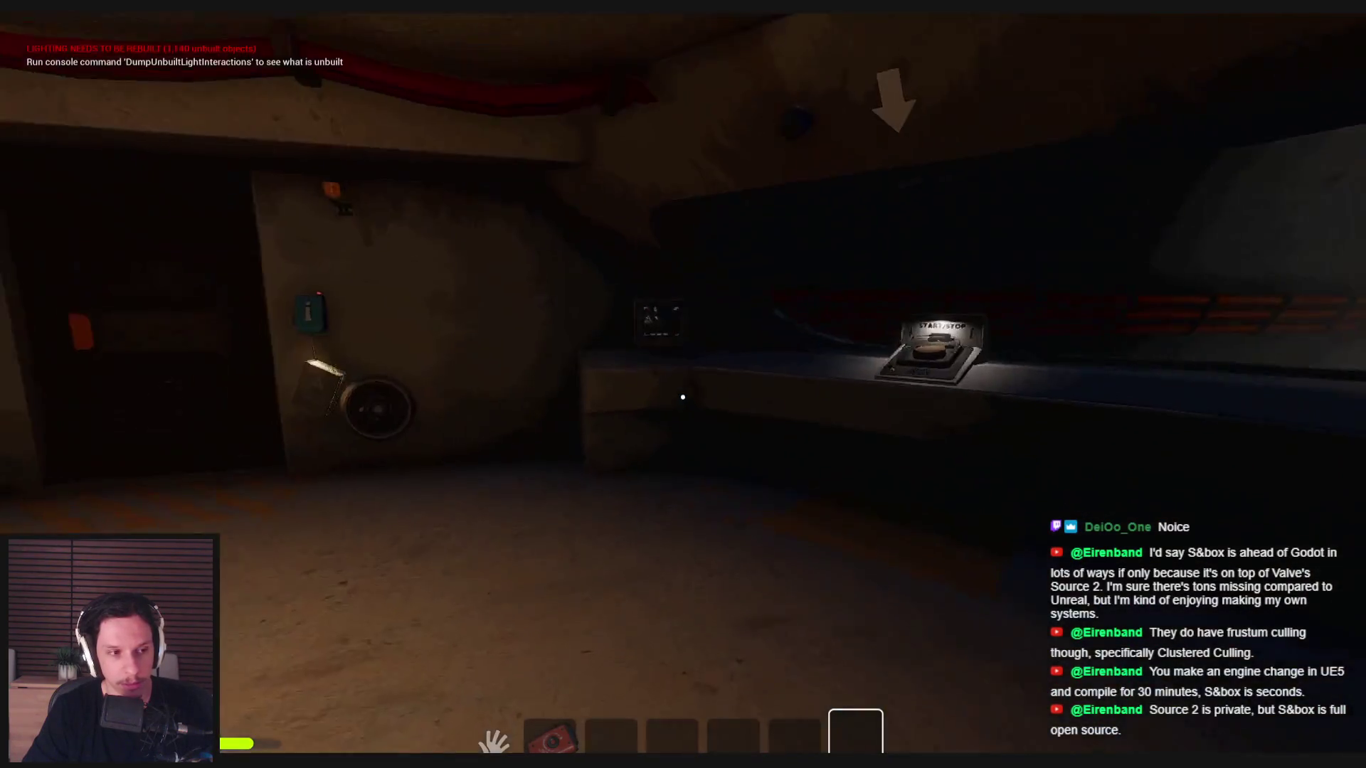
{"action": "key", "text": "s"}
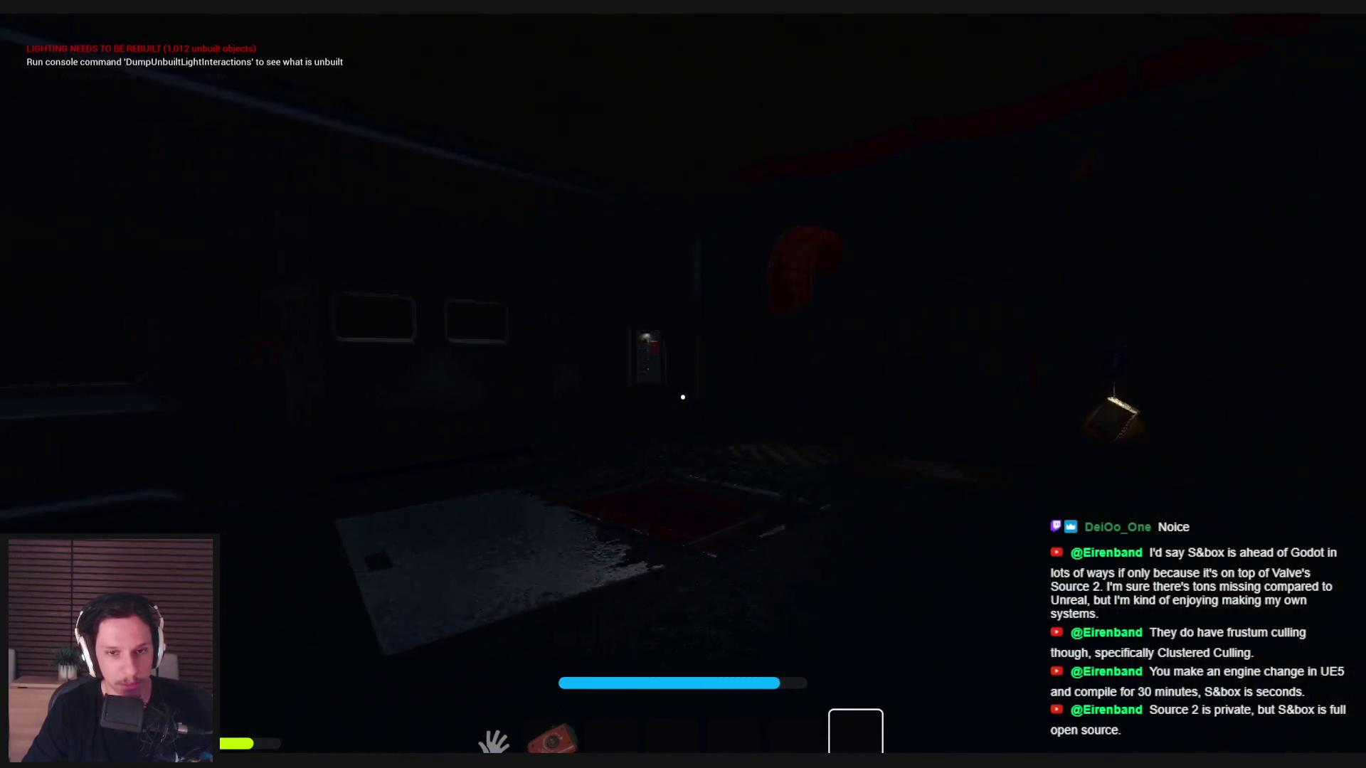
- Walk through the tunnel and pipe room past the route sign, then stop the play session
{"action": "key", "text": "w"}
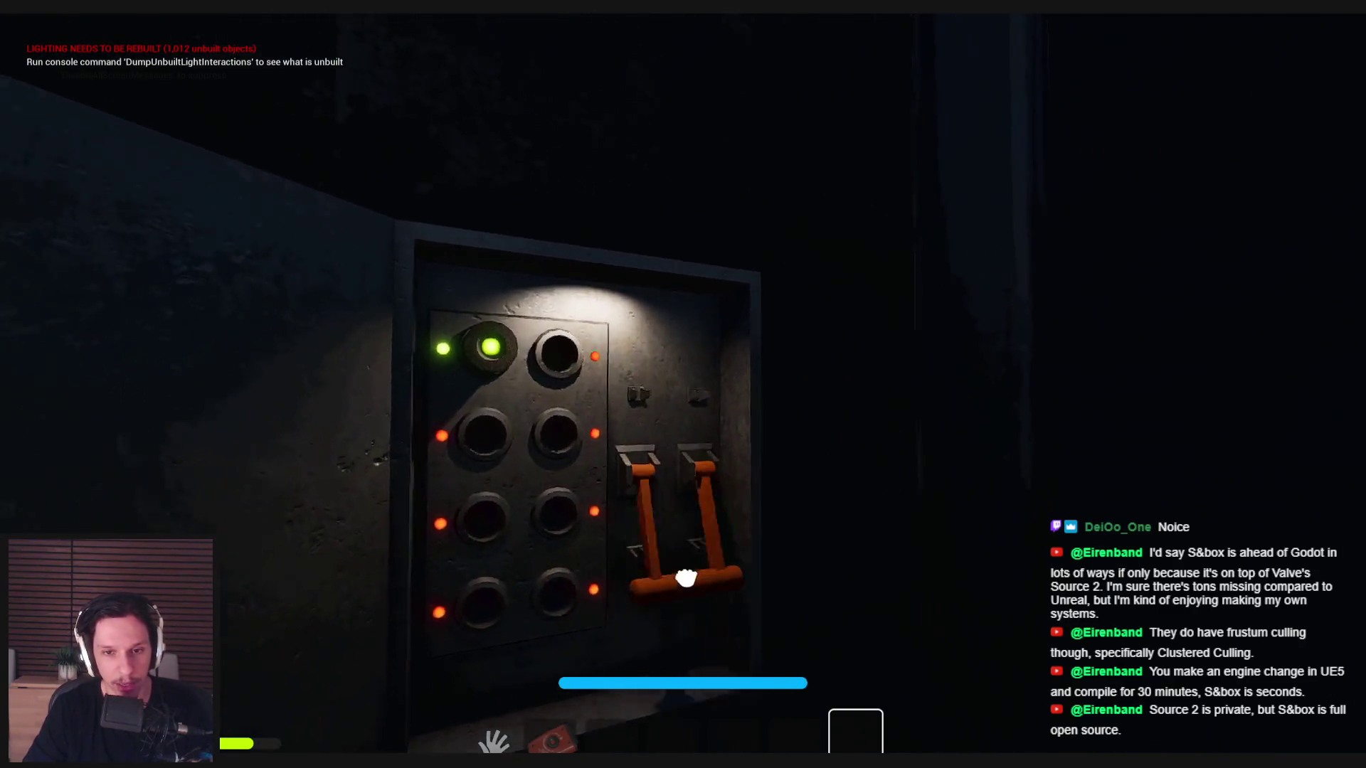
{"action": "key", "text": "w"}
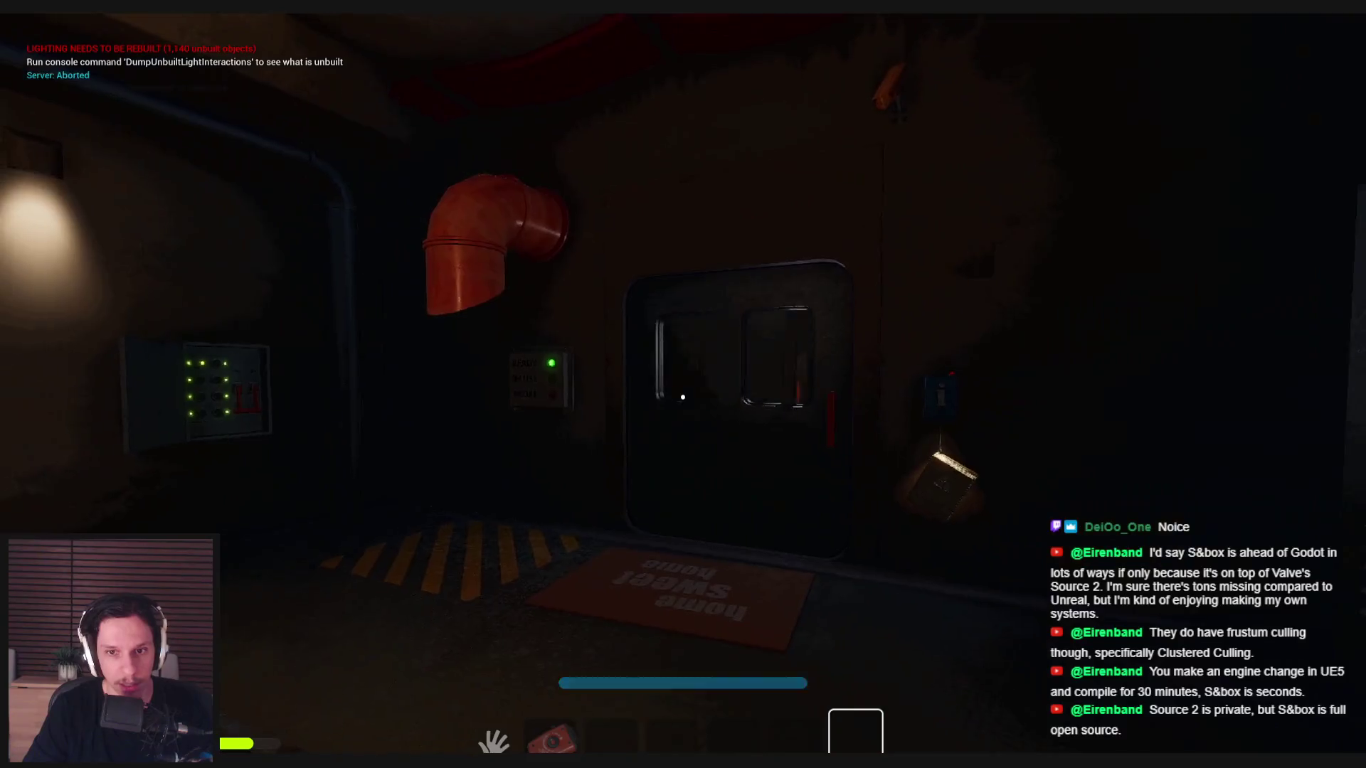
{"action": "key", "text": "w"}
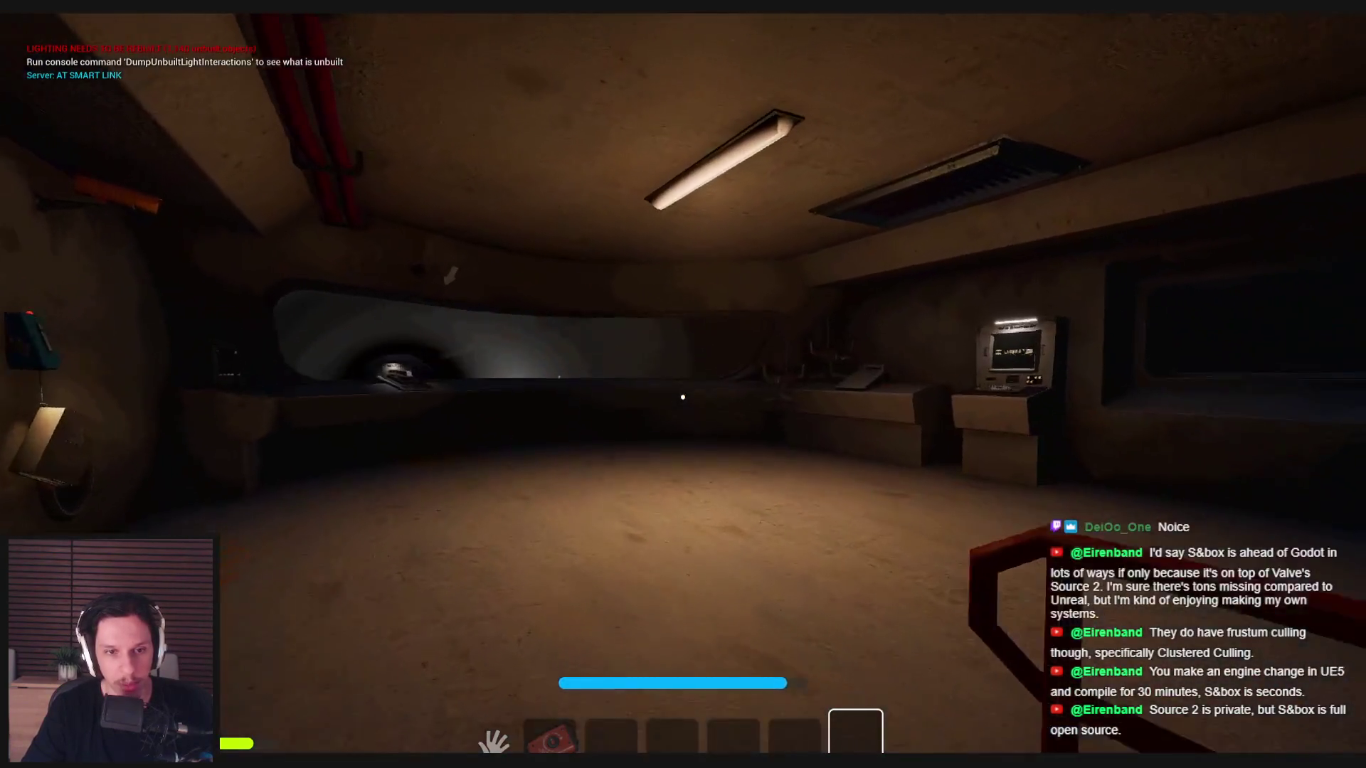
{"action": "key", "text": "w"}
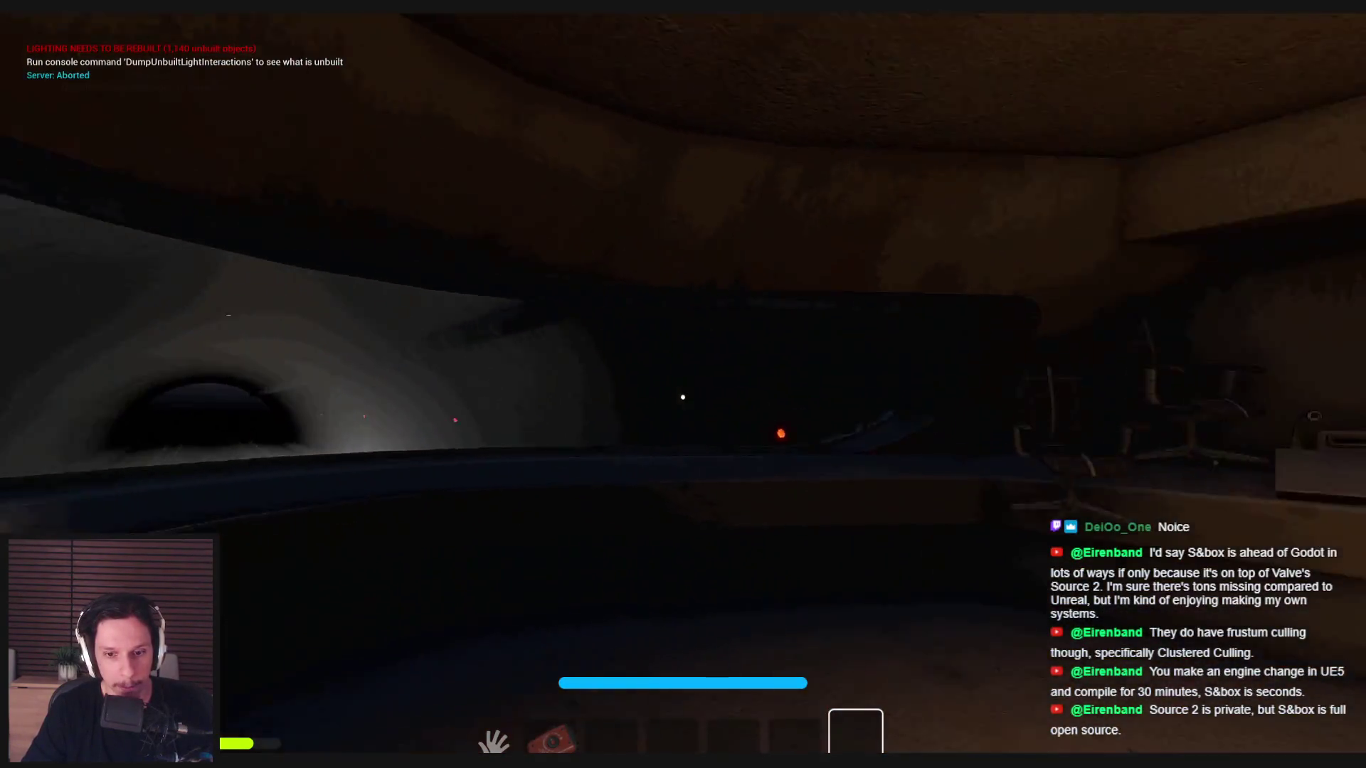
{"action": "key", "text": "1"}
{"action": "key", "text": "w"}
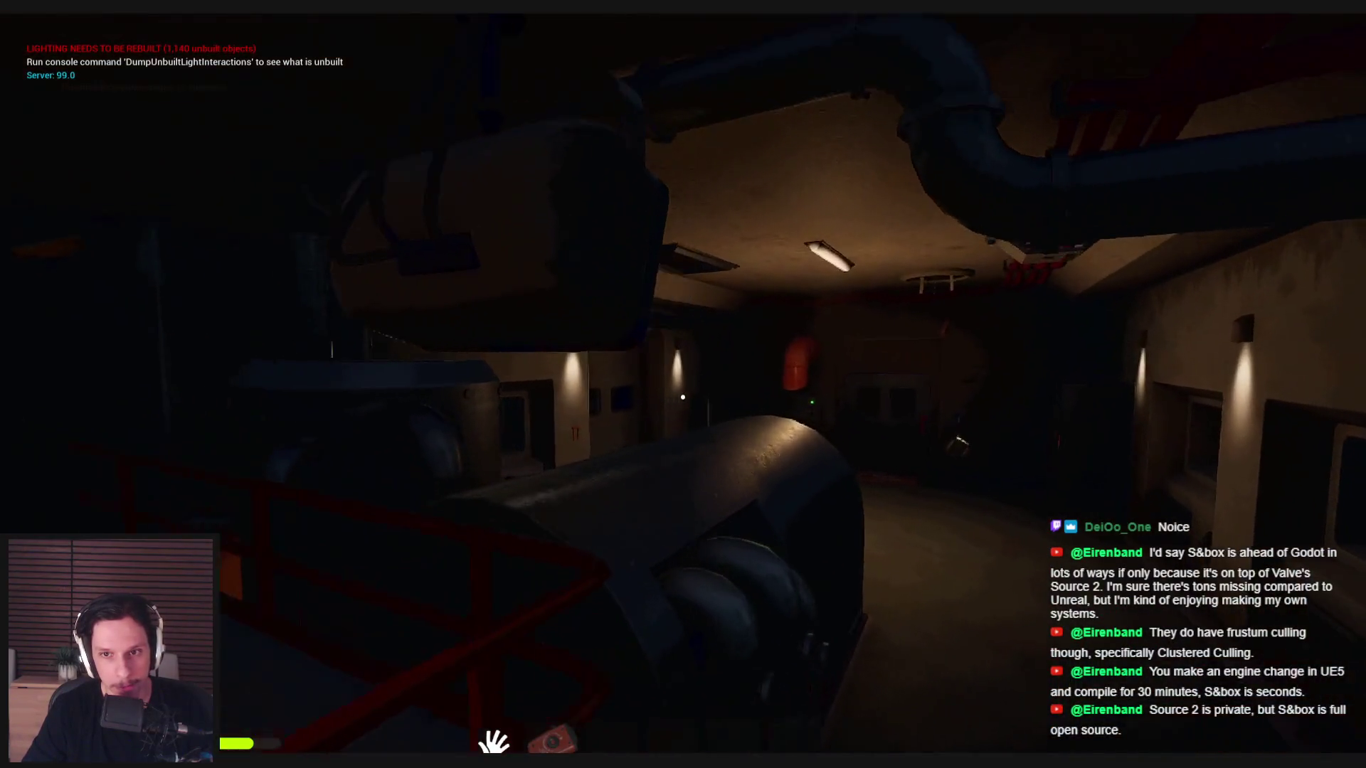
{"action": "key", "text": "w"}
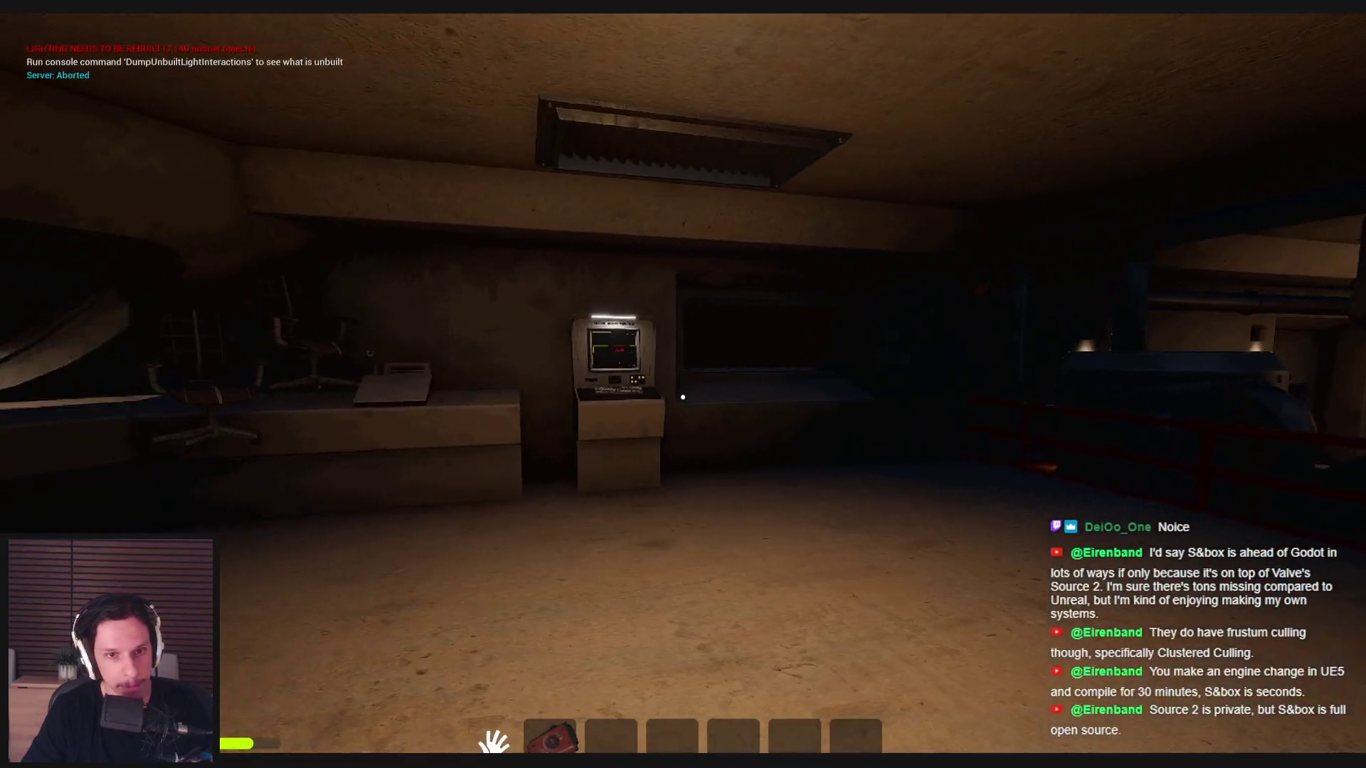
{"action": "key", "text": "w"}
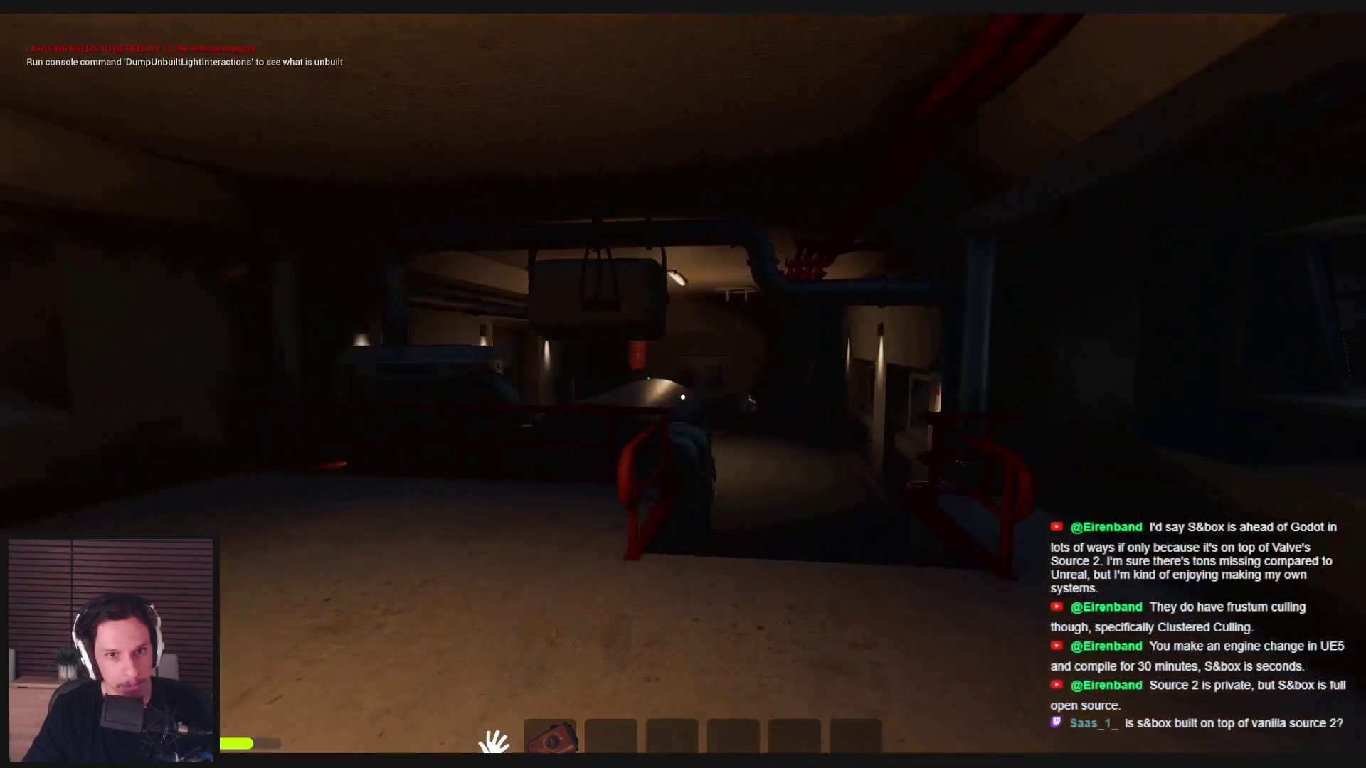
{"action": "key", "text": "w"}
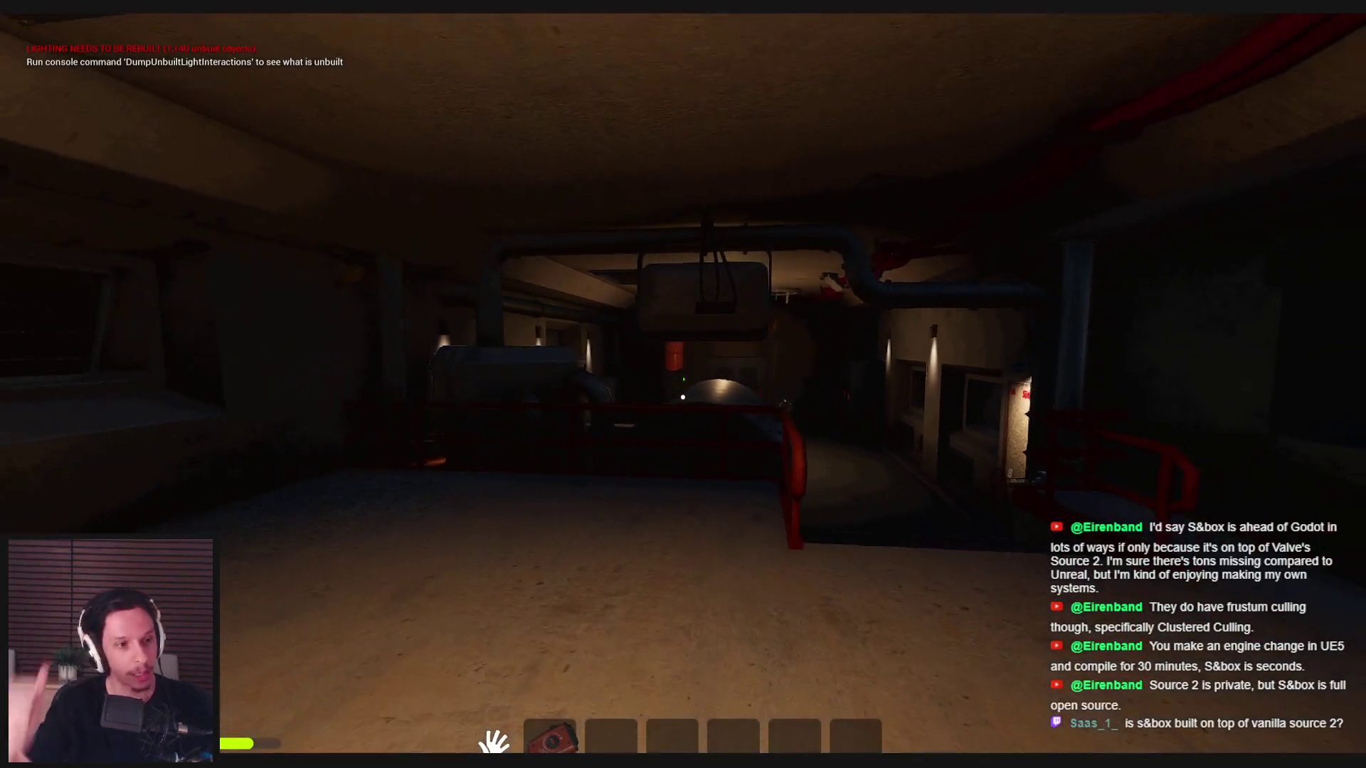
{"action": "key", "text": "Escape"}
{"action": "left_click_drag", "start_coordinate": [529, 542], "coordinate": [625, 491]}
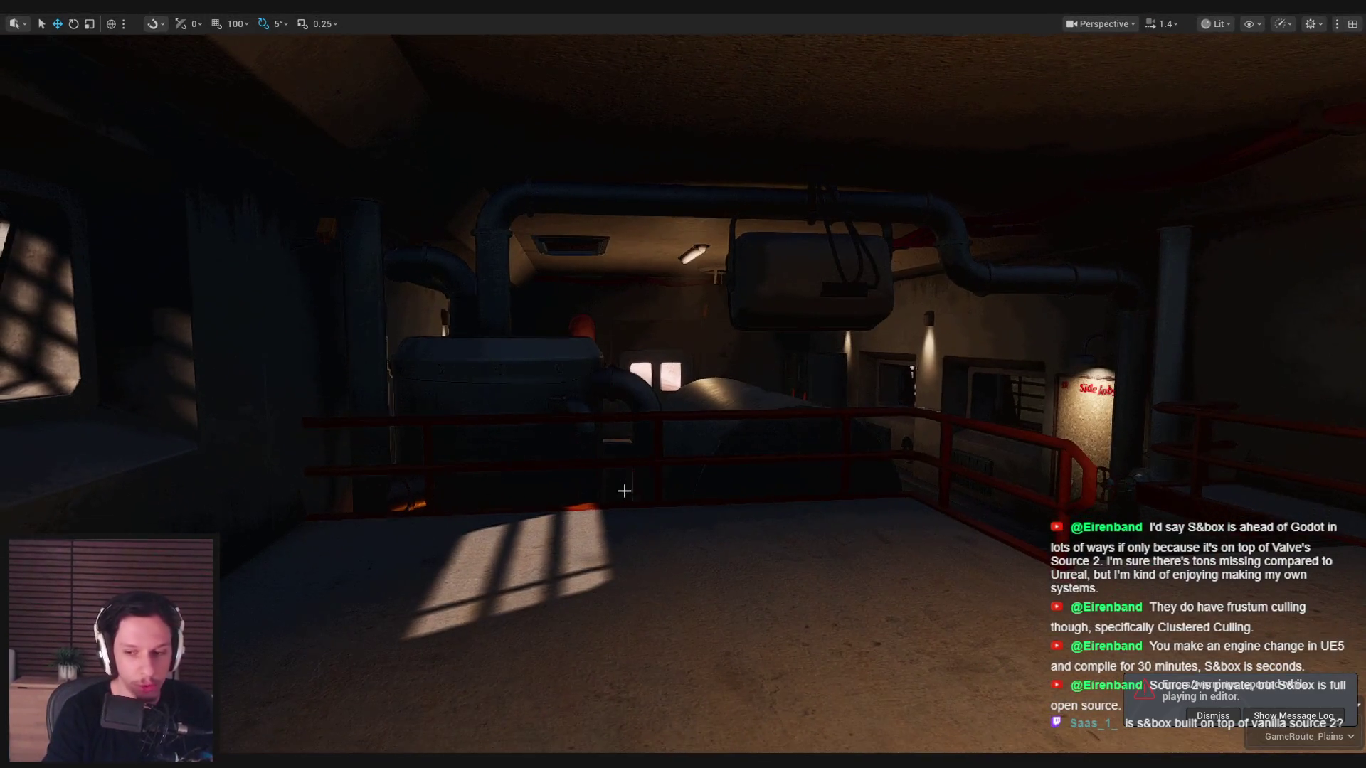
- Restore the full editor layout, dismiss the message log notification, and show the 0_Core assets
{"action": "key", "text": "F11"}
{"action": "left_click", "coordinate": [1212, 715]}
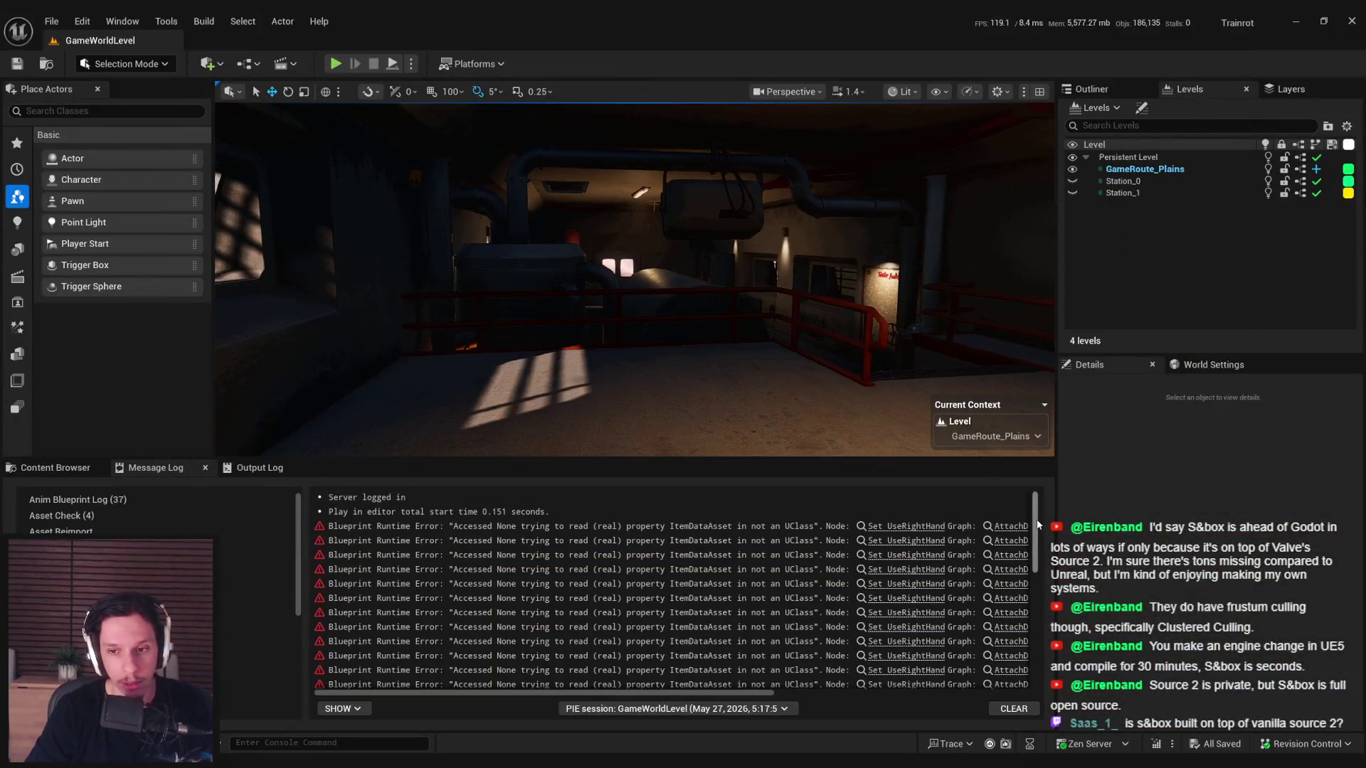
{"action": "left_click_drag", "start_coordinate": [640, 285], "coordinate": [583, 285]}
{"action": "left_click_drag", "start_coordinate": [437, 412], "coordinate": [506, 411]}
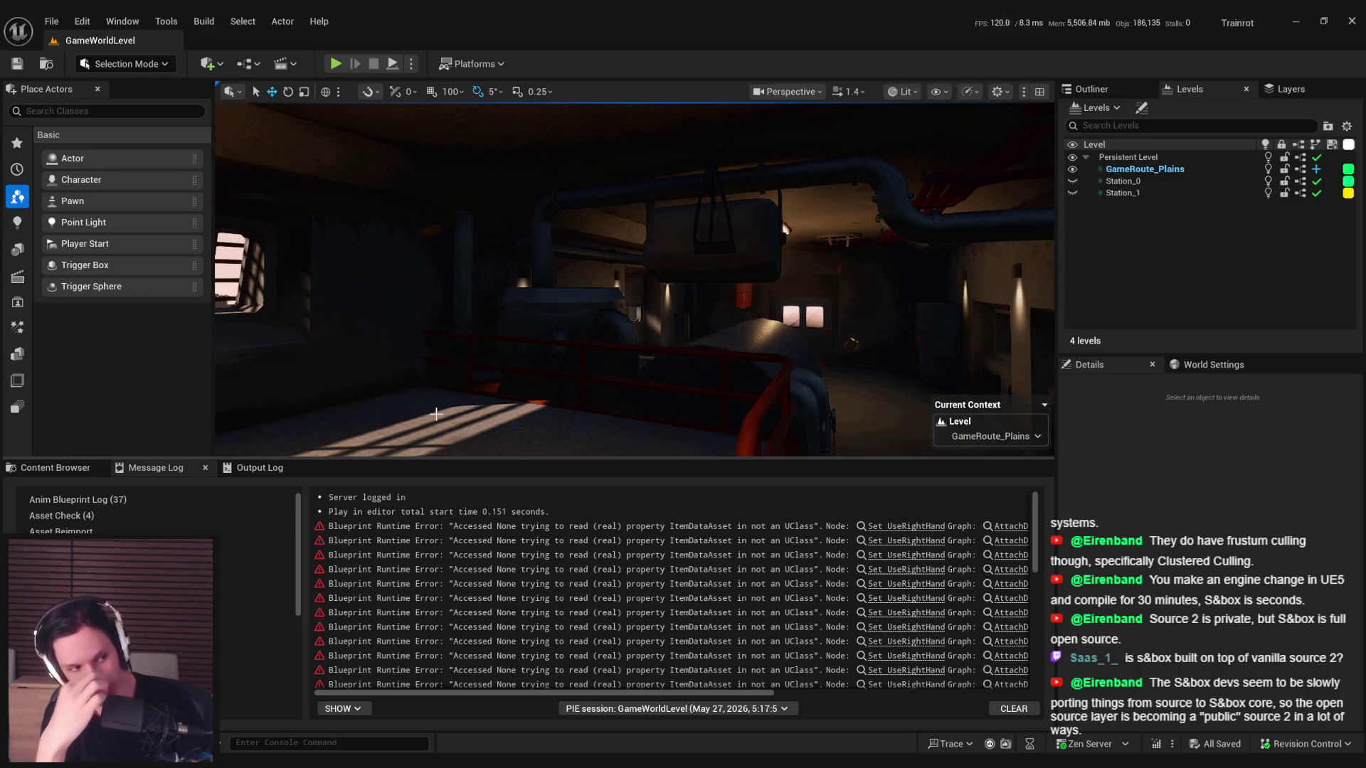
{"action": "left_click", "coordinate": [37, 469]}
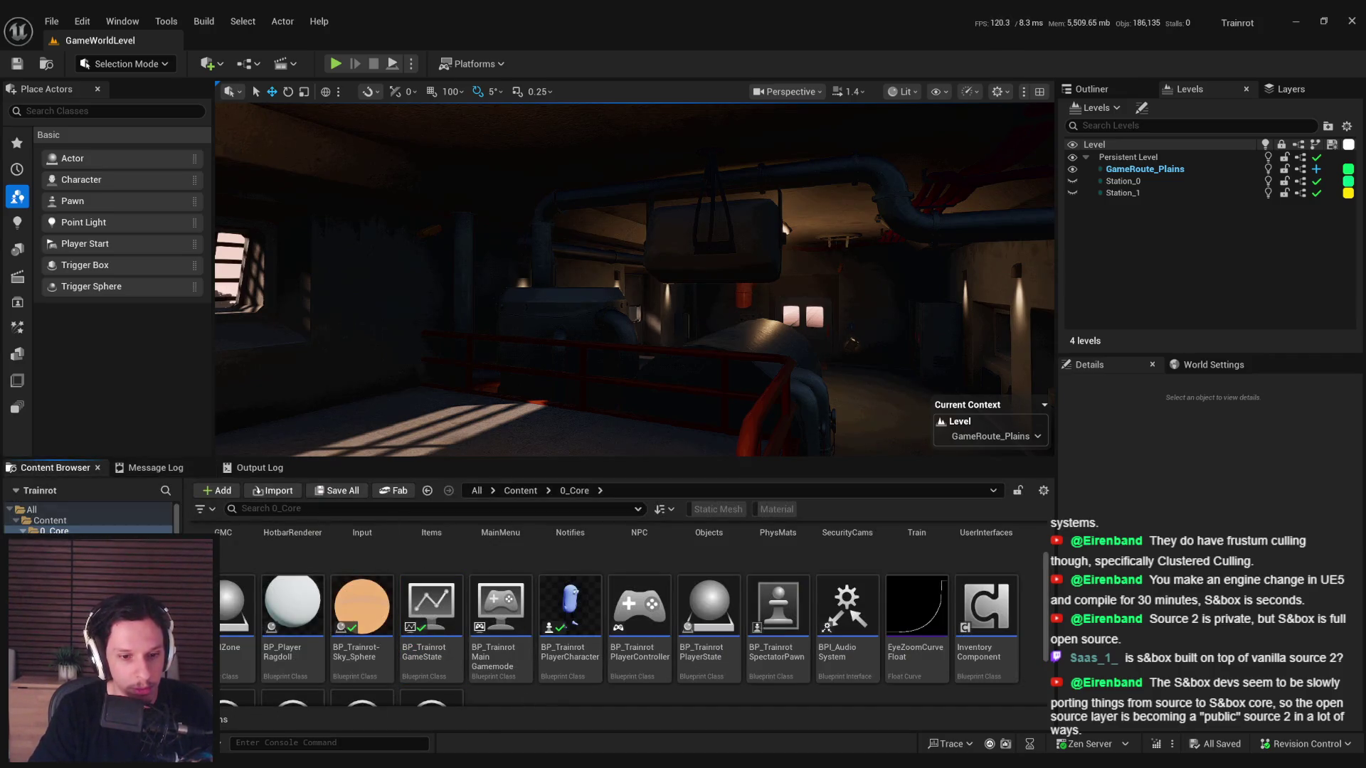
- Skip to the next Spotify track, then switch to the Trello board in Chrome
{"action": "key", "text": "alt+Tab"}
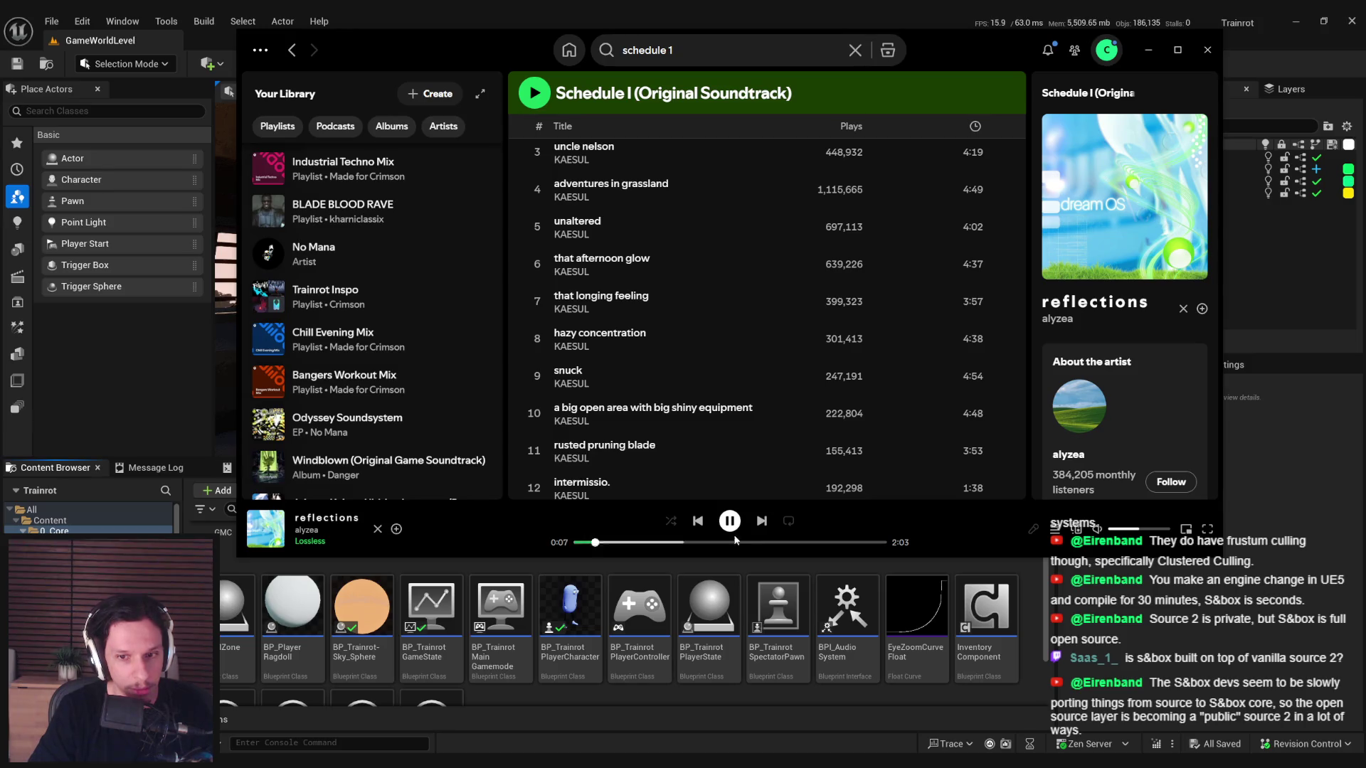
{"action": "left_click", "coordinate": [759, 521]}
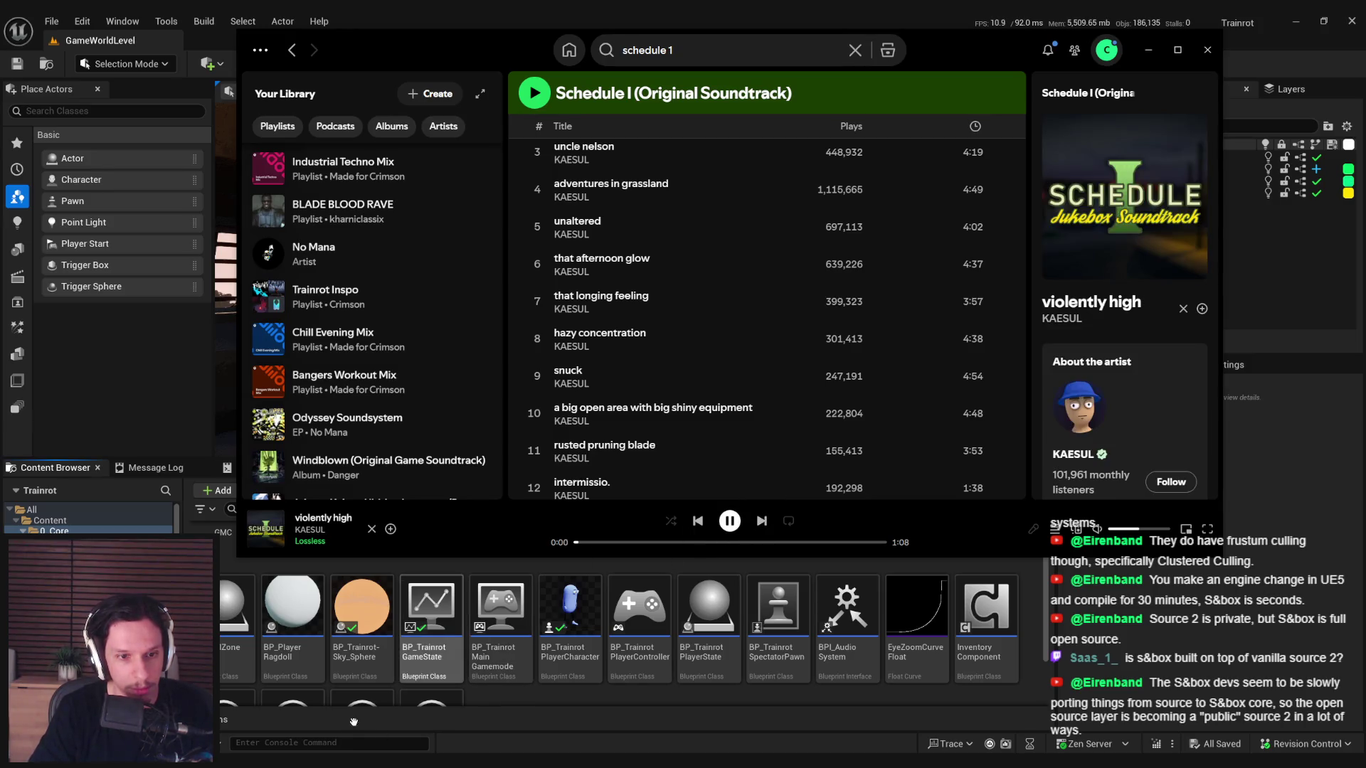
{"action": "key", "text": "alt+Tab"}
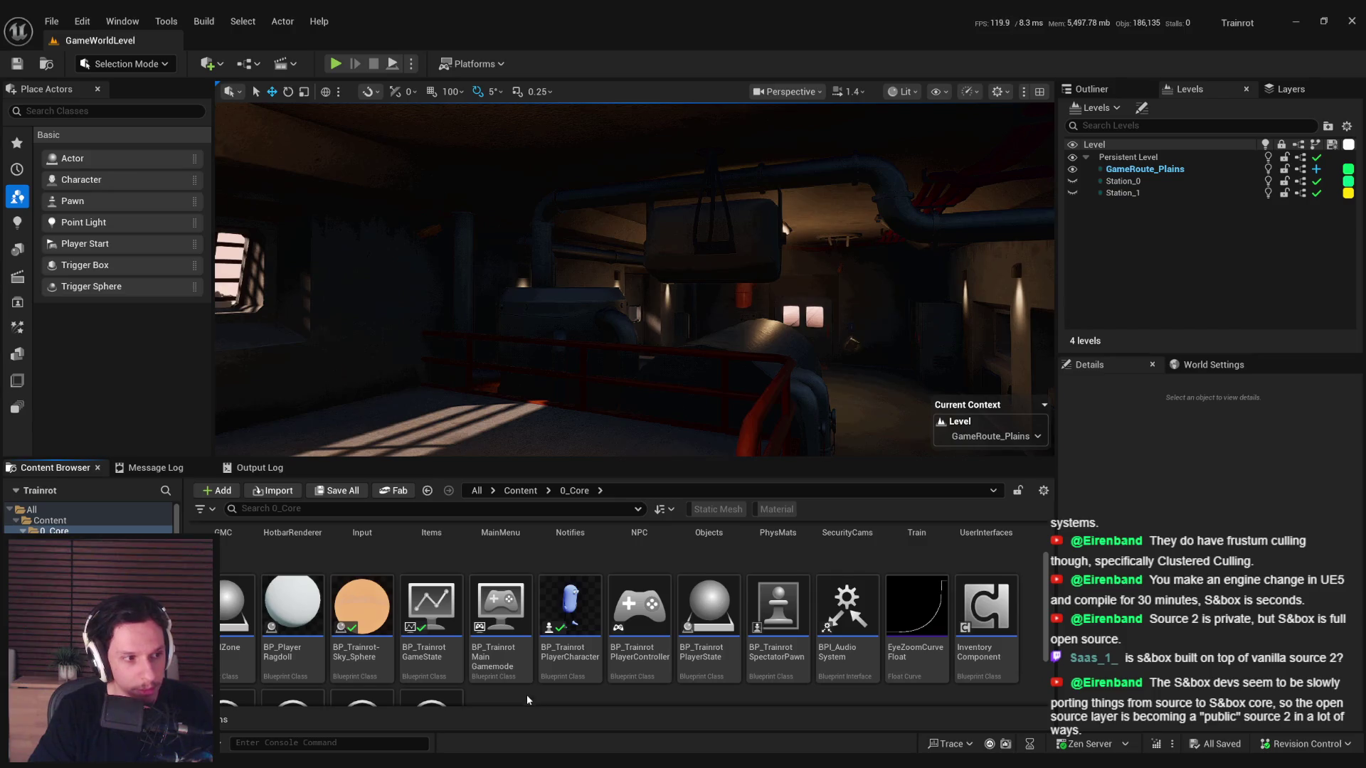
{"action": "scroll", "coordinate": [526, 697], "scroll_direction": "down", "scroll_amount": 2}
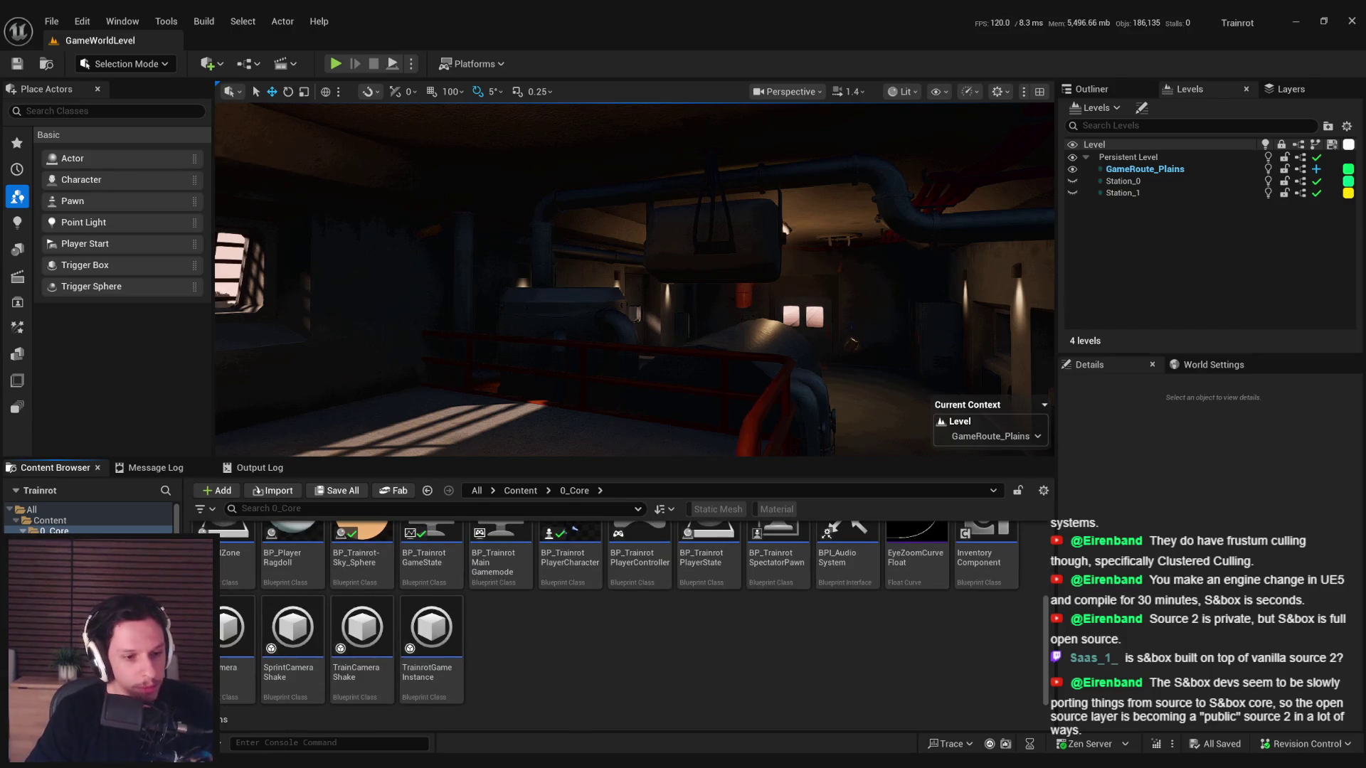
{"action": "left_click", "coordinate": [226, 686]}
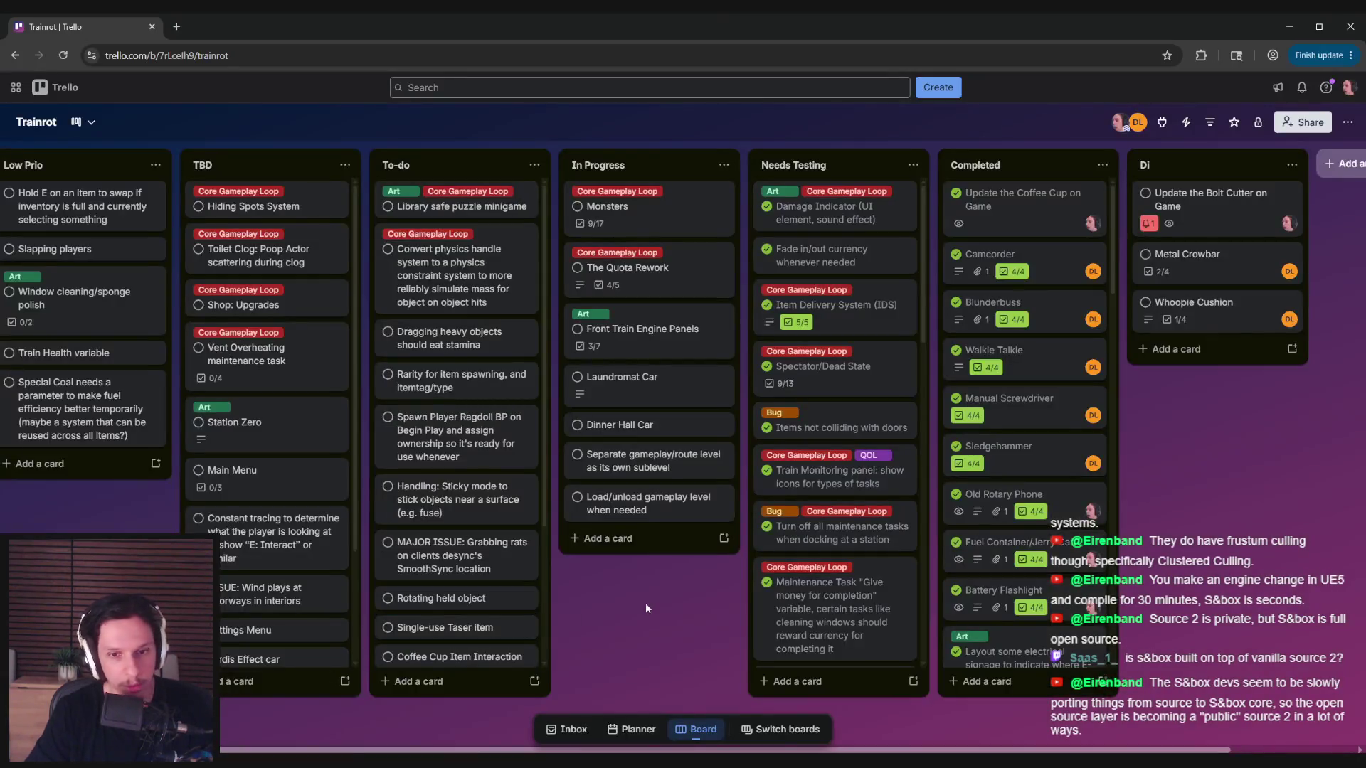
- Tick the Load/unload card and move both level-streaming cards to the top of Needs Testing
{"action": "left_click_drag", "start_coordinate": [646, 603], "coordinate": [596, 594]}
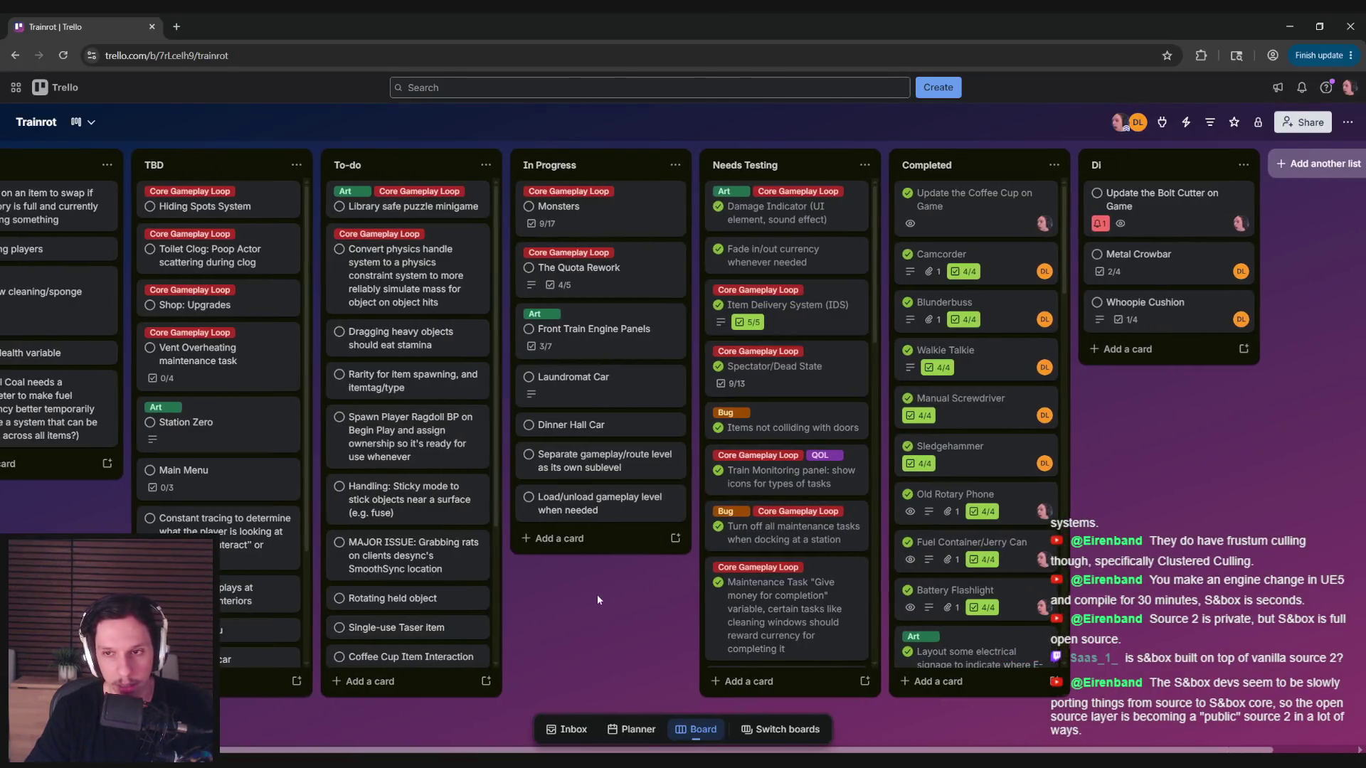
{"action": "left_click", "coordinate": [528, 498]}
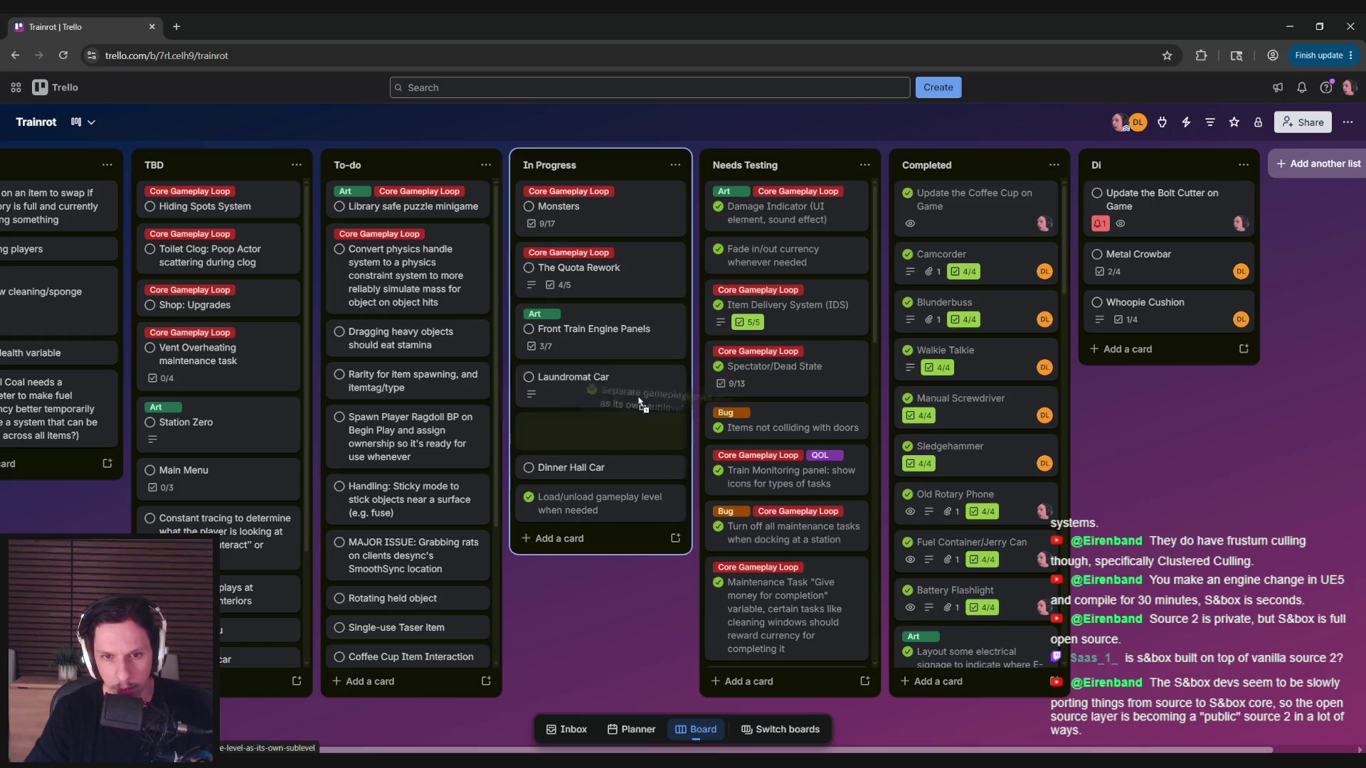
{"action": "left_click_drag", "start_coordinate": [568, 540], "coordinate": [659, 562]}
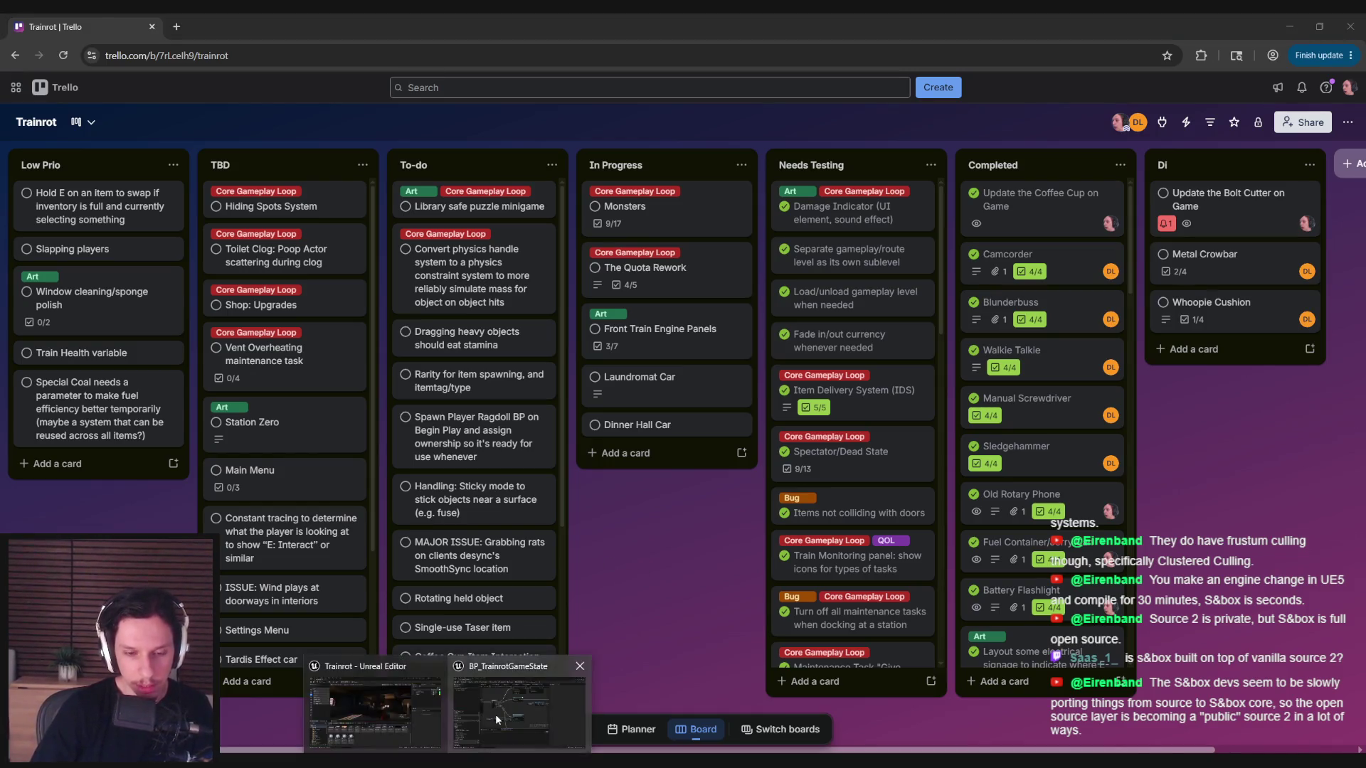
{"action": "left_click", "coordinate": [495, 714]}
- Select the Train State nodes feeding Multi Transition to Station and move them right
{"action": "scroll", "coordinate": [527, 427], "scroll_direction": "down", "scroll_amount": 1}
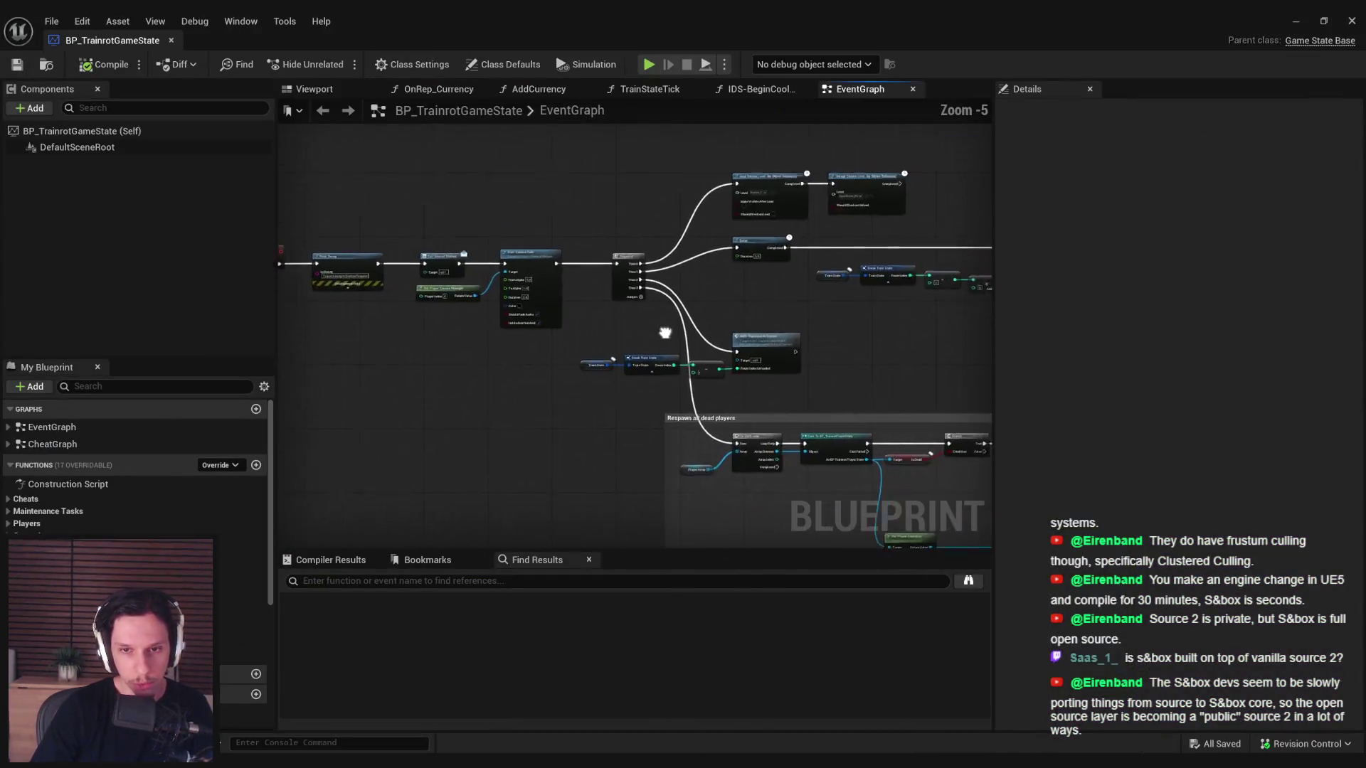
{"action": "scroll", "coordinate": [525, 384], "scroll_direction": "up", "scroll_amount": 1}
{"action": "mouse_move", "coordinate": [613, 488]}
{"action": "left_mouse_down"}
{"action": "mouse_move", "coordinate": [642, 144]}
{"action": "mouse_move", "coordinate": [634, 172]}
{"action": "left_mouse_up"}
{"action": "left_click", "coordinate": [605, 211]}
{"action": "scroll", "coordinate": [450, 369], "scroll_direction": "down", "scroll_amount": 1}
{"action": "left_click_drag", "start_coordinate": [423, 376], "coordinate": [630, 446]}
{"action": "left_click_drag", "start_coordinate": [418, 374], "coordinate": [632, 448]}
{"action": "mouse_move", "coordinate": [459, 455]}
{"action": "left_mouse_down"}
{"action": "mouse_move", "coordinate": [668, 456]}
{"action": "mouse_move", "coordinate": [576, 443]}
{"action": "left_mouse_up"}
{"action": "left_click", "coordinate": [668, 425]}
- Add a reroute node on the Multi Transition wire, align the Train State nodes, and save
{"action": "double_click", "coordinate": [673, 430]}
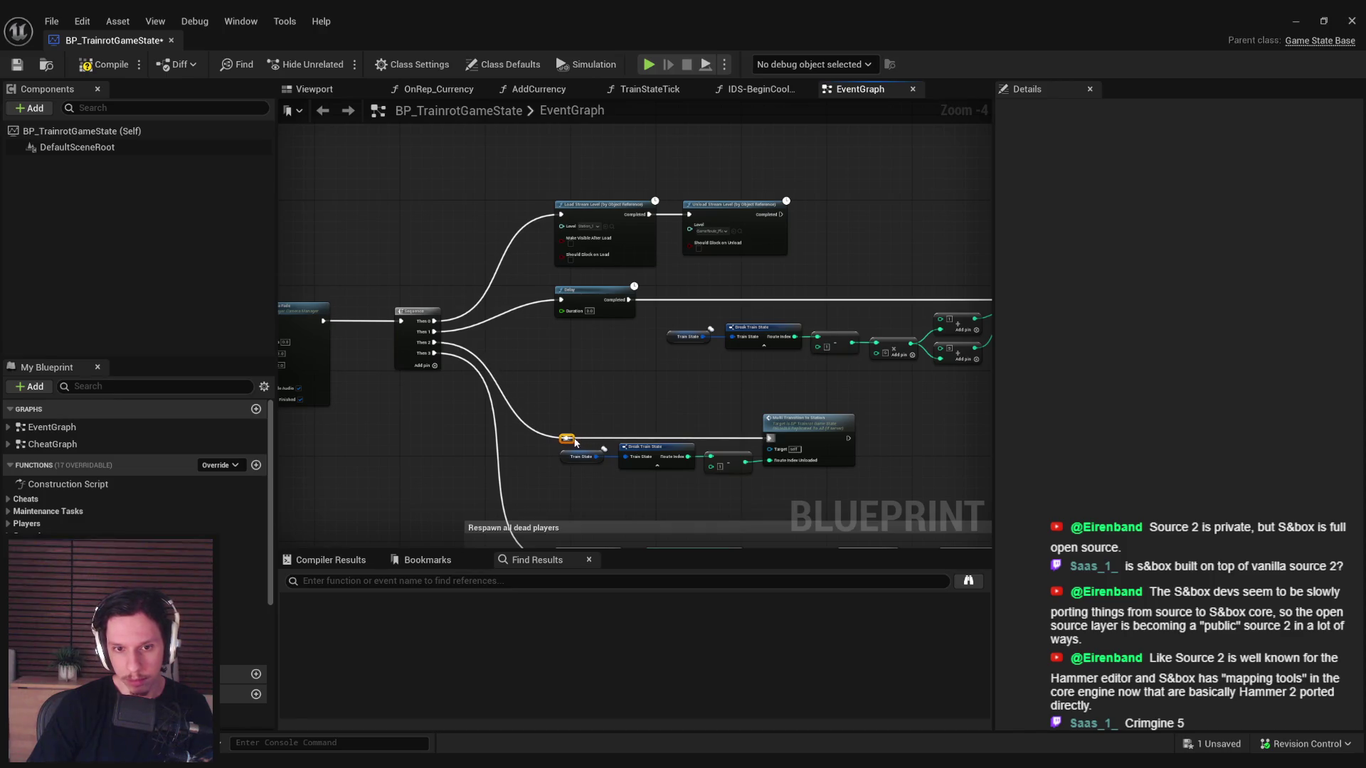
{"action": "left_click_drag", "start_coordinate": [570, 394], "coordinate": [719, 489]}
{"action": "left_click_drag", "start_coordinate": [640, 466], "coordinate": [643, 476]}
{"action": "left_click", "coordinate": [647, 508]}
{"action": "key", "text": "ctrl+s"}
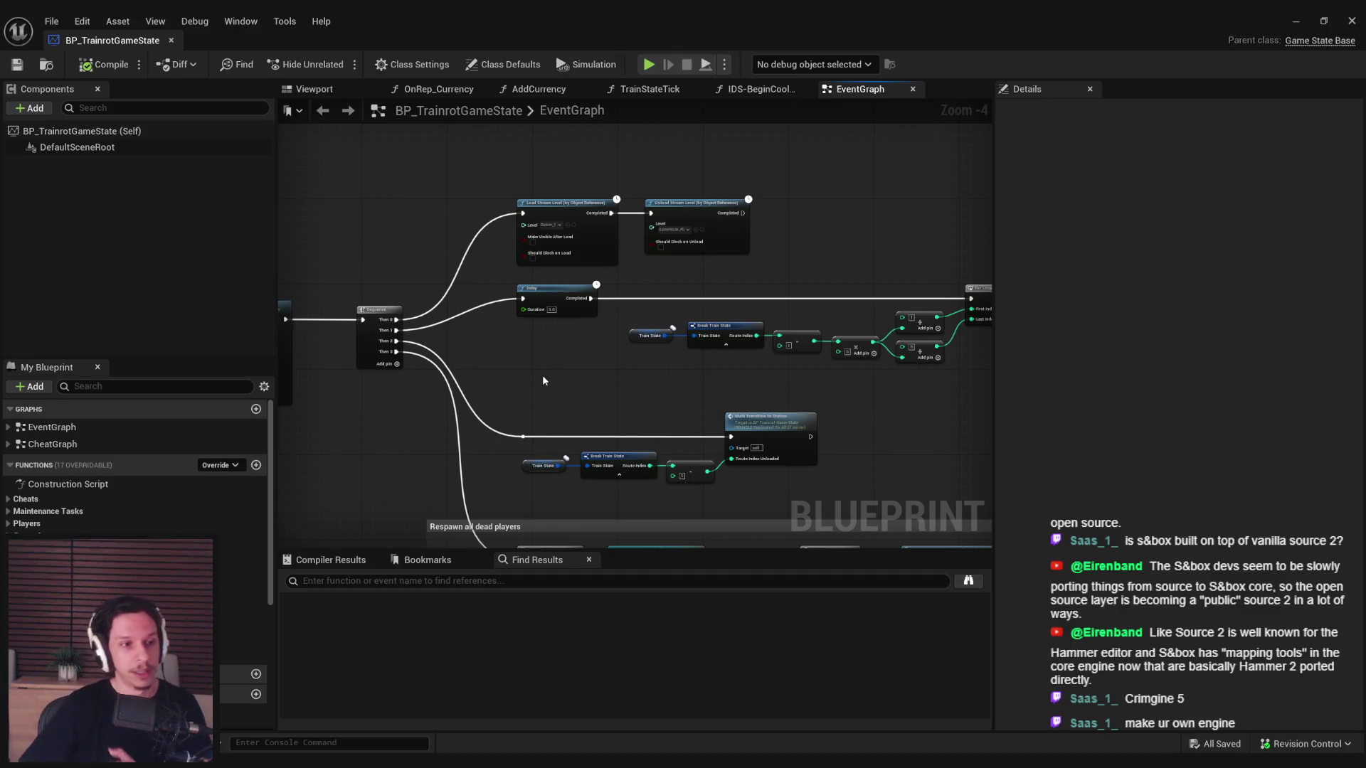
- Review the Sequence branches in the graph, then return to the level editor
{"action": "mouse_move", "coordinate": [542, 381]}
{"action": "left_mouse_down"}
{"action": "mouse_move", "coordinate": [525, 359]}
{"action": "mouse_move", "coordinate": [580, 374]}
{"action": "left_mouse_up"}
{"action": "scroll", "coordinate": [523, 359], "scroll_direction": "down", "scroll_amount": 1}
{"action": "scroll", "coordinate": [573, 382], "scroll_direction": "up", "scroll_amount": 3}
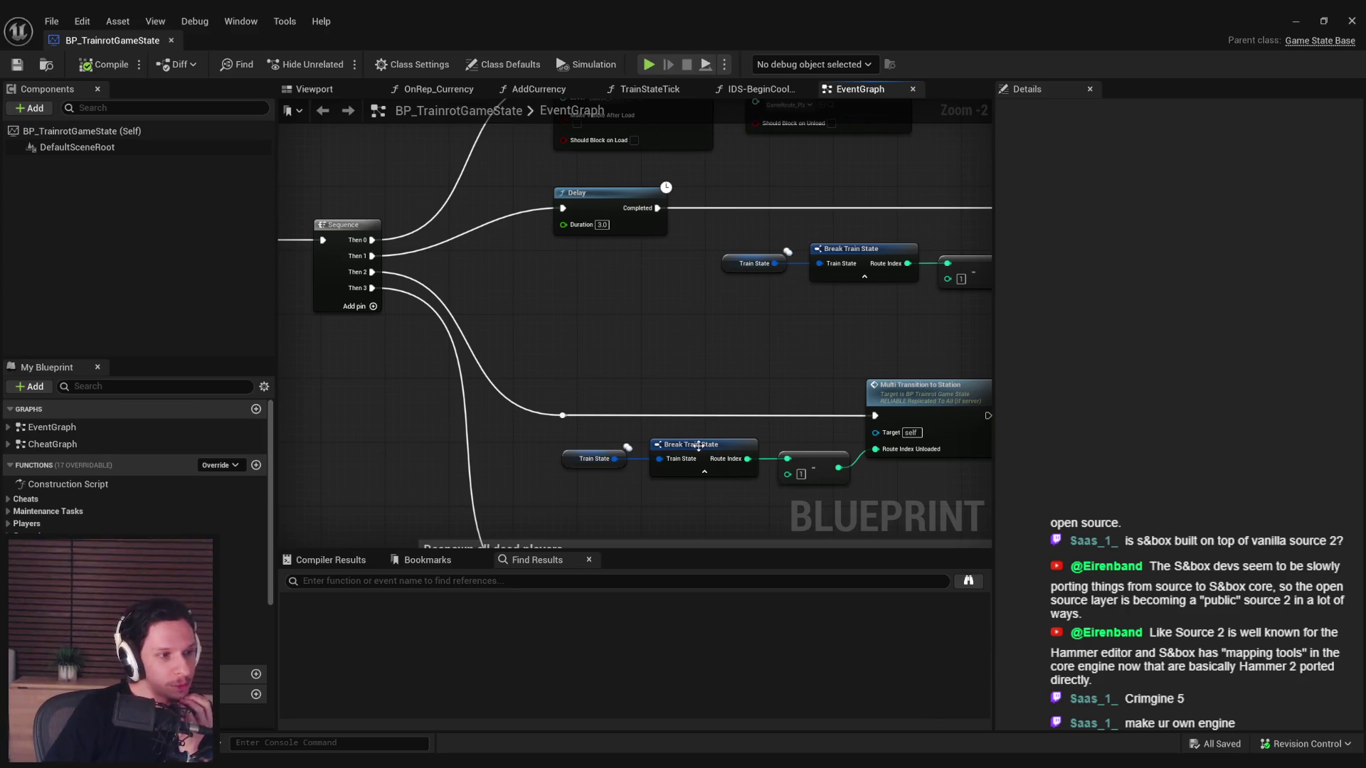
{"action": "left_click_drag", "start_coordinate": [596, 389], "coordinate": [670, 464]}
{"action": "scroll", "coordinate": [670, 464], "scroll_direction": "down", "scroll_amount": 4}
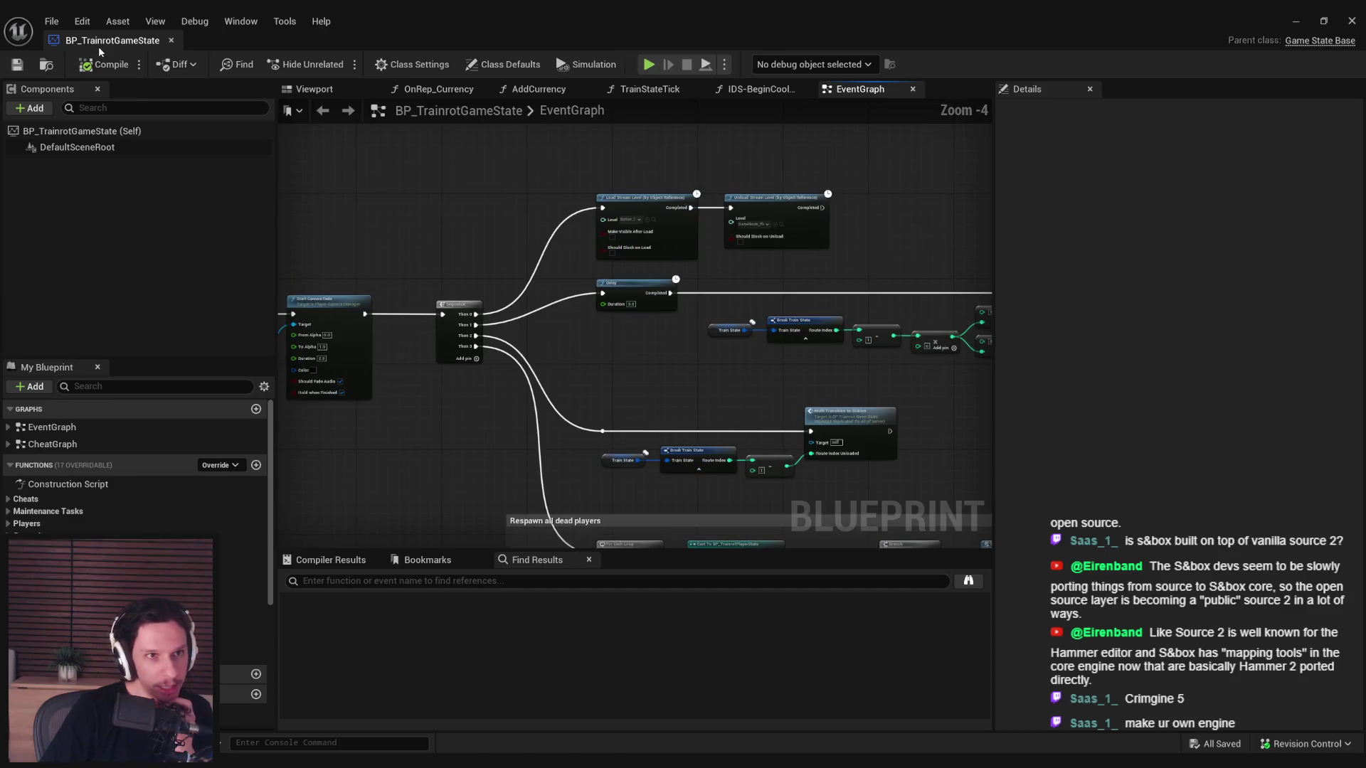
{"action": "key", "text": "alt+Tab"}
{"action": "left_click", "coordinate": [122, 63]}
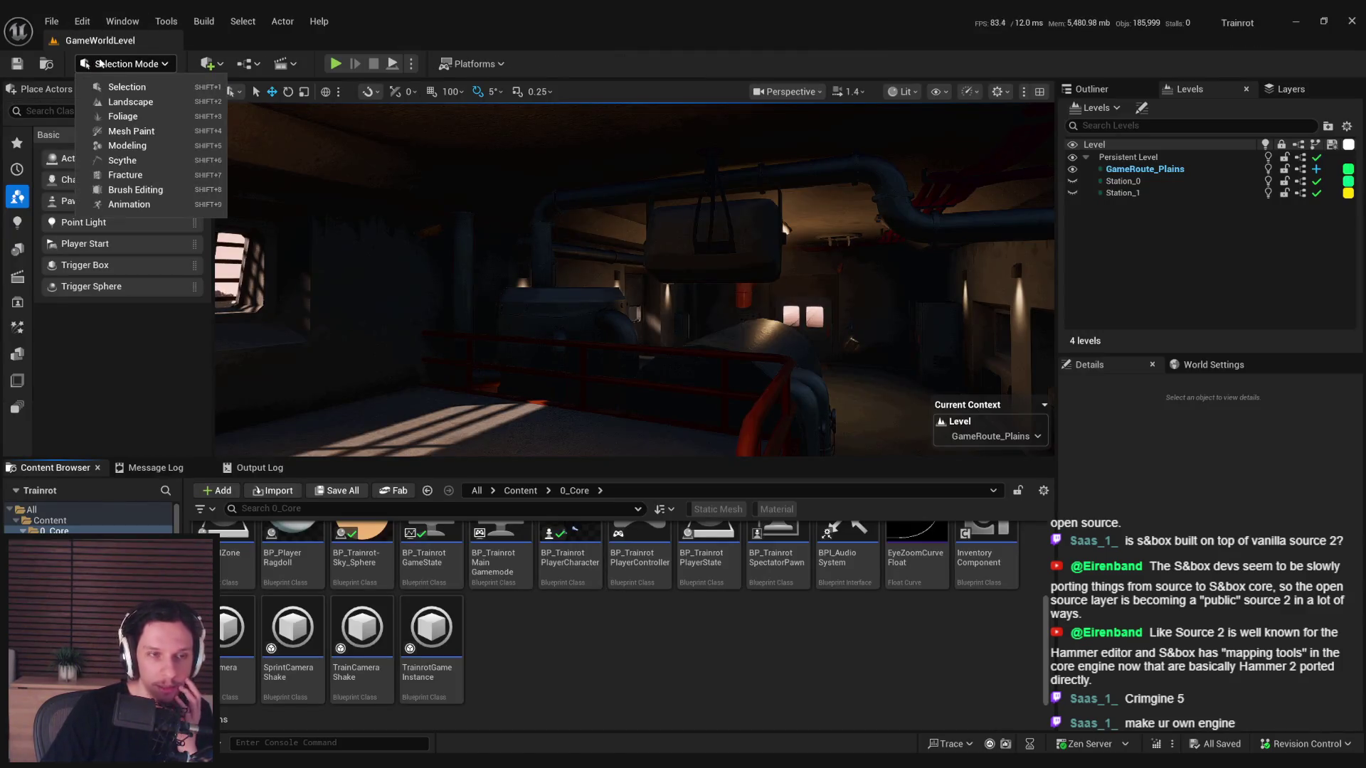
- Try Scythe mode, then switch back to Selection Mode and face the train cab
{"action": "left_click", "coordinate": [133, 161]}
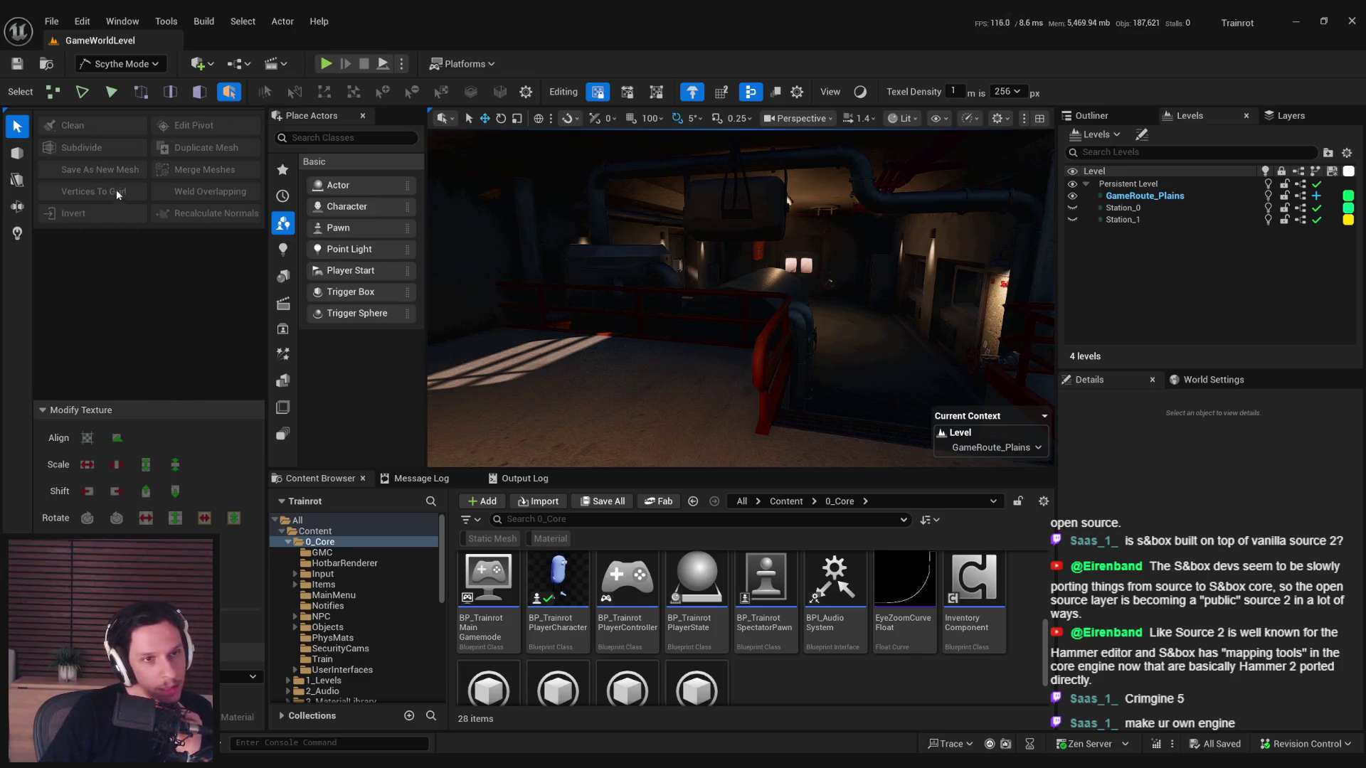
{"action": "left_click", "coordinate": [121, 63]}
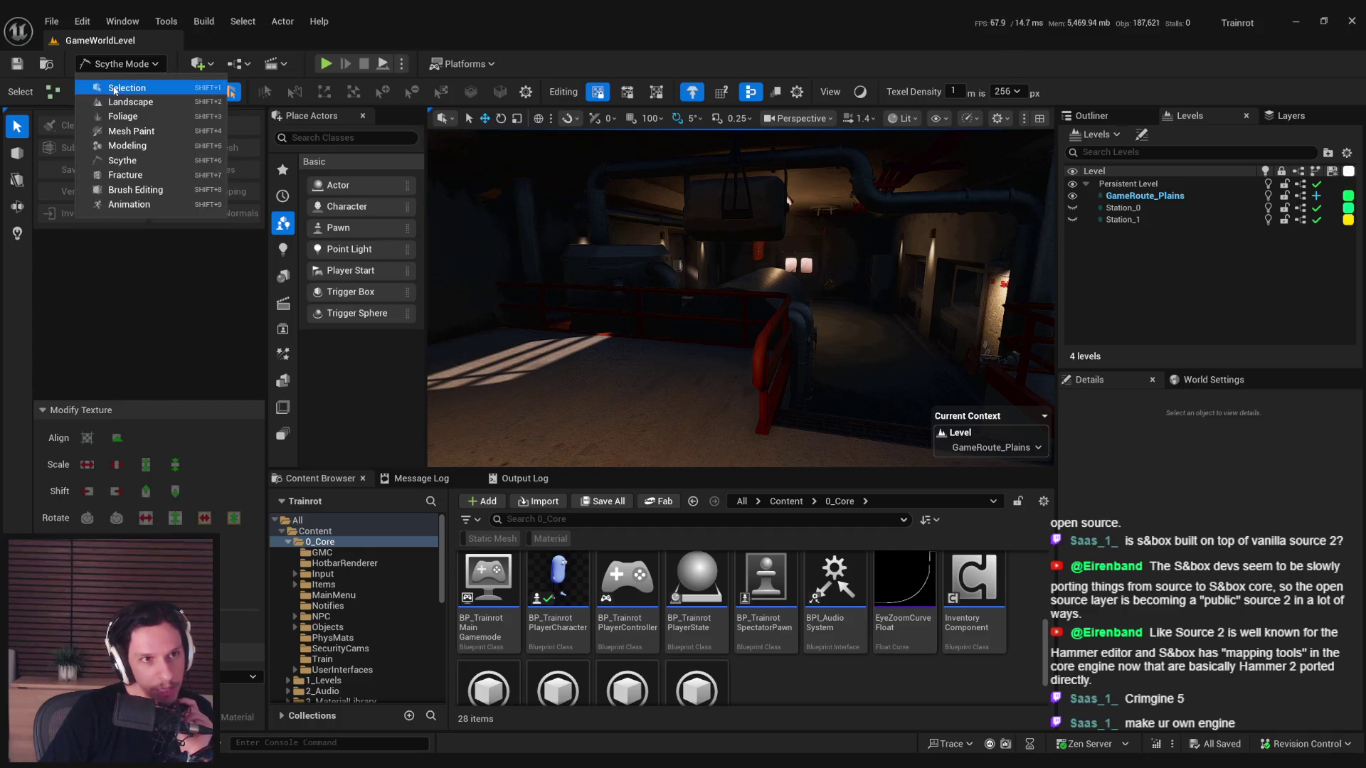
{"action": "left_click", "coordinate": [121, 86]}
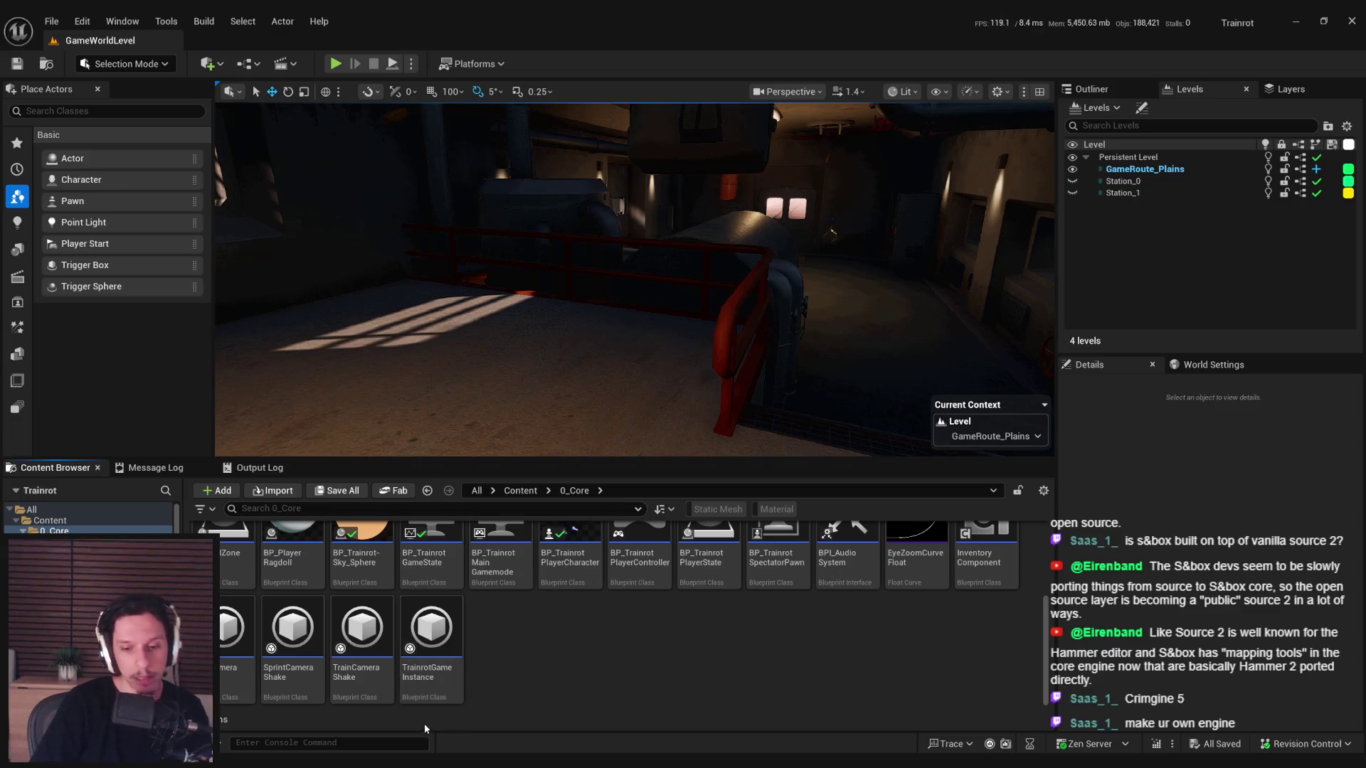
{"action": "left_click_drag", "start_coordinate": [540, 356], "coordinate": [541, 299]}
{"action": "mouse_move", "coordinate": [635, 285]}
{"action": "left_mouse_down"}
{"action": "mouse_move", "coordinate": [569, 299]}
{"action": "mouse_move", "coordinate": [569, 185]}
{"action": "mouse_move", "coordinate": [455, 214]}
{"action": "mouse_move", "coordinate": [412, 199]}
{"action": "mouse_move", "coordinate": [326, 113]}
{"action": "left_mouse_up"}
- Hide GameRoute_Plains, show Station_1 in the Levels panel, and save the level
{"action": "left_click", "coordinate": [1072, 169]}
{"action": "left_click", "coordinate": [1072, 193]}
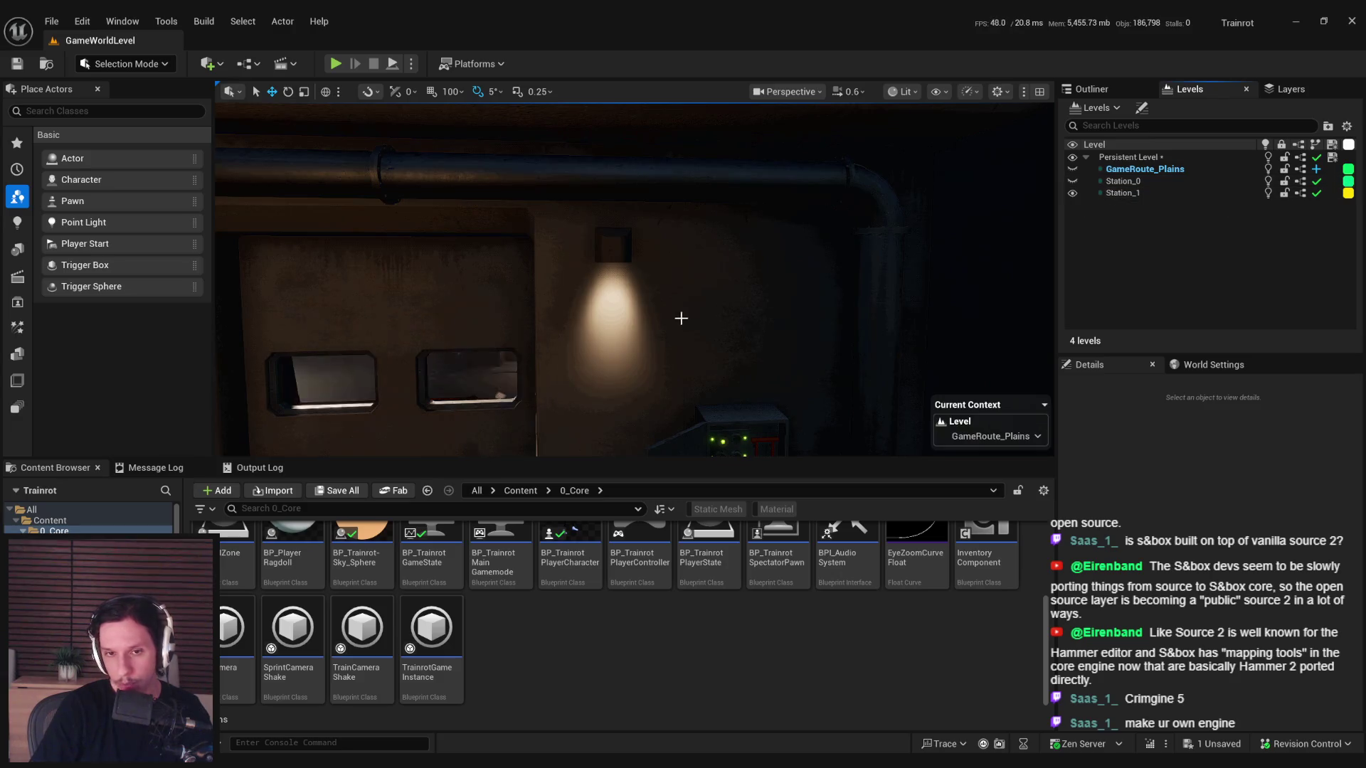
{"action": "left_click_drag", "start_coordinate": [682, 317], "coordinate": [681, 285]}
{"action": "key", "text": "ctrl+s"}
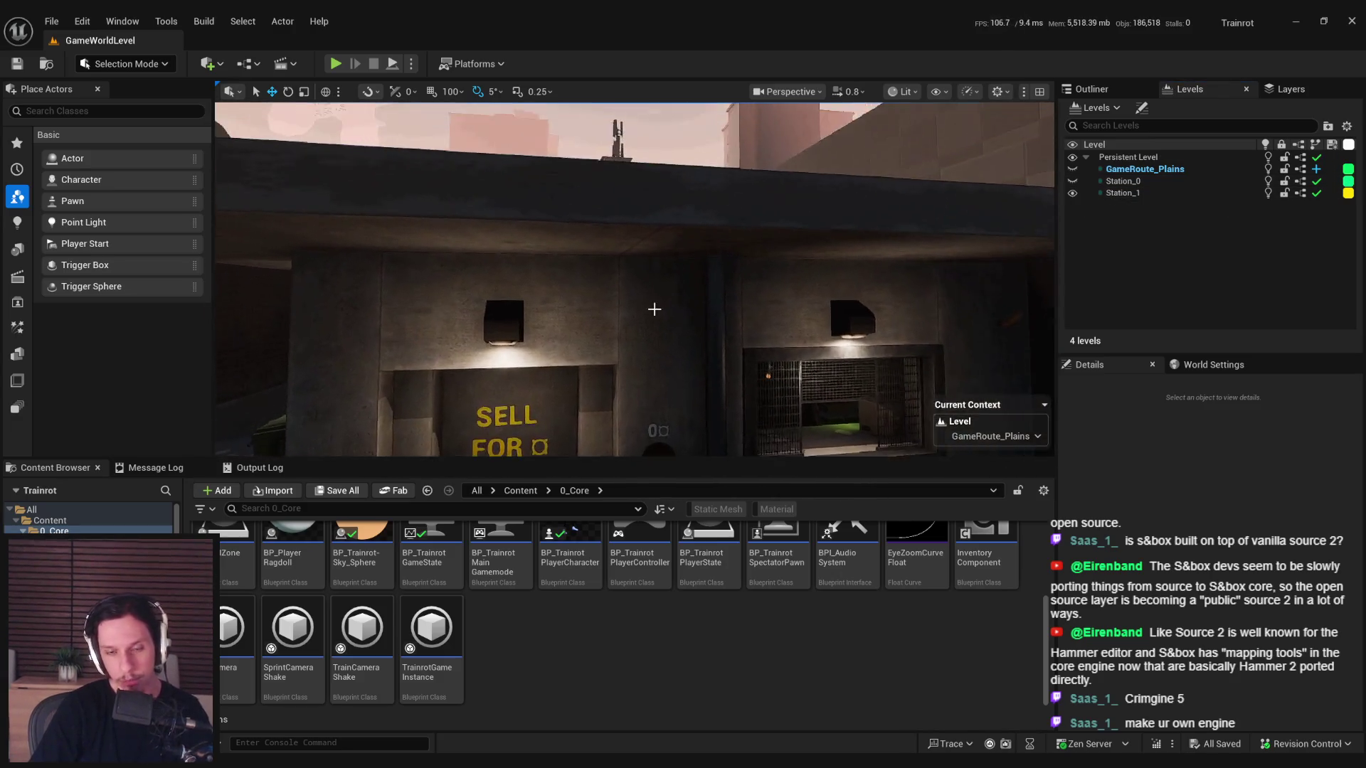
{"action": "key", "text": "F11"}
{"action": "mouse_move", "coordinate": [683, 384]}
{"action": "left_mouse_down"}
{"action": "mouse_move", "coordinate": [704, 355]}
{"action": "mouse_move", "coordinate": [641, 348]}
{"action": "mouse_move", "coordinate": [725, 348]}
{"action": "mouse_move", "coordinate": [598, 351]}
{"action": "mouse_move", "coordinate": [432, 436]}
{"action": "left_mouse_up"}
{"action": "mouse_move", "coordinate": [512, 486]}
{"action": "left_mouse_down"}
{"action": "mouse_move", "coordinate": [498, 509]}
{"action": "mouse_move", "coordinate": [526, 526]}
{"action": "mouse_move", "coordinate": [513, 498]}
{"action": "mouse_move", "coordinate": [527, 484]}
{"action": "mouse_move", "coordinate": [523, 495]}
{"action": "left_mouse_up"}
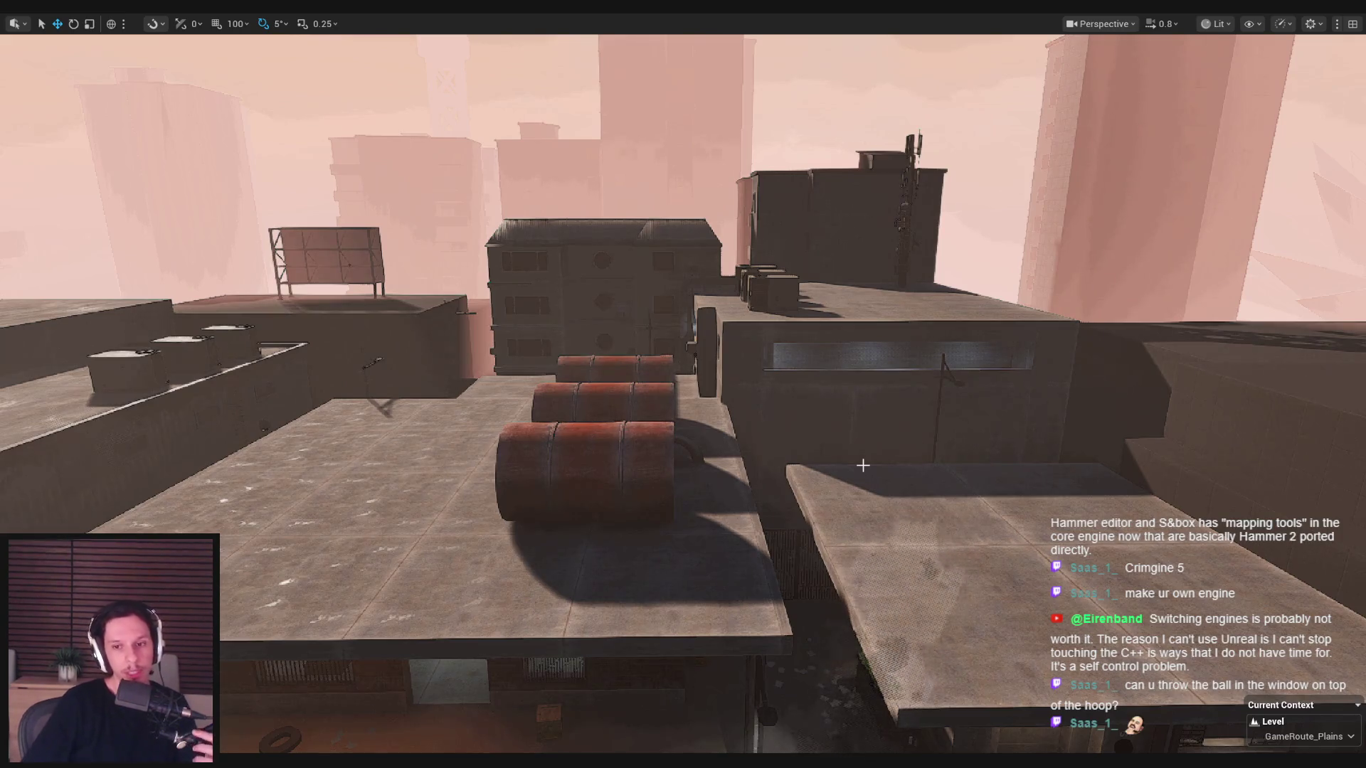
{"action": "mouse_move", "coordinate": [756, 521]}
{"action": "left_mouse_down"}
{"action": "mouse_move", "coordinate": [676, 441]}
{"action": "mouse_move", "coordinate": [590, 413]}
{"action": "mouse_move", "coordinate": [626, 441]}
{"action": "mouse_move", "coordinate": [605, 448]}
{"action": "mouse_move", "coordinate": [605, 470]}
{"action": "left_mouse_up"}
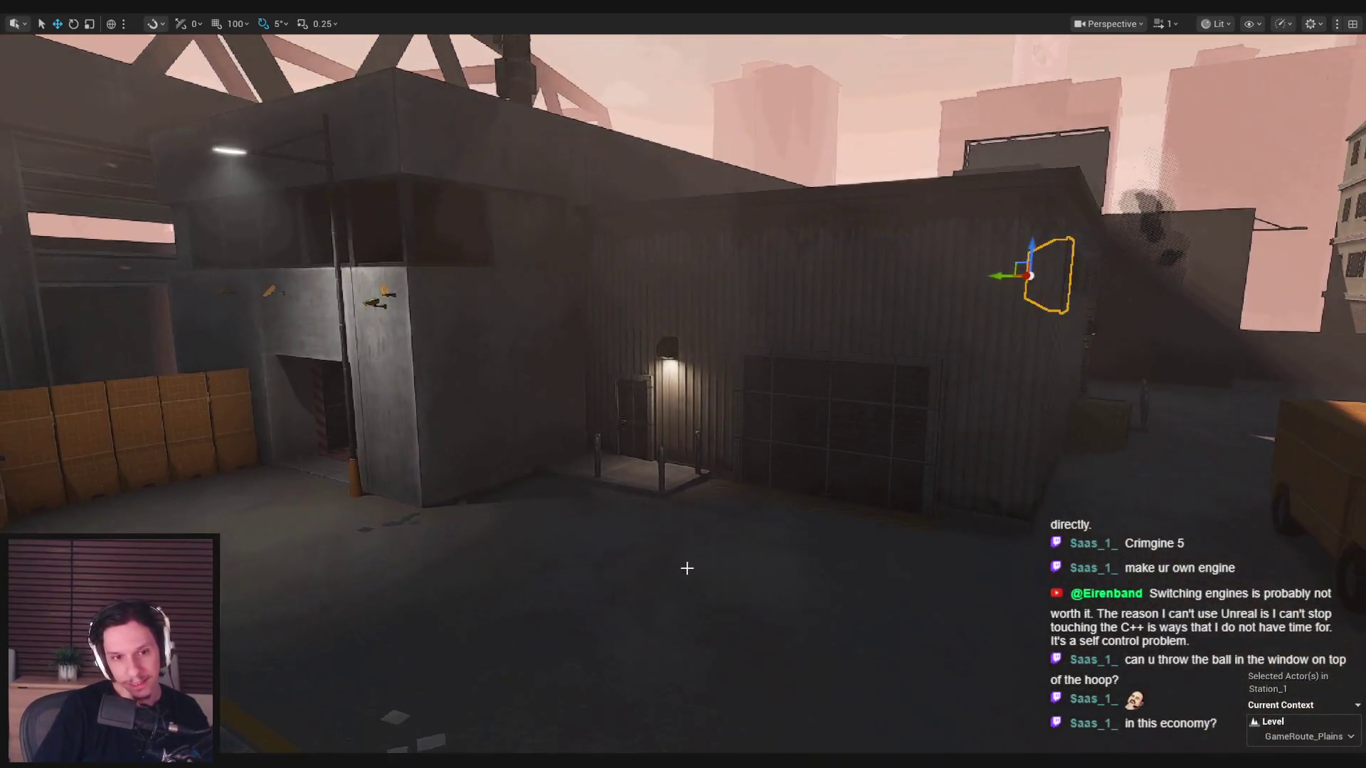
{"action": "mouse_move", "coordinate": [686, 568]}
{"action": "left_mouse_down"}
{"action": "mouse_move", "coordinate": [686, 540]}
{"action": "mouse_move", "coordinate": [704, 520]}
{"action": "mouse_move", "coordinate": [719, 527]}
{"action": "mouse_move", "coordinate": [711, 569]}
{"action": "mouse_move", "coordinate": [697, 548]}
{"action": "left_mouse_up"}
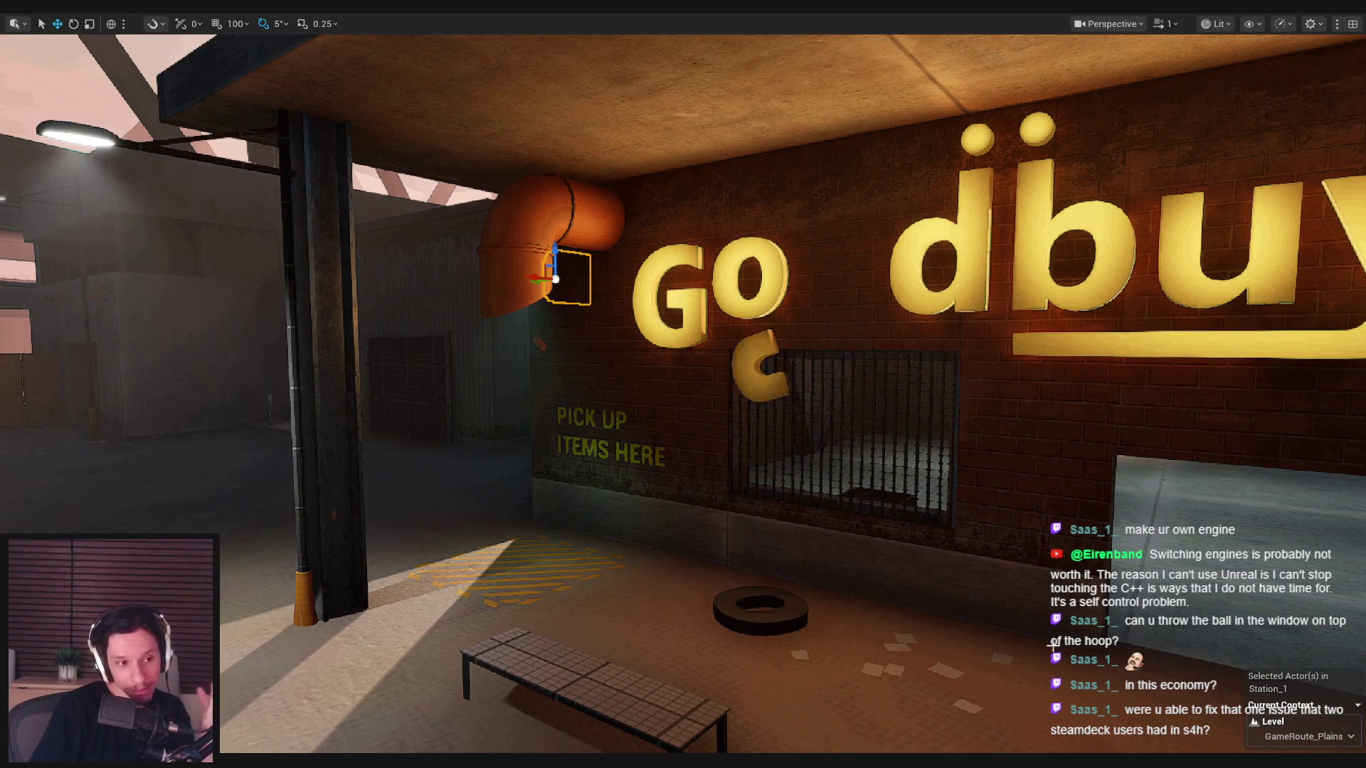
{"action": "left_click", "coordinate": [1173, 672]}
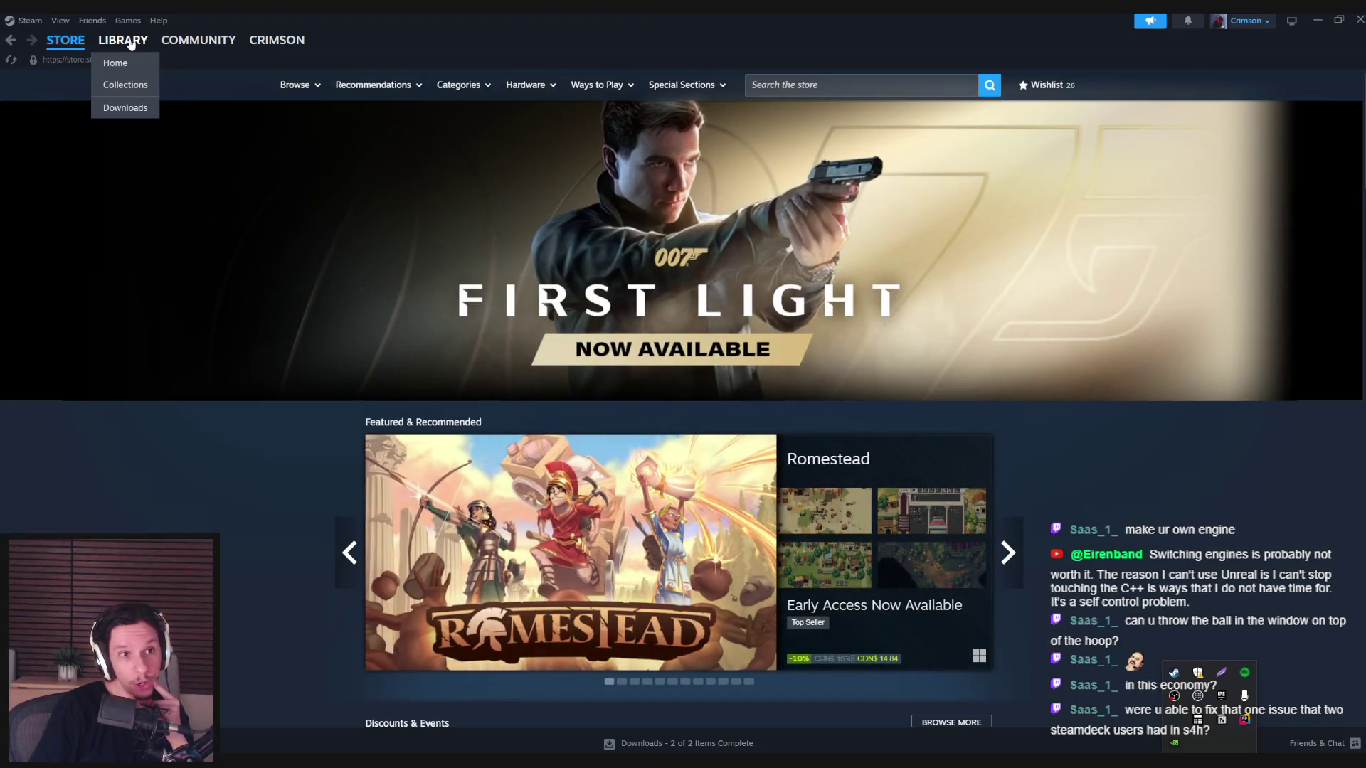
{"action": "left_click", "coordinate": [130, 43]}
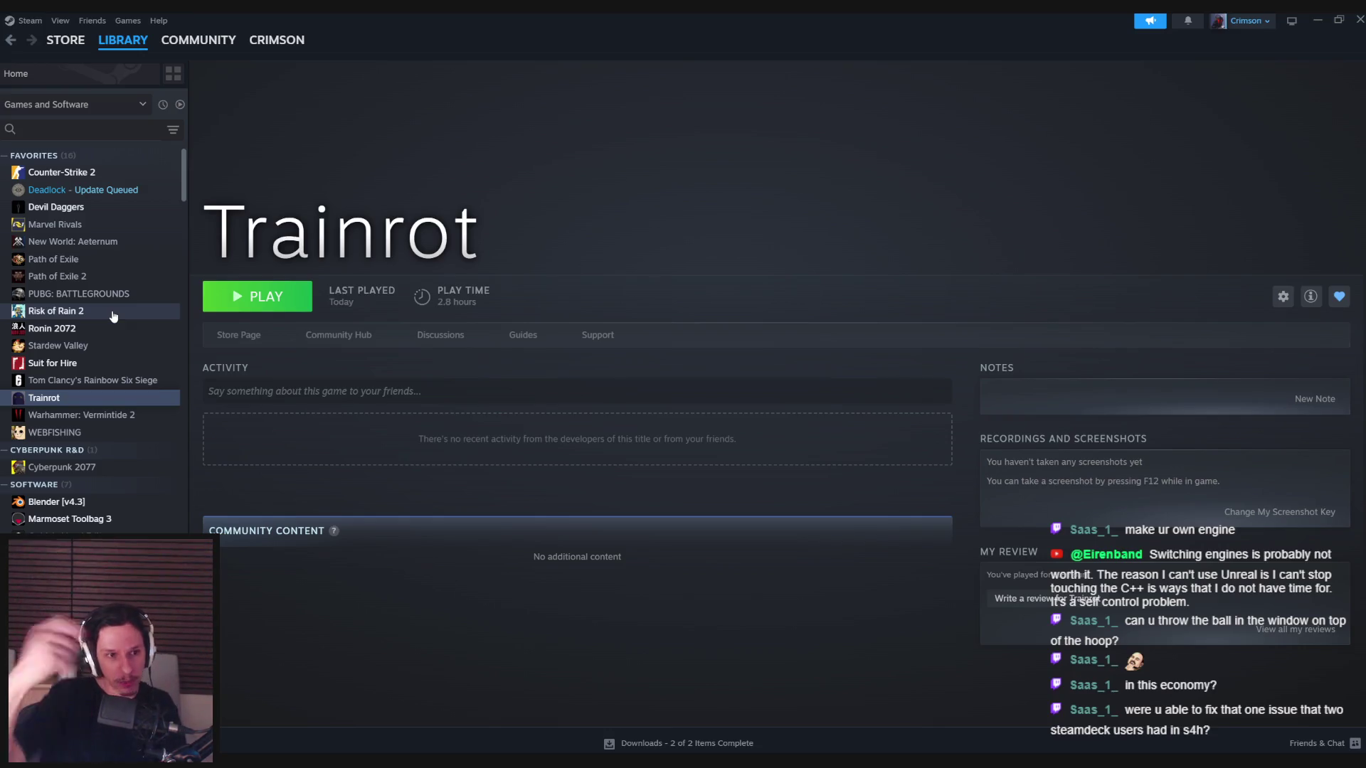
{"action": "left_click", "coordinate": [56, 365]}
{"action": "left_click", "coordinate": [214, 335]}
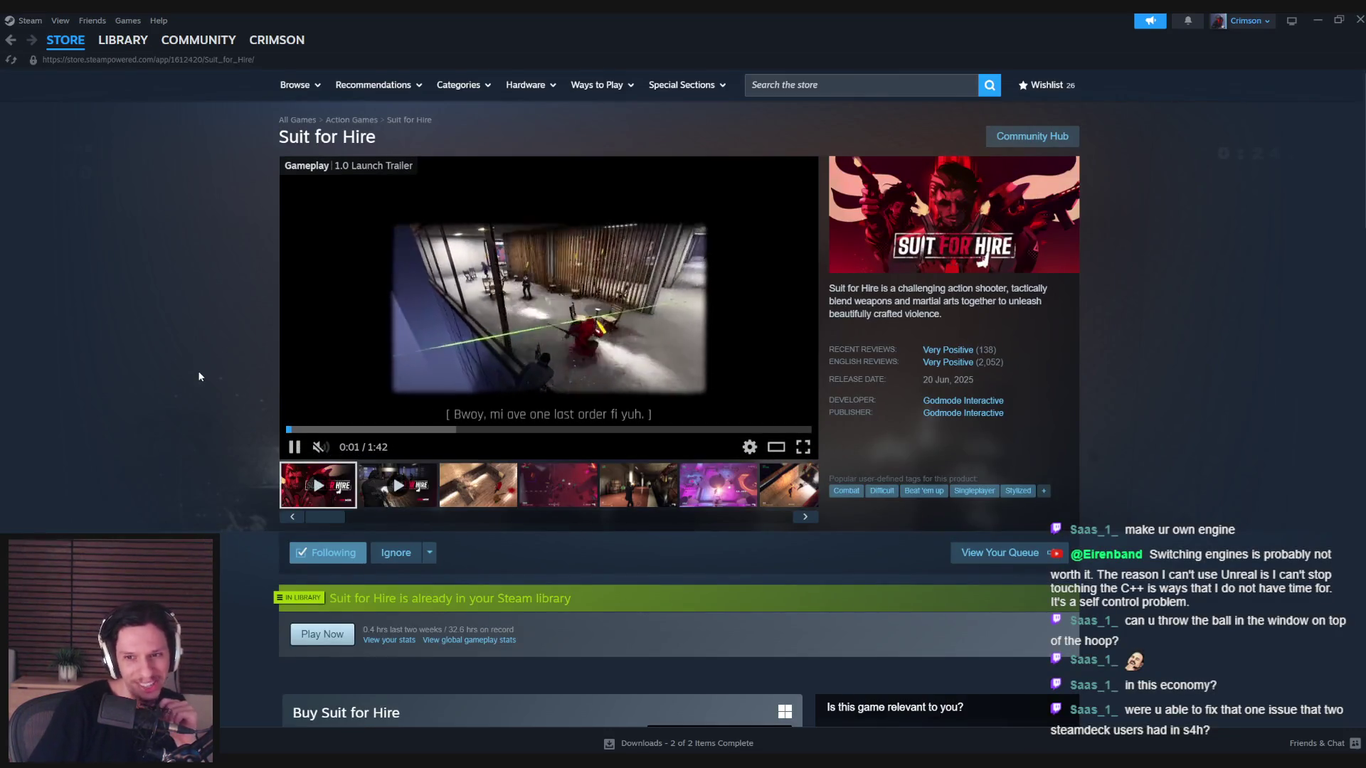
{"action": "scroll", "coordinate": [238, 511], "scroll_direction": "down", "scroll_amount": 1}
{"action": "scroll", "coordinate": [238, 508], "scroll_direction": "down", "scroll_amount": 2}
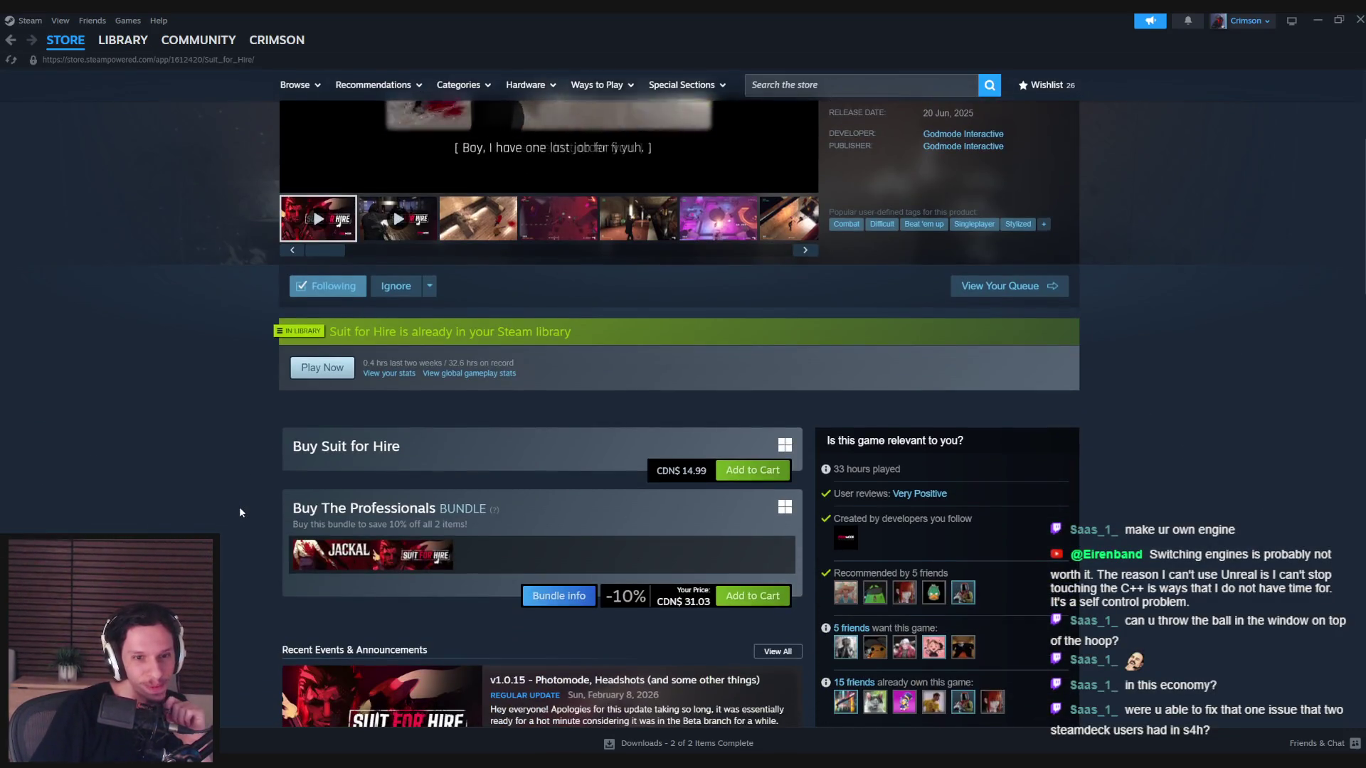
{"action": "scroll", "coordinate": [239, 509], "scroll_direction": "down", "scroll_amount": 2}
{"action": "scroll", "coordinate": [239, 507], "scroll_direction": "down", "scroll_amount": 4}
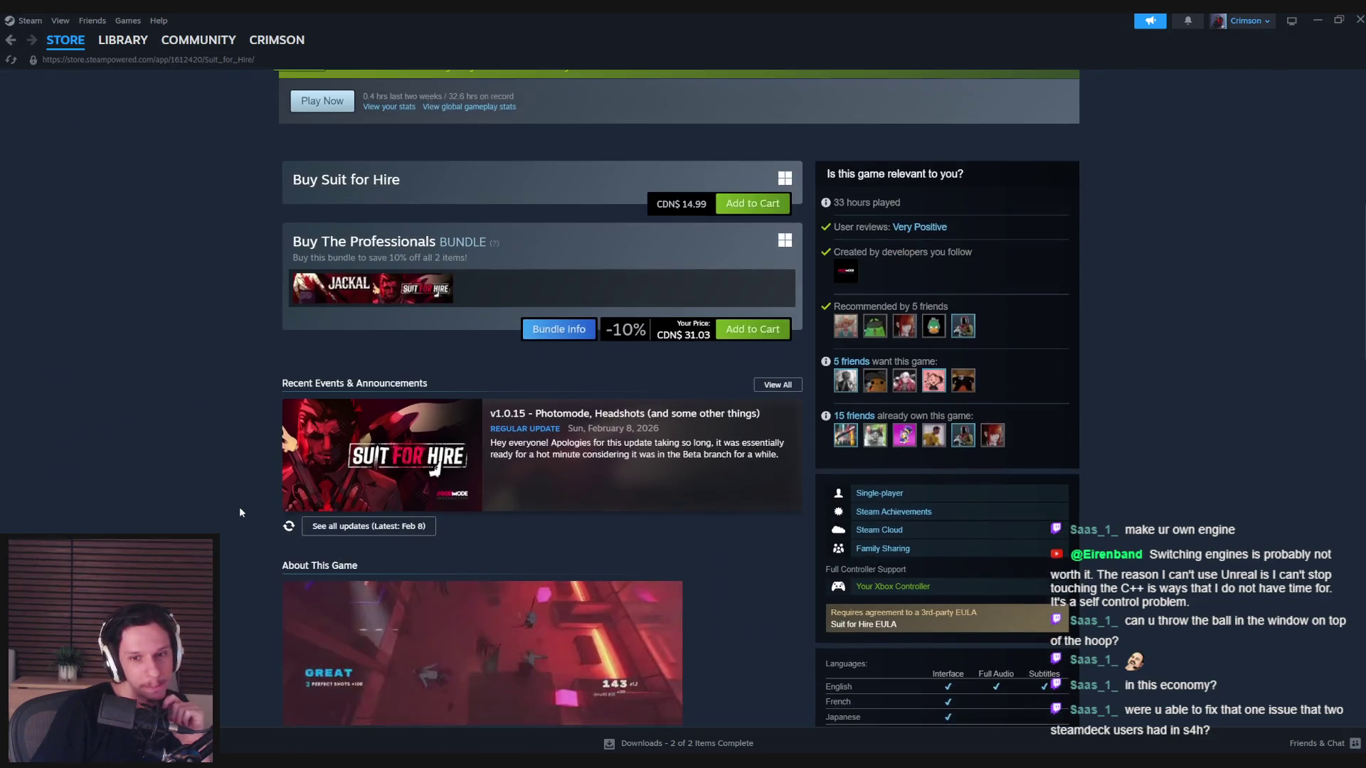
{"action": "scroll", "coordinate": [239, 507], "scroll_direction": "down", "scroll_amount": 6}
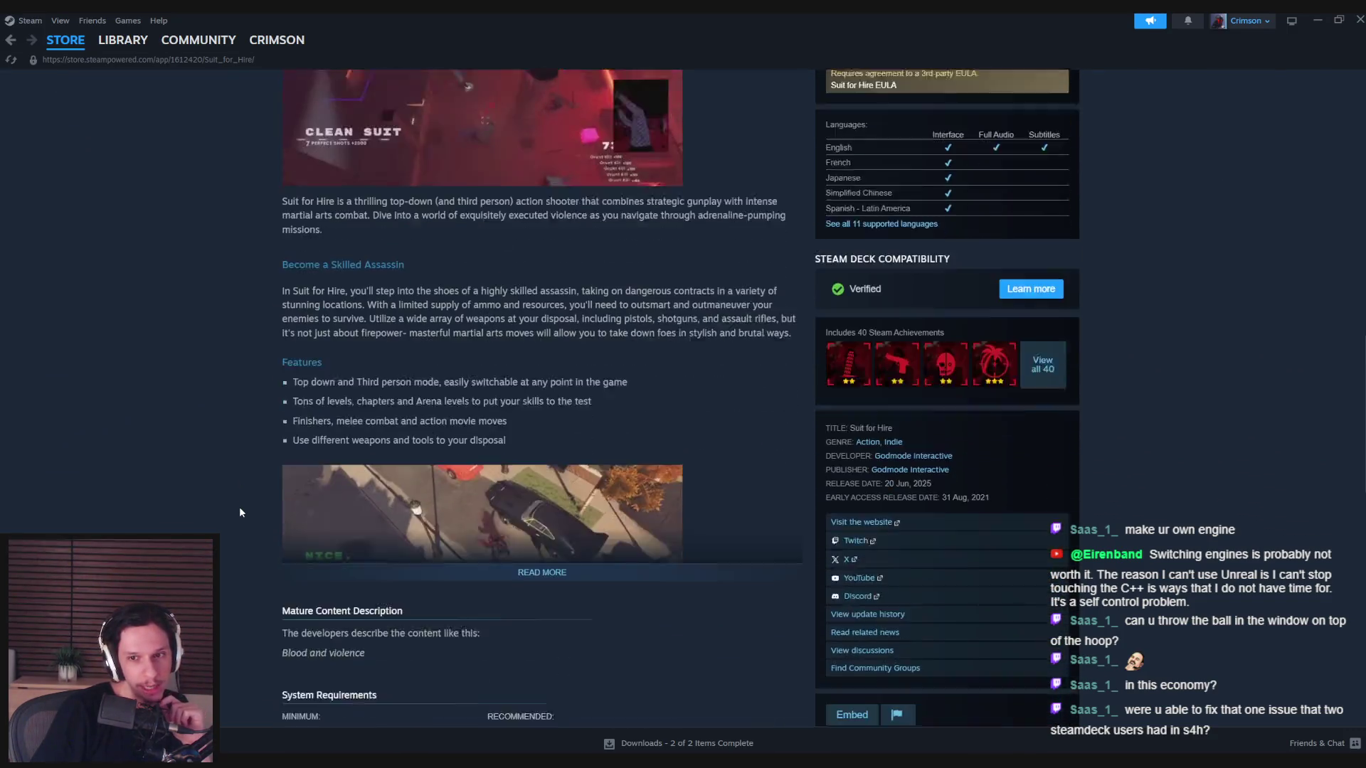
{"action": "scroll", "coordinate": [239, 506], "scroll_direction": "down", "scroll_amount": 4}
{"action": "scroll", "coordinate": [239, 507], "scroll_direction": "down", "scroll_amount": 1}
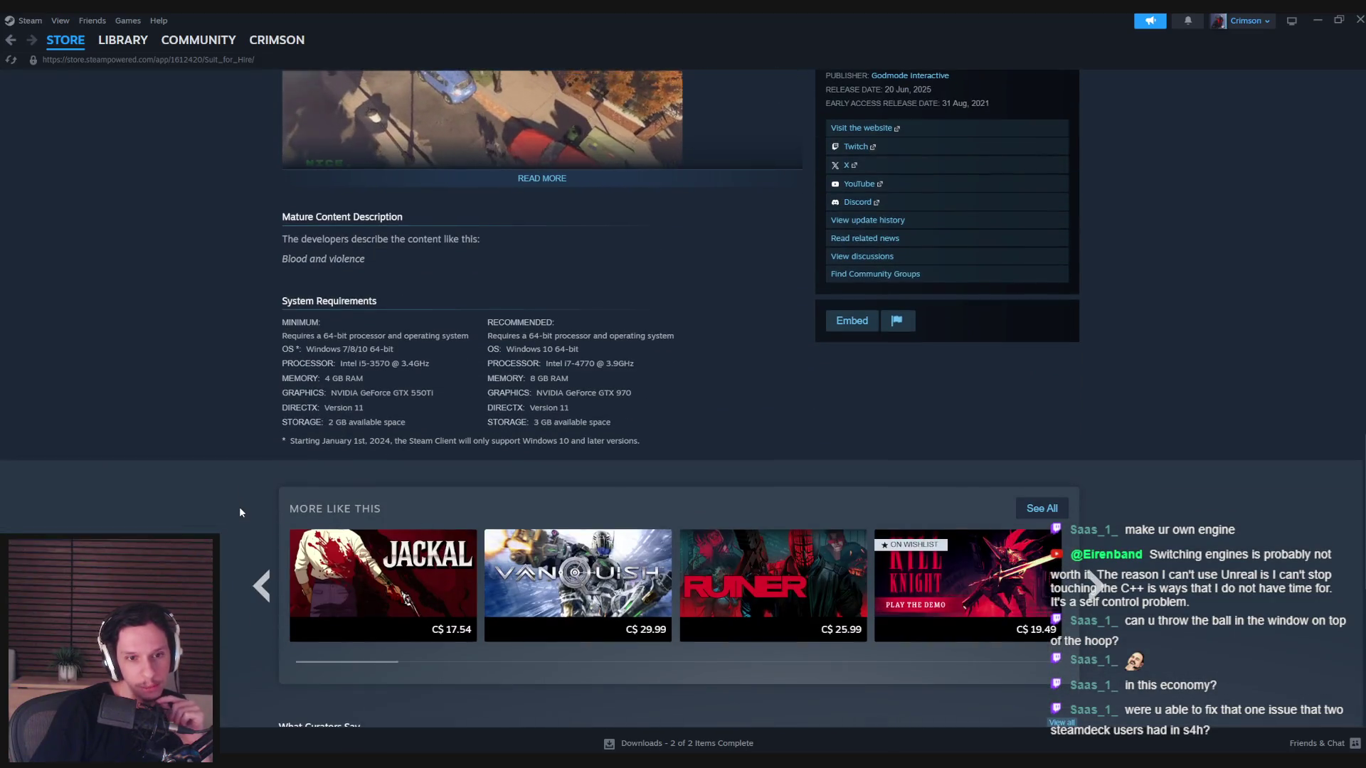
{"action": "scroll", "coordinate": [239, 506], "scroll_direction": "down", "scroll_amount": 2}
{"action": "scroll", "coordinate": [240, 513], "scroll_direction": "down", "scroll_amount": 1}
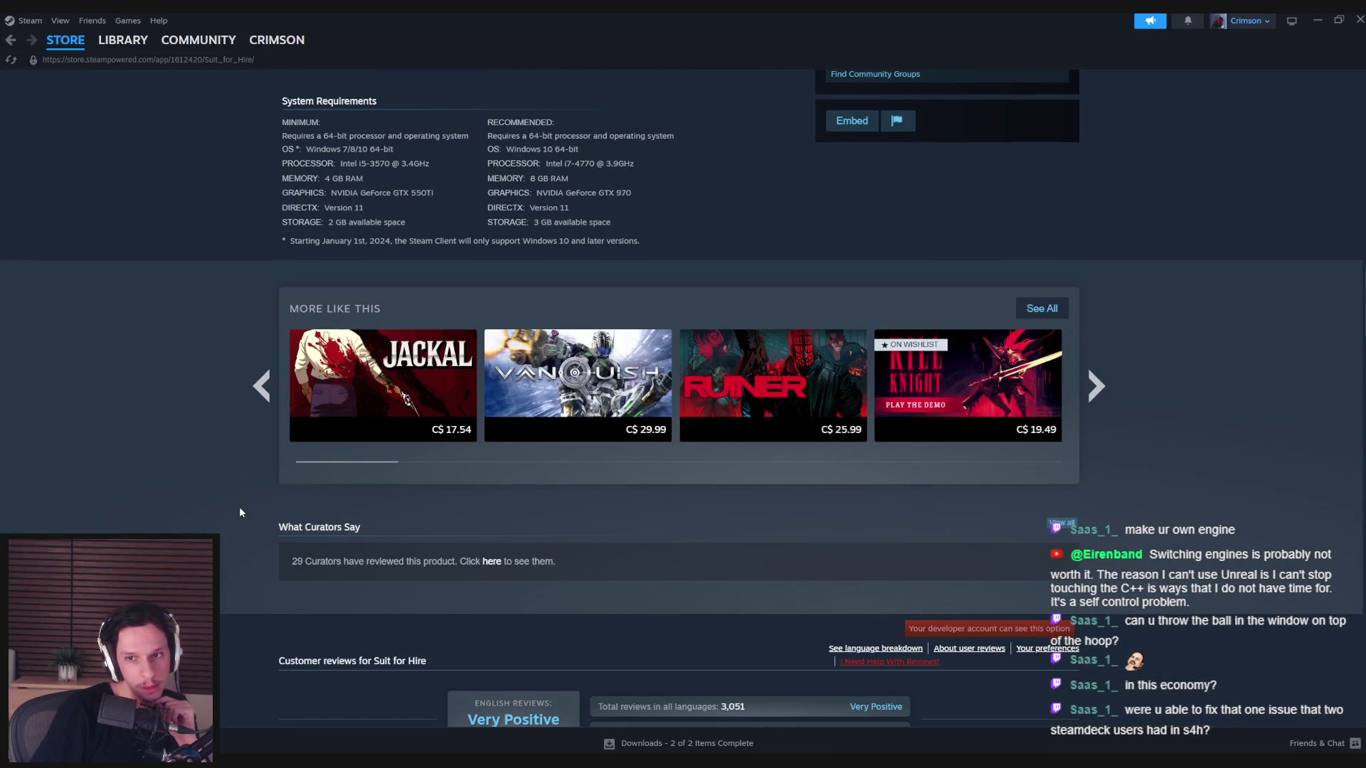
{"action": "scroll", "coordinate": [239, 506], "scroll_direction": "down", "scroll_amount": 1}
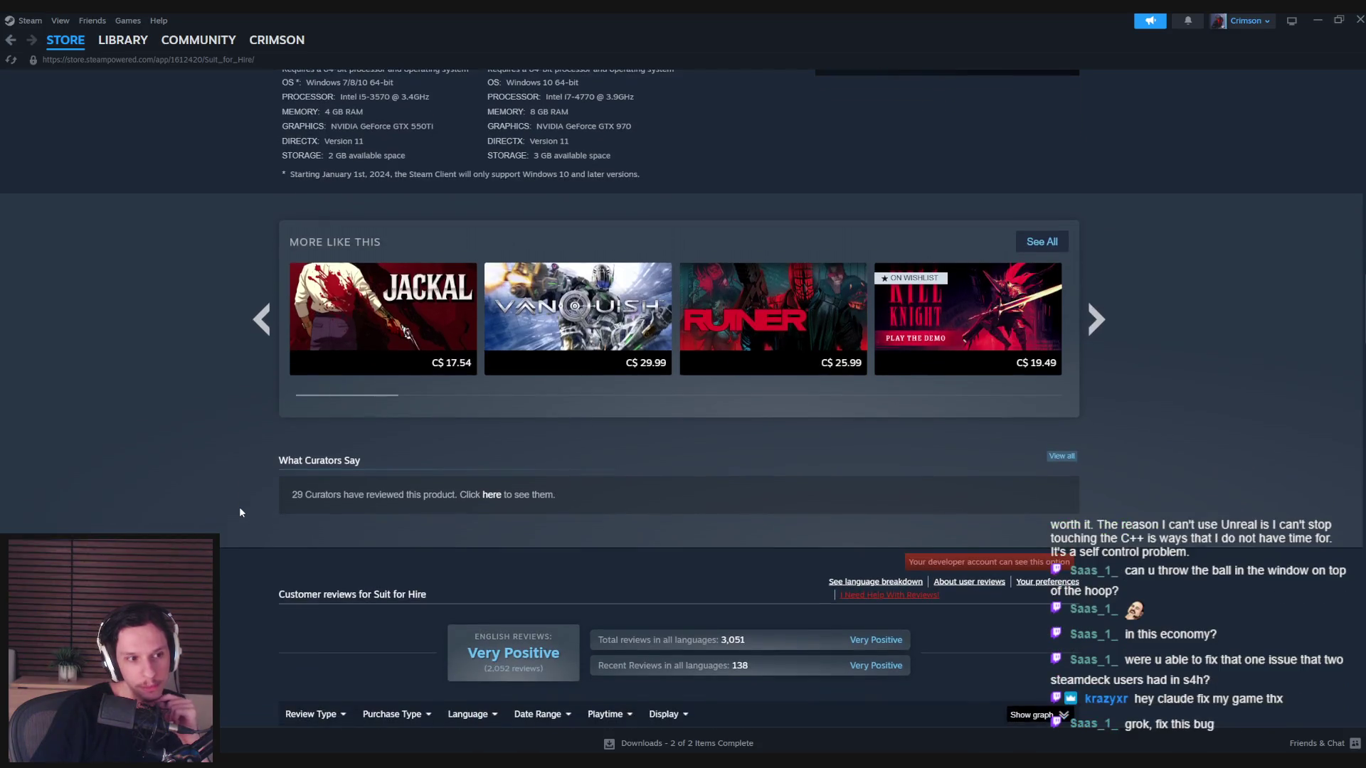
{"action": "scroll", "coordinate": [263, 502], "scroll_direction": "up", "scroll_amount": 1}
{"action": "left_click", "coordinate": [1095, 386]}
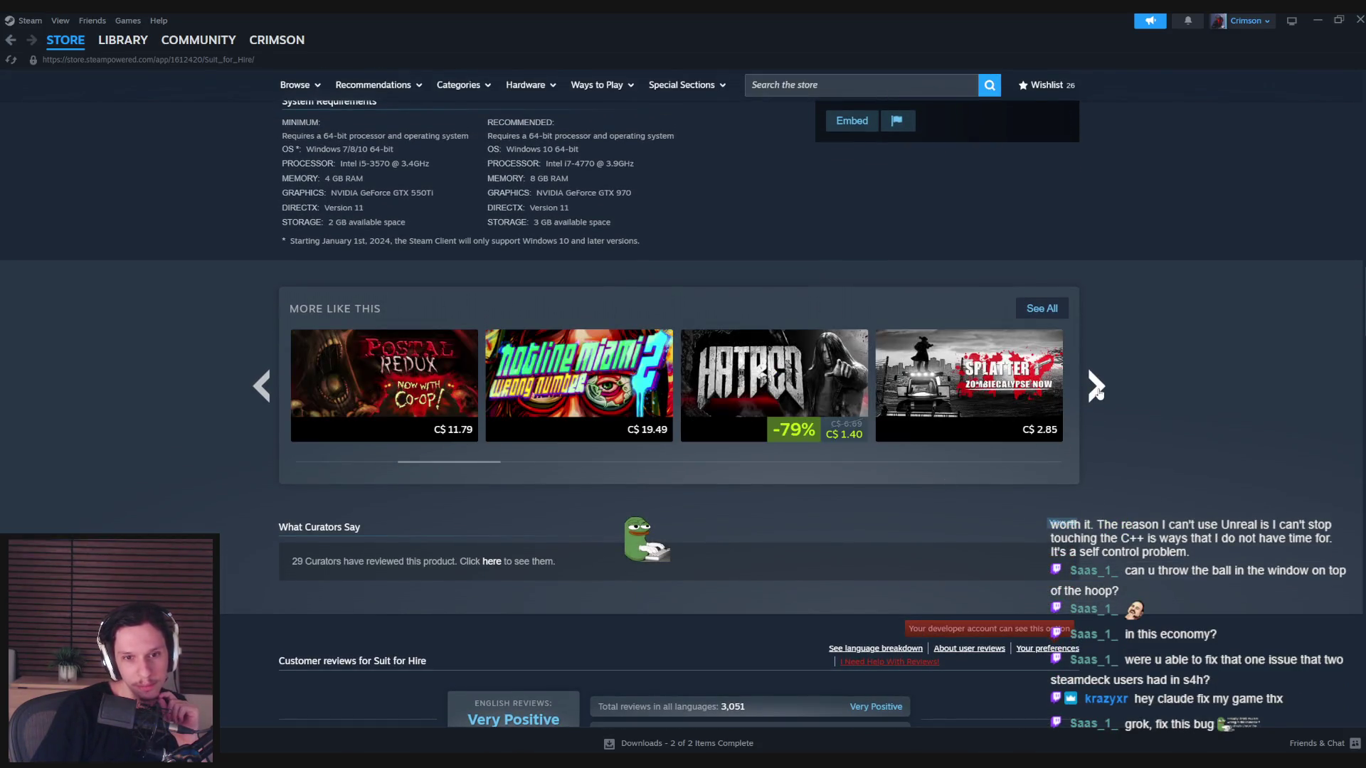
{"action": "left_click", "coordinate": [1095, 386]}
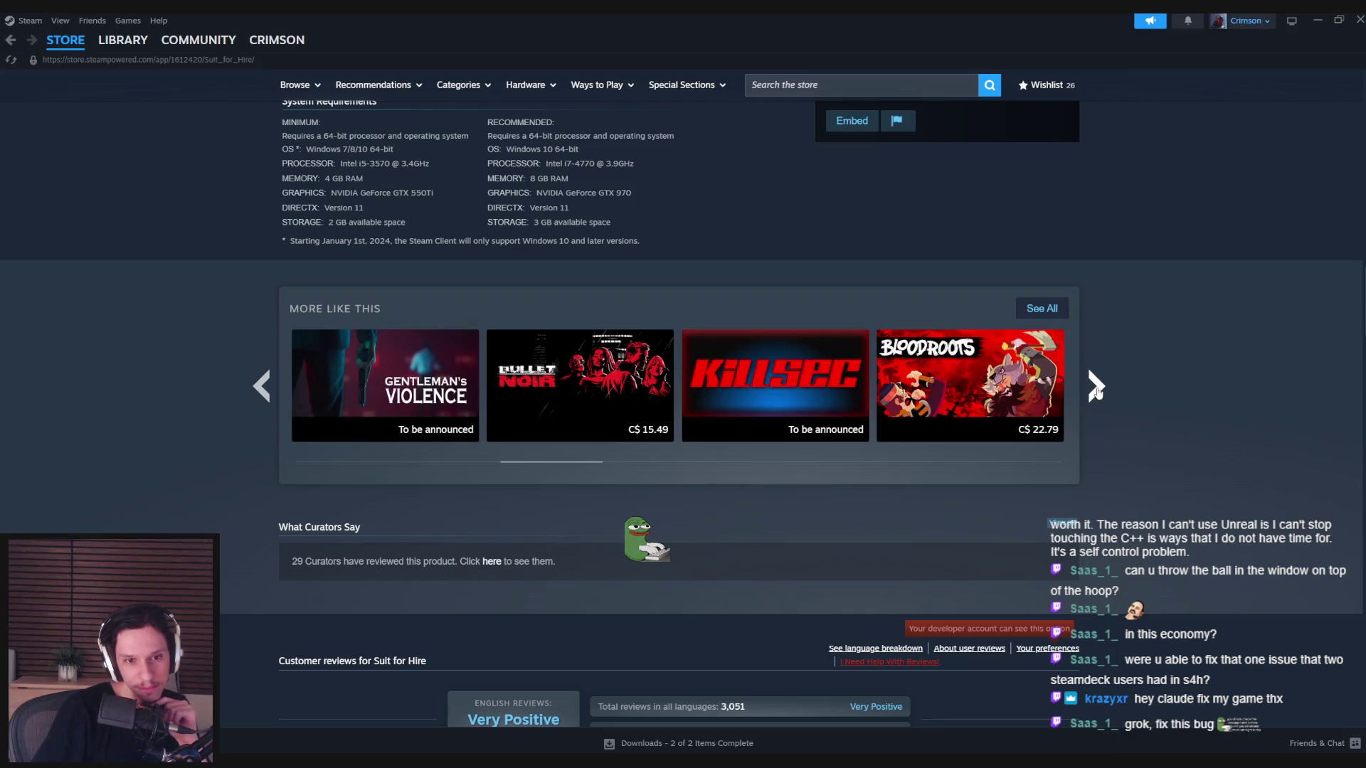
{"action": "mouse_move", "coordinate": [339, 392]}
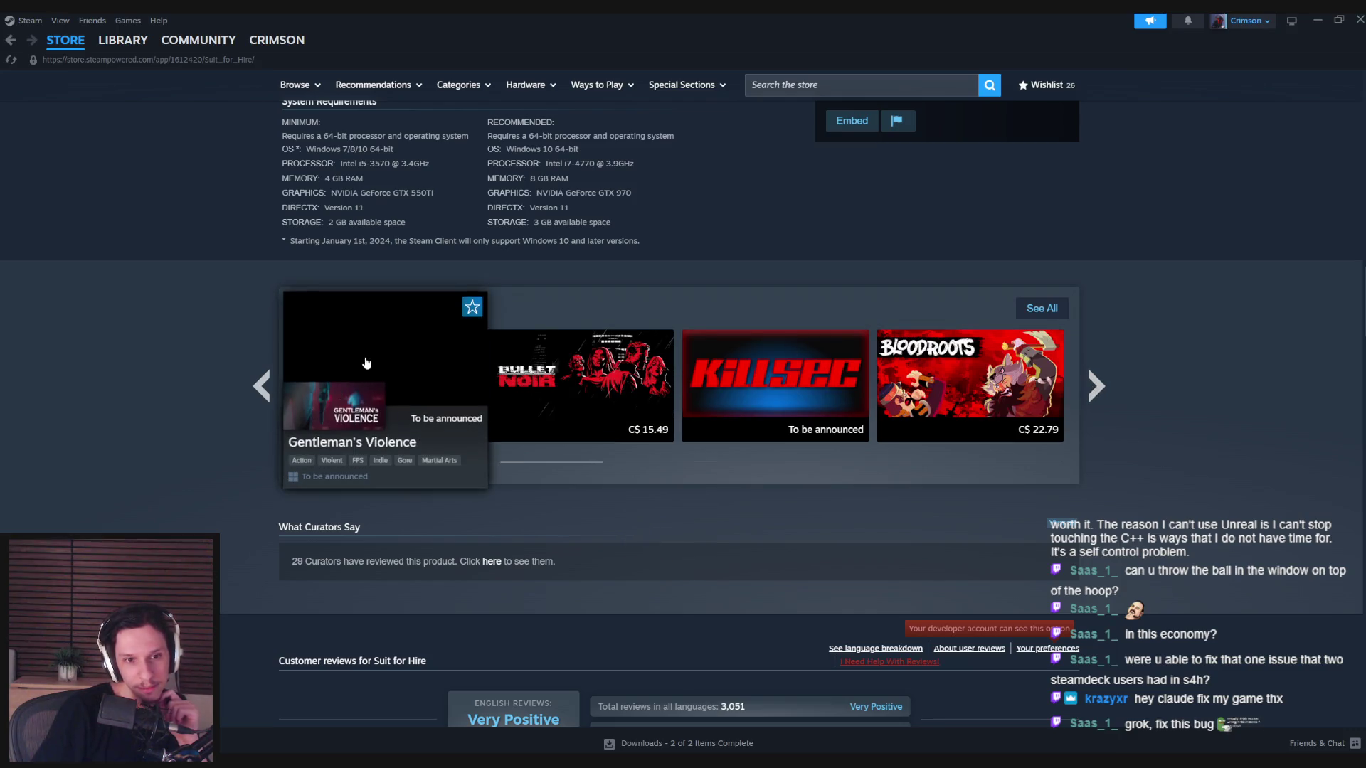
{"action": "left_click", "coordinate": [1096, 386]}
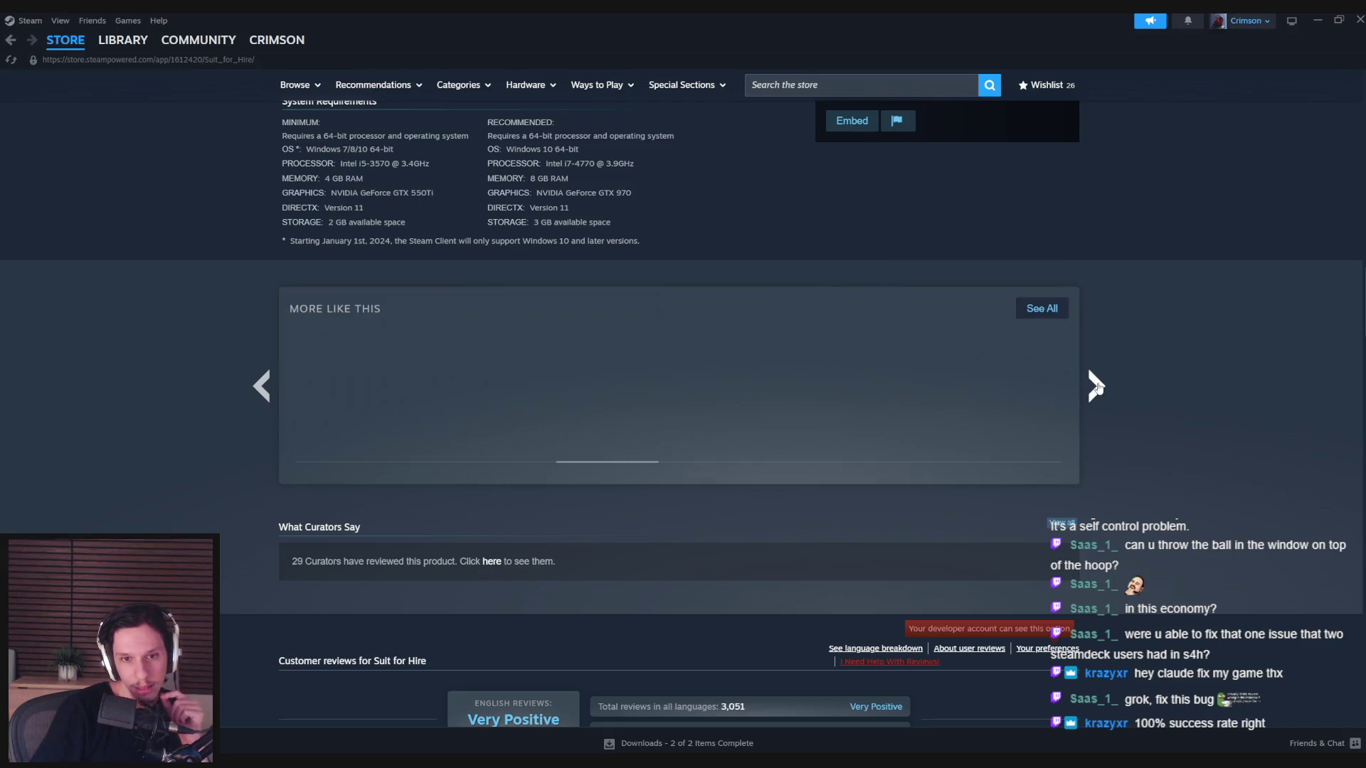
{"action": "left_click", "coordinate": [1096, 386]}
{"action": "left_click", "coordinate": [1098, 387]}
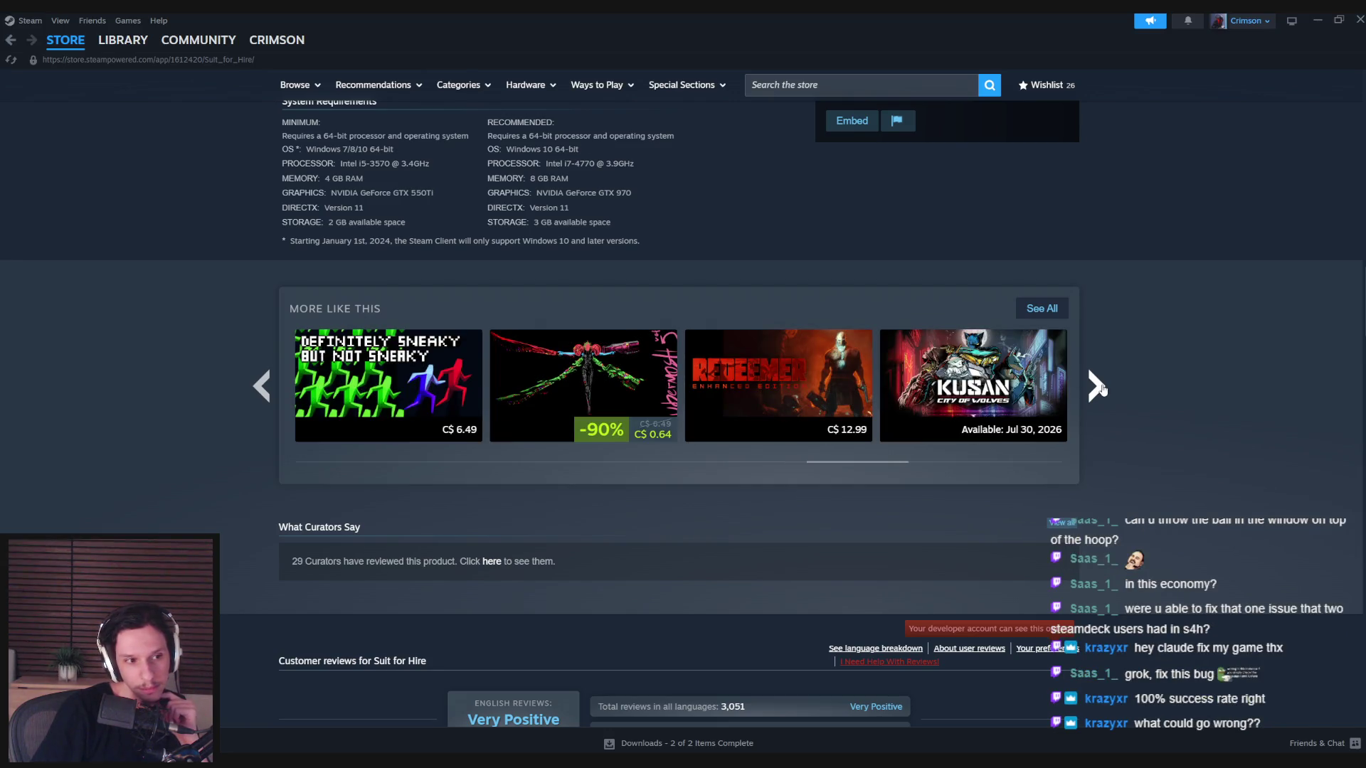
{"action": "mouse_move", "coordinate": [589, 373]}
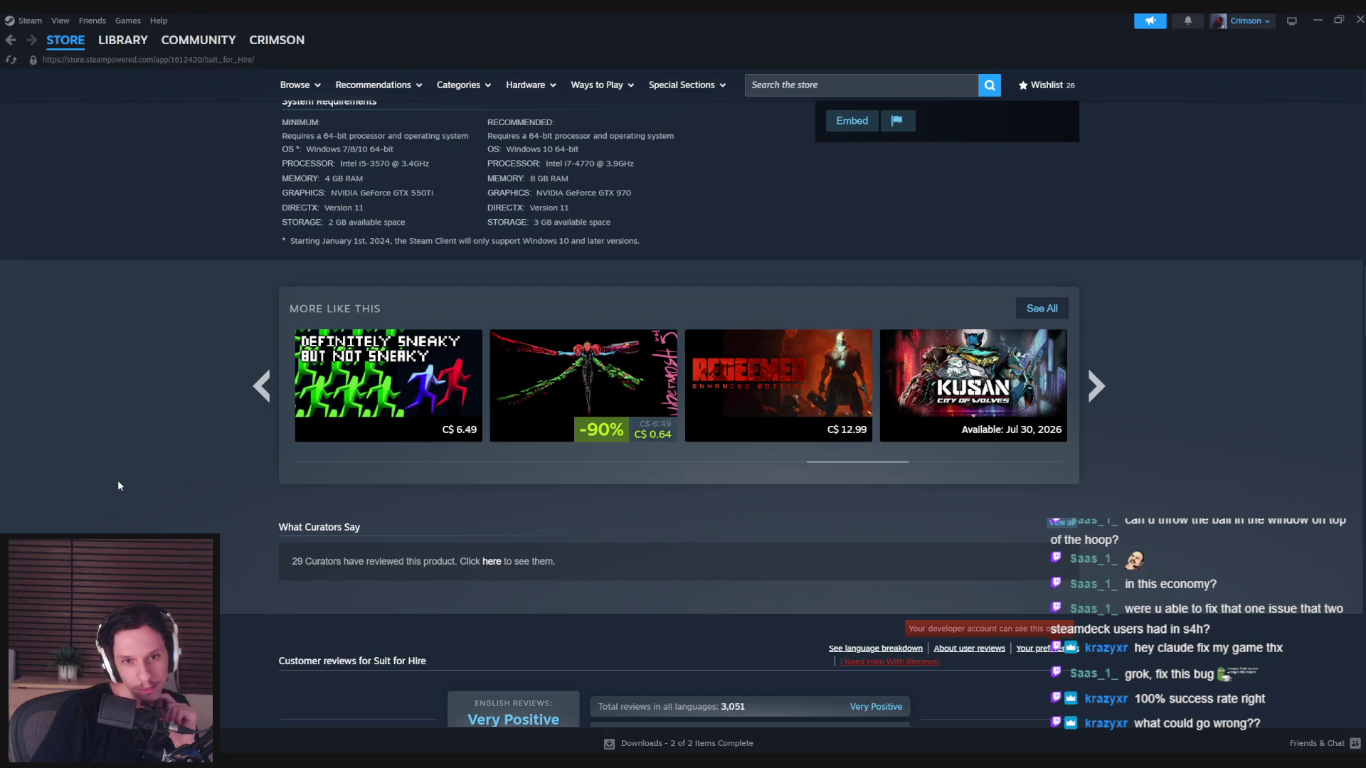
{"action": "scroll", "coordinate": [118, 486], "scroll_direction": "down", "scroll_amount": 5}
{"action": "scroll", "coordinate": [118, 485], "scroll_direction": "down", "scroll_amount": 5}
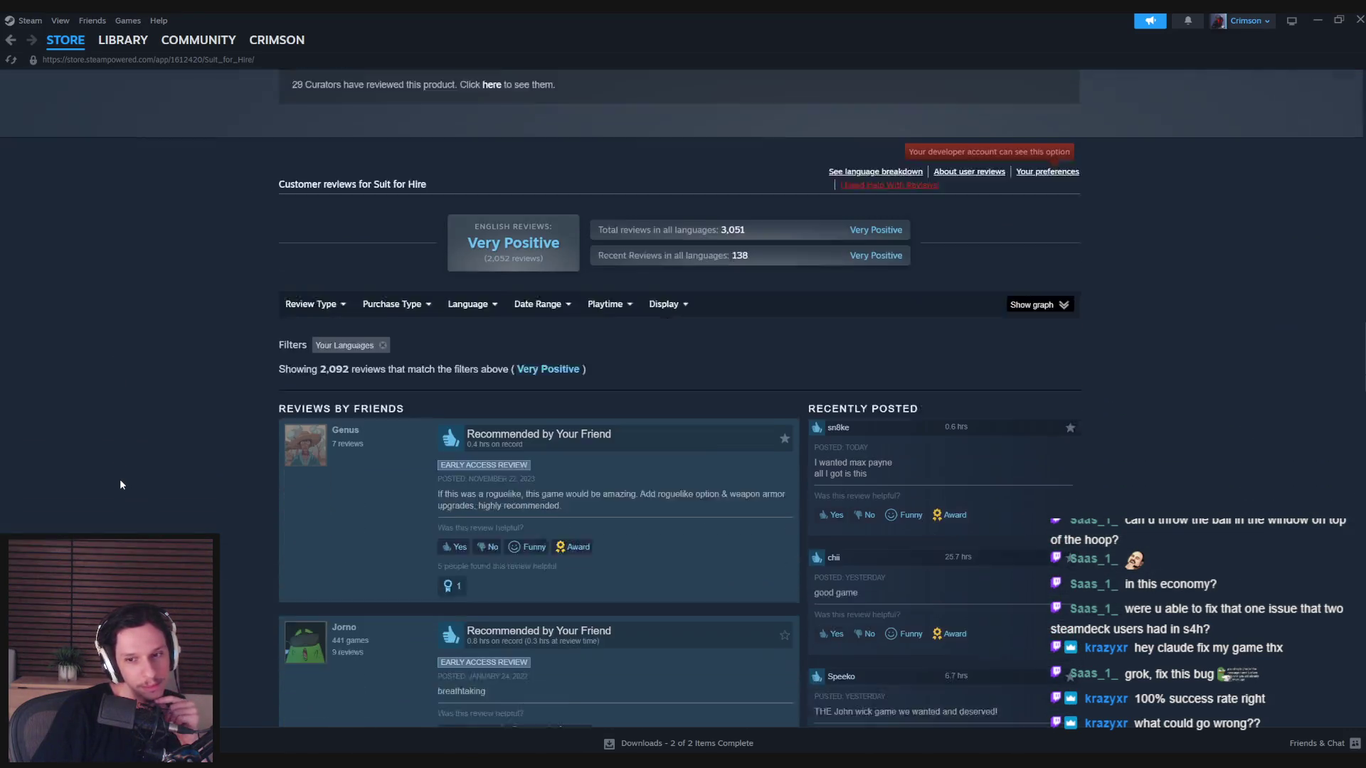
{"action": "scroll", "coordinate": [119, 485], "scroll_direction": "down", "scroll_amount": 2}
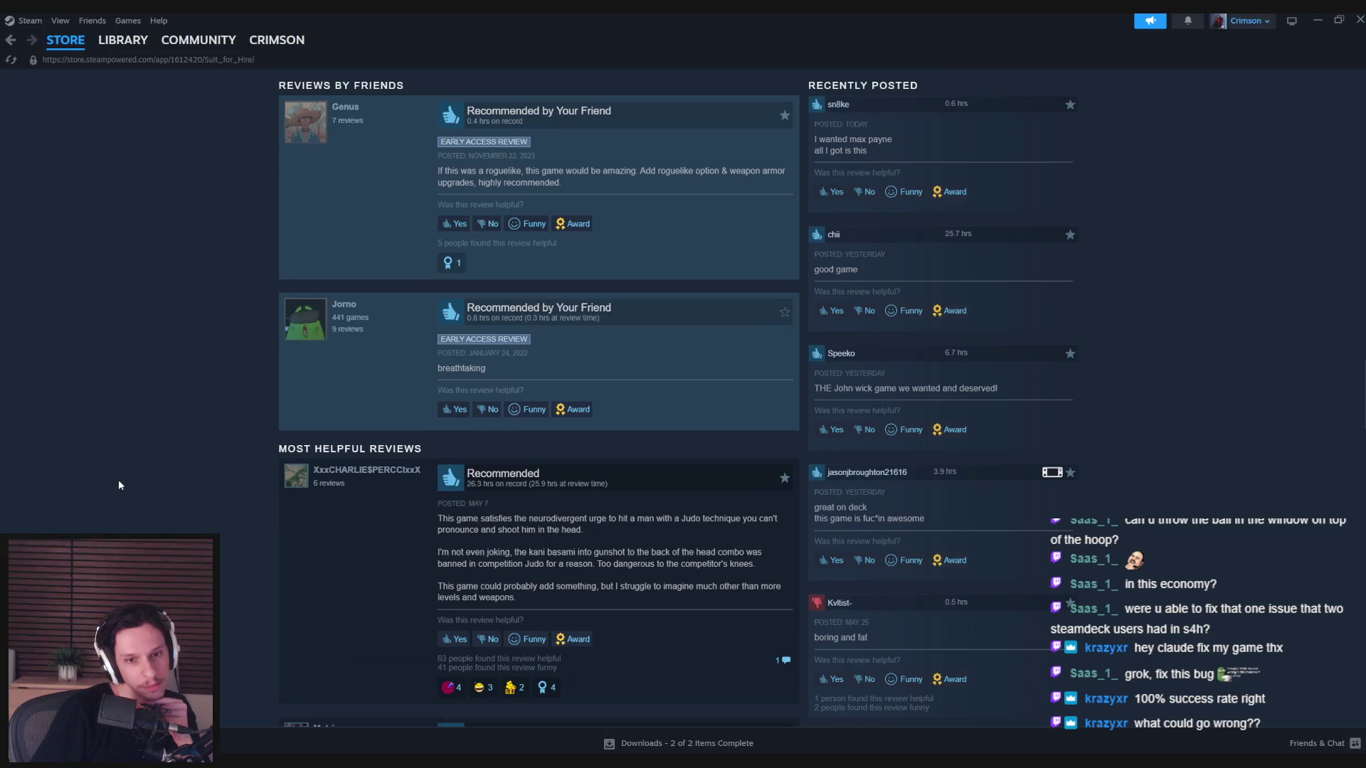
{"action": "scroll", "coordinate": [118, 485], "scroll_direction": "down", "scroll_amount": 2}
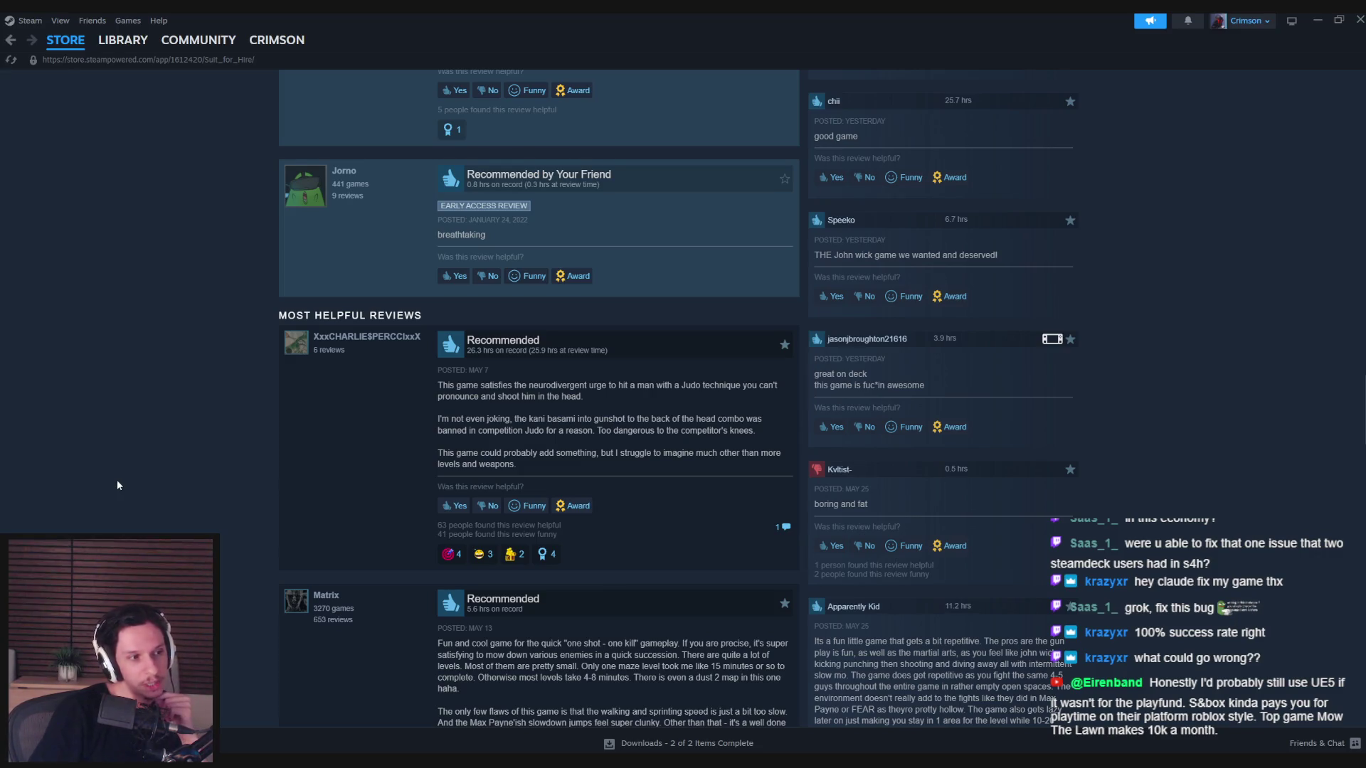
{"action": "key", "text": "Home"}
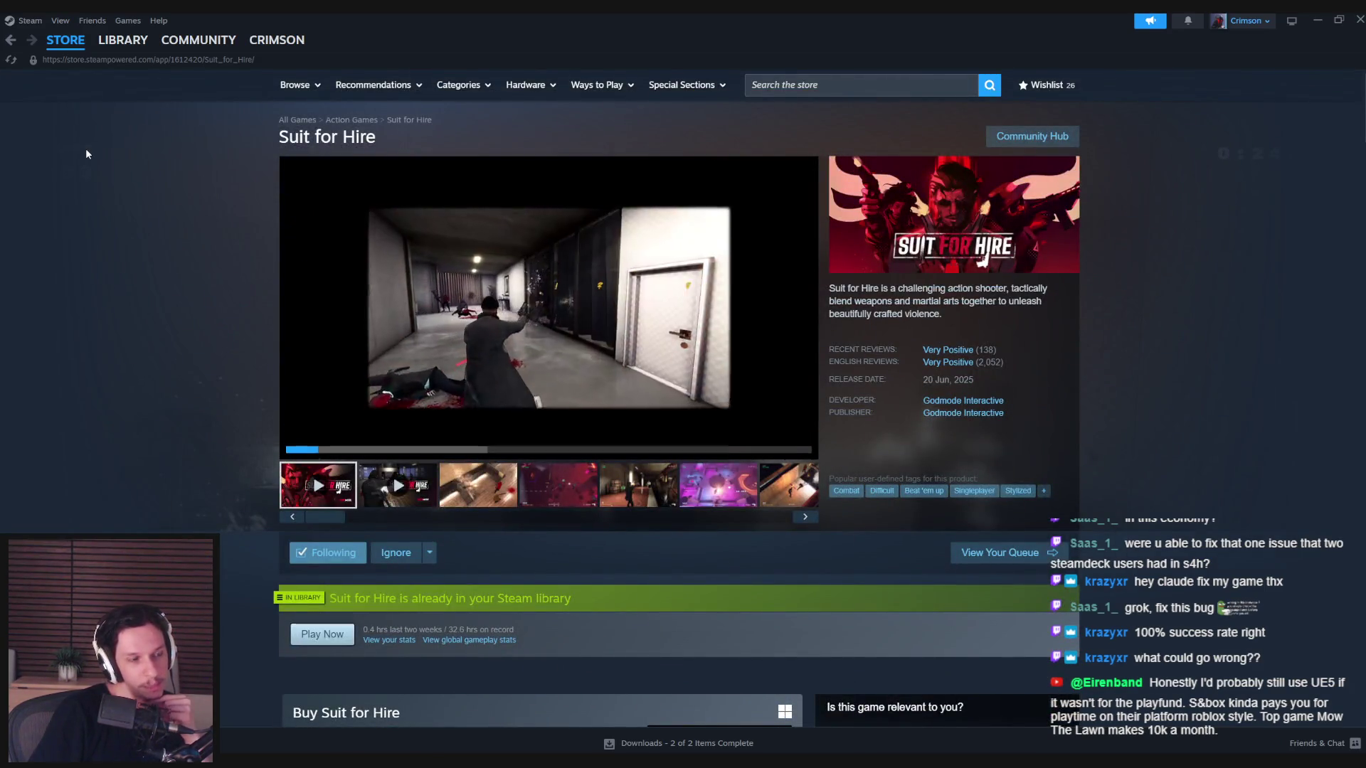
{"action": "left_click", "coordinate": [65, 39]}
{"action": "left_click", "coordinate": [1360, 20]}
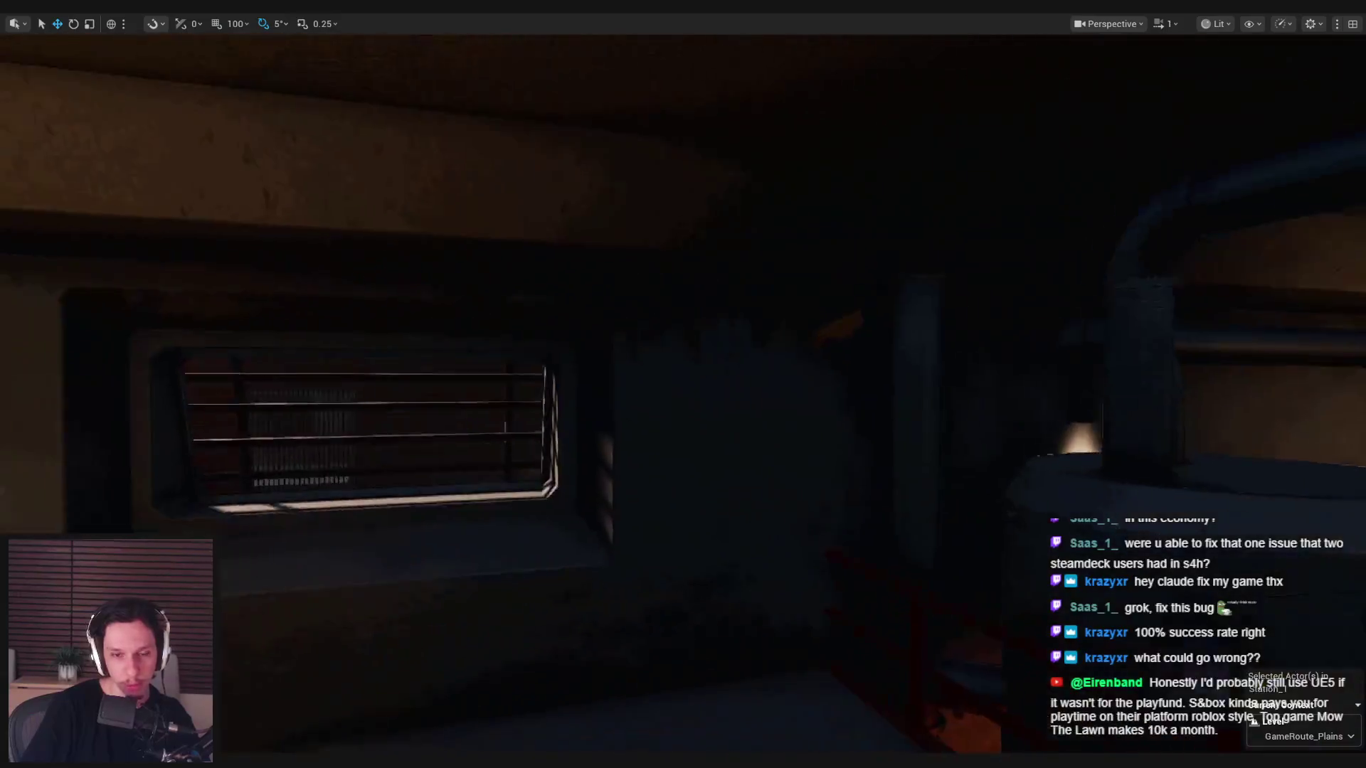
- Launch a play-in-editor session so the character spawns in the train cabin
{"action": "key", "text": "alt+p"}
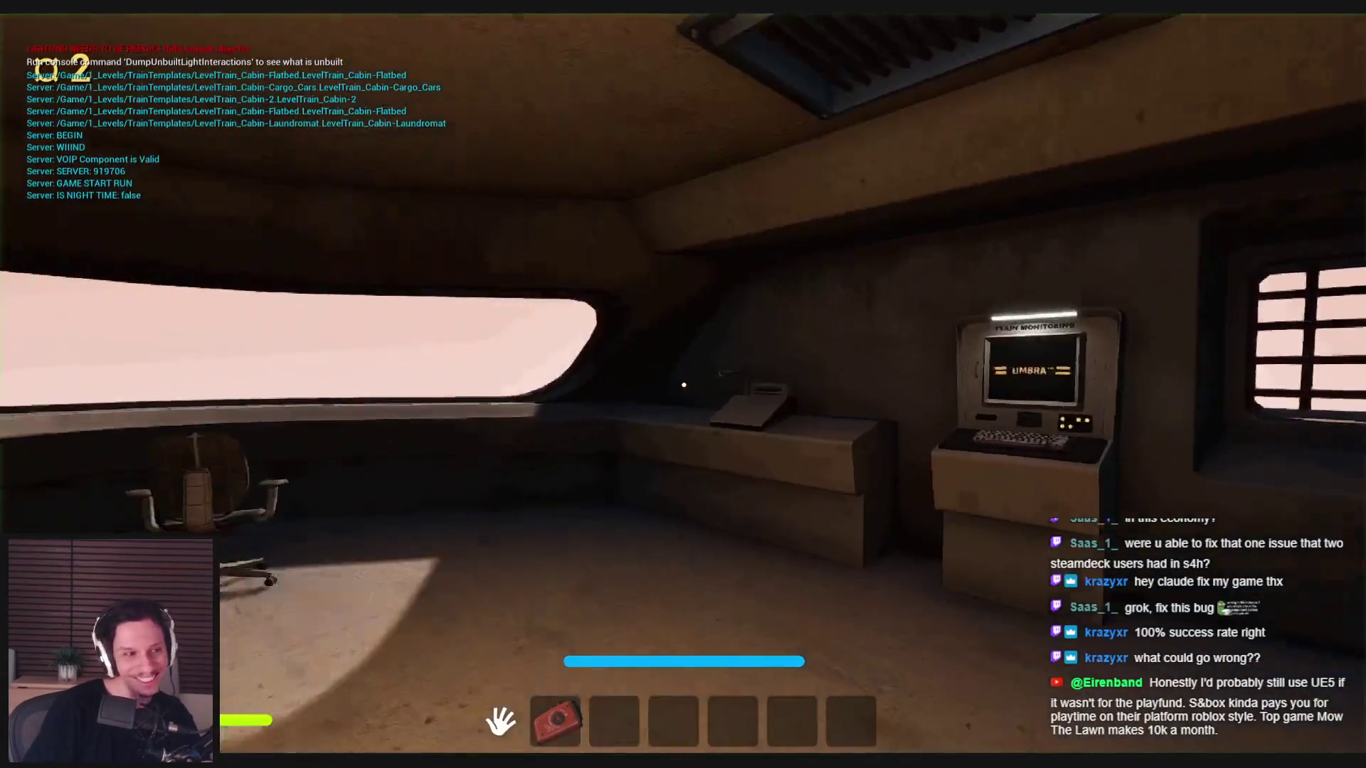
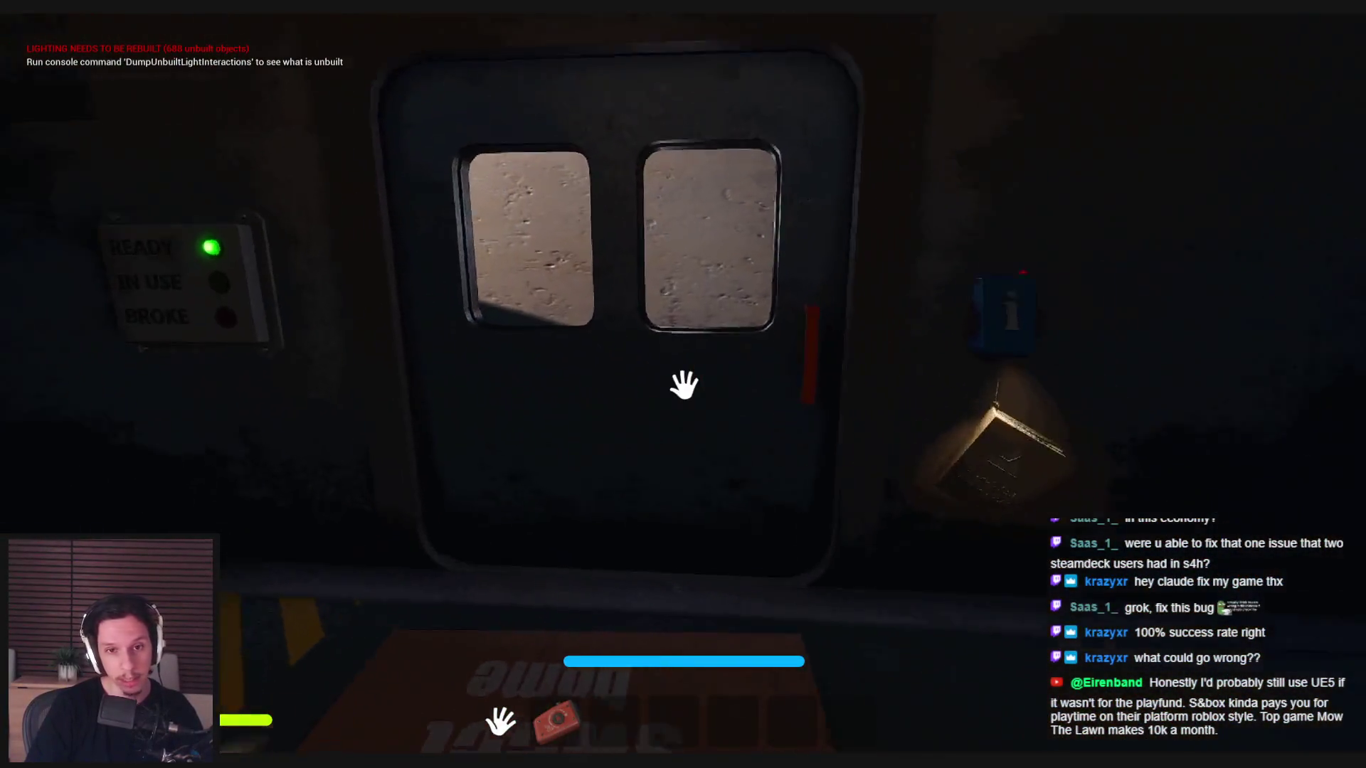
- Go through the door, shut the furnace, then check the Train Monitoring terminal's ENGINE and CAR 1 readouts
{"action": "left_click", "coordinate": [683, 384]}
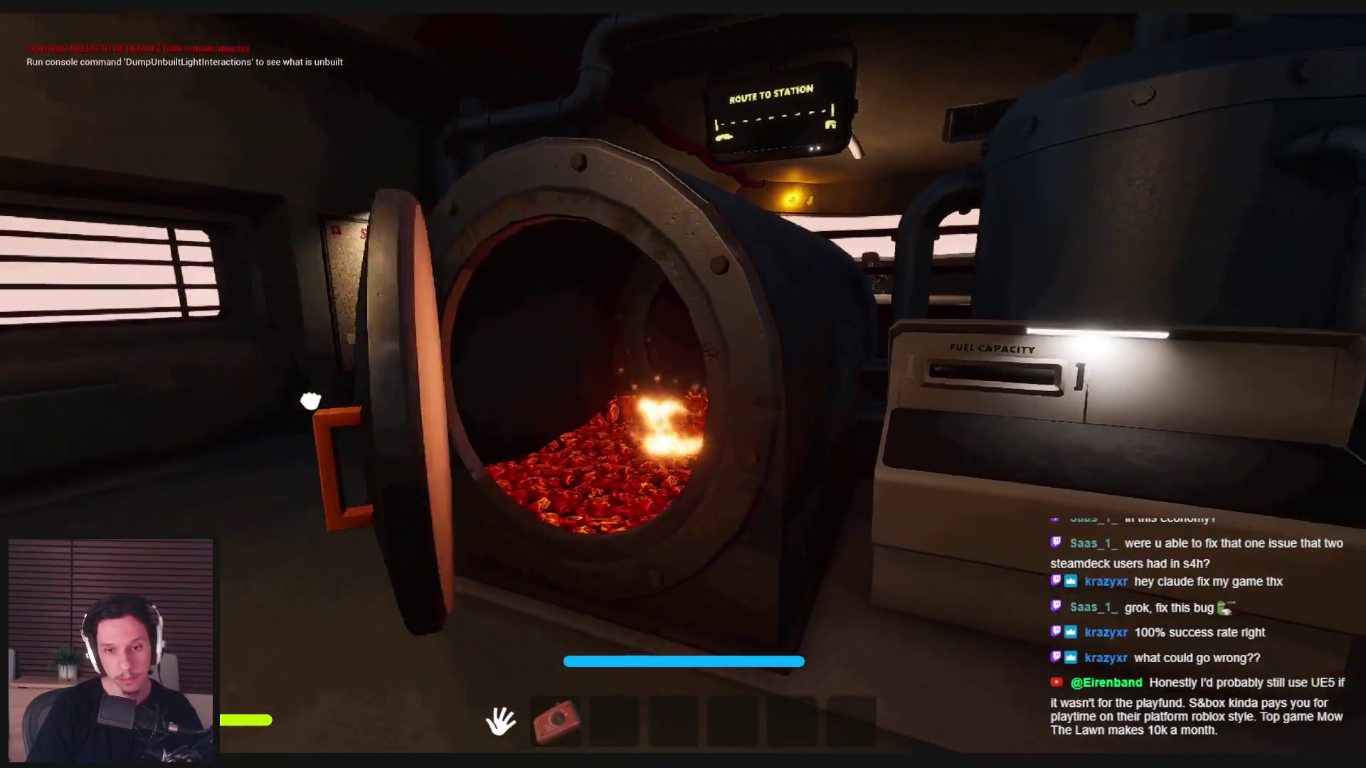
{"action": "left_click", "coordinate": [683, 384]}
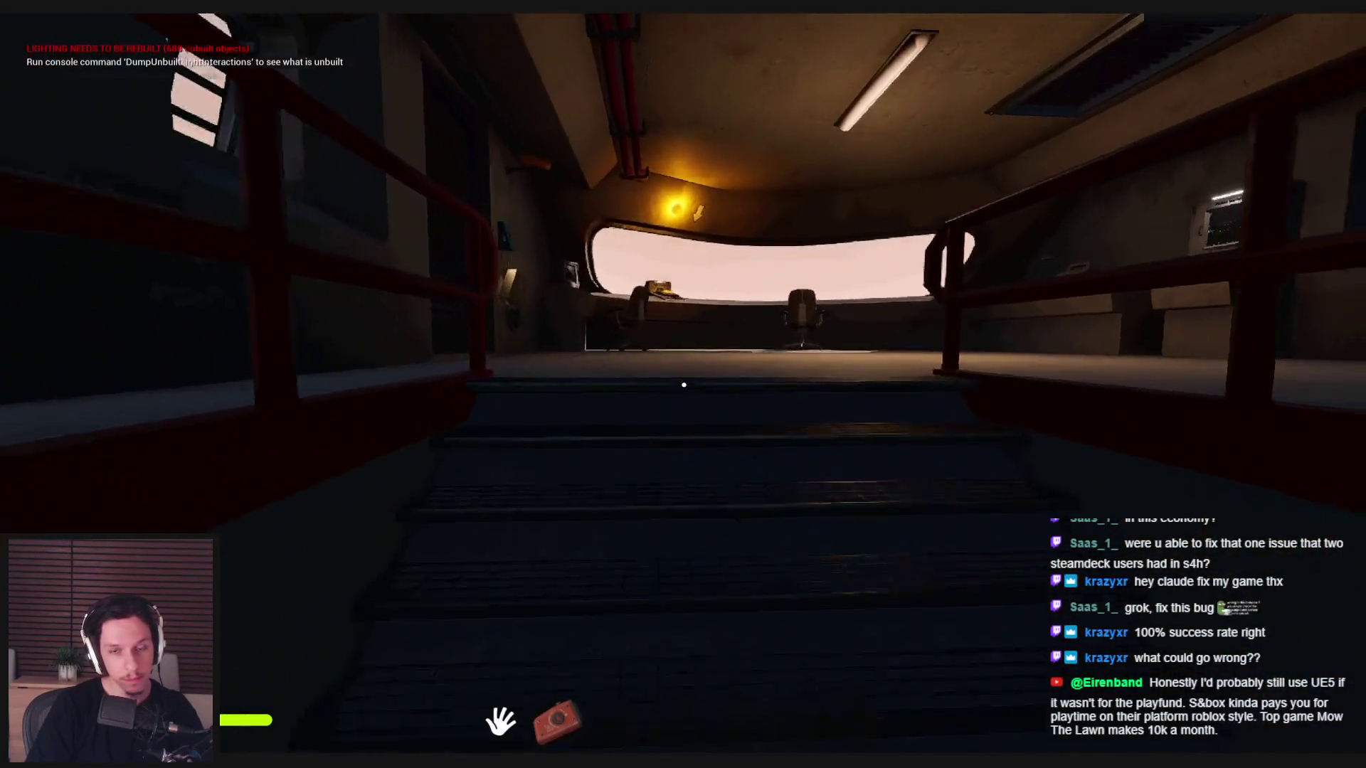
{"action": "key", "text": "w"}
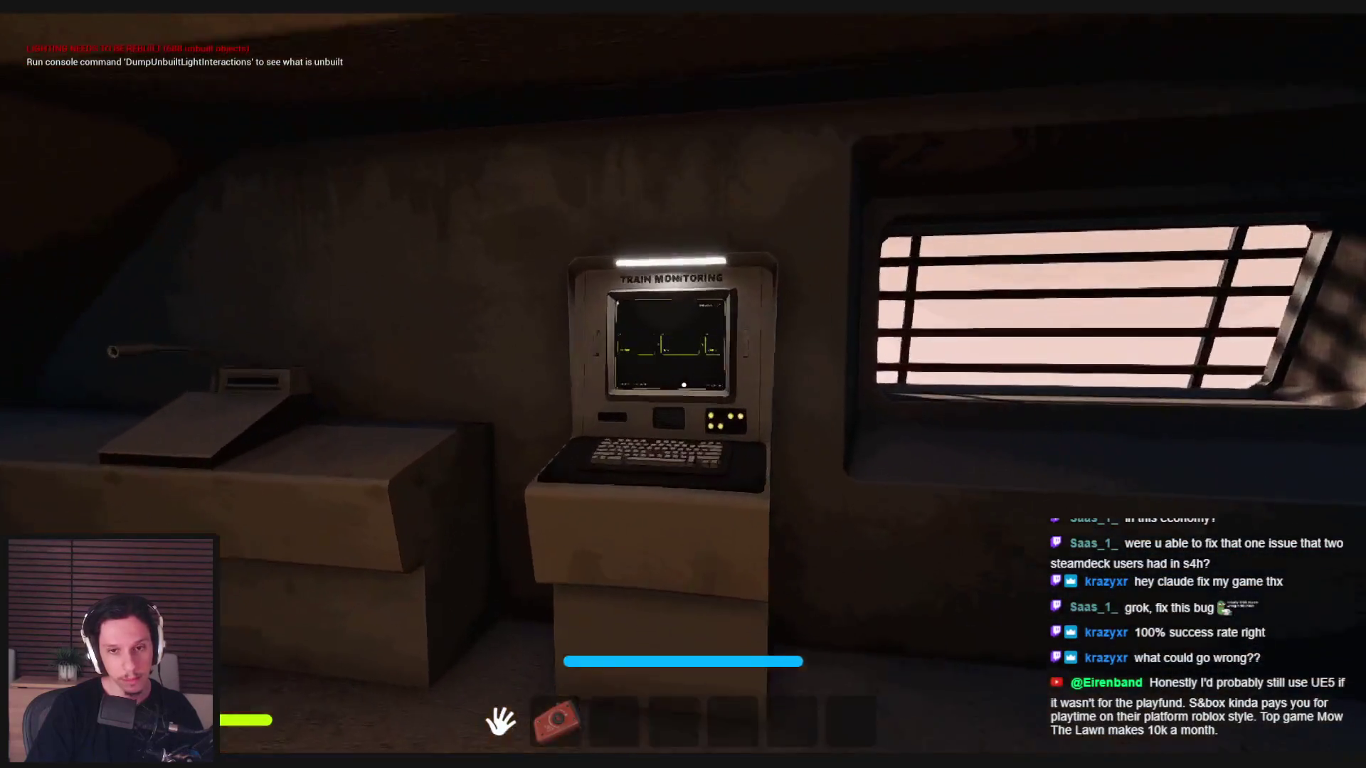
{"action": "key", "text": "Escape"}
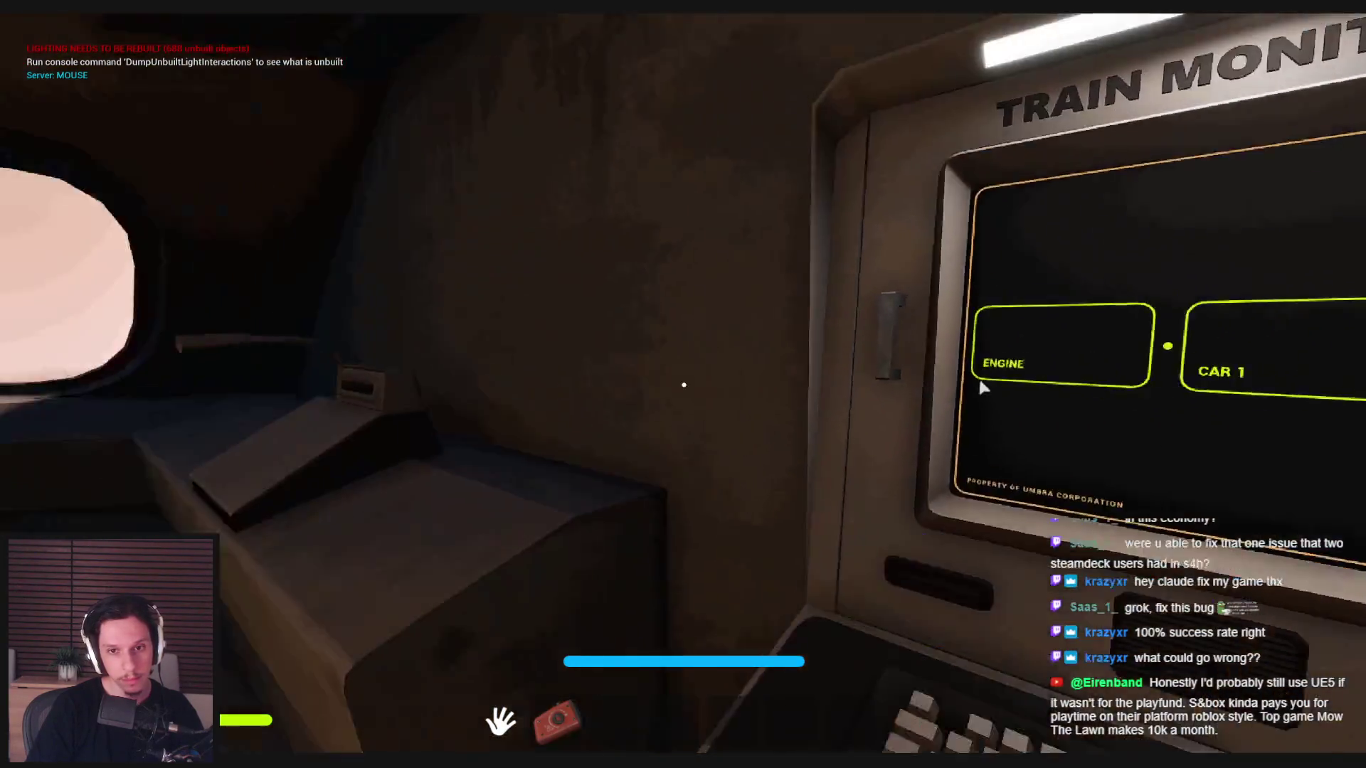
{"action": "key", "text": "w"}
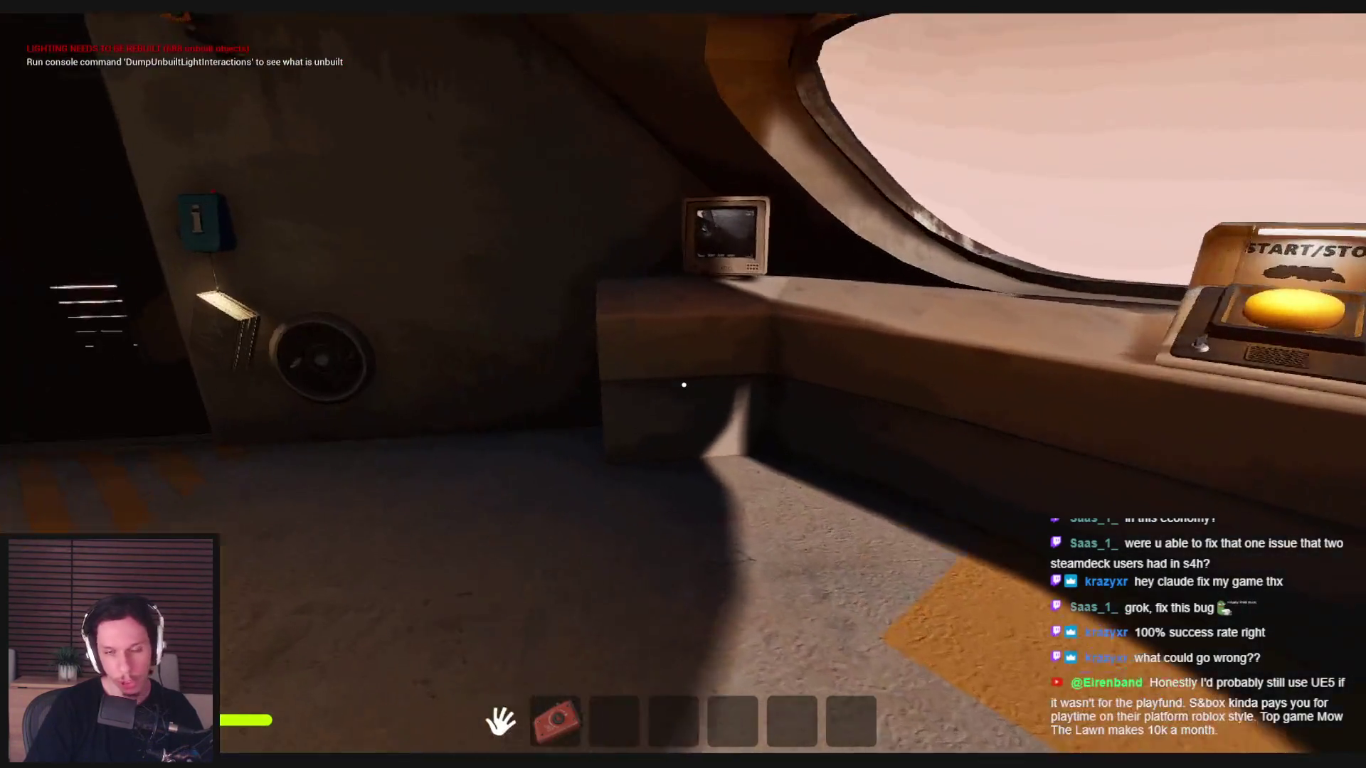
- Walk past the info sign and through the pipe-lined corridor into the engine room
{"action": "key", "text": "w"}
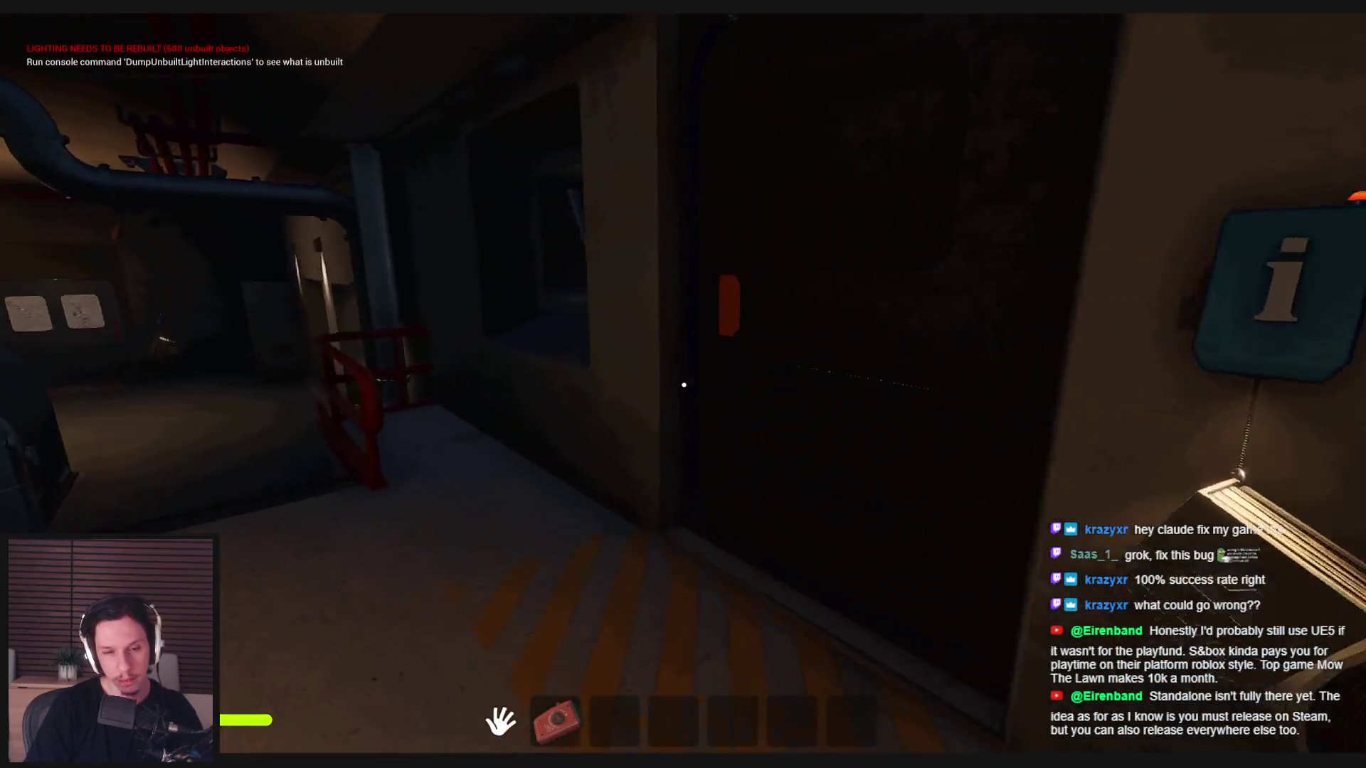
{"action": "key", "text": "w"}
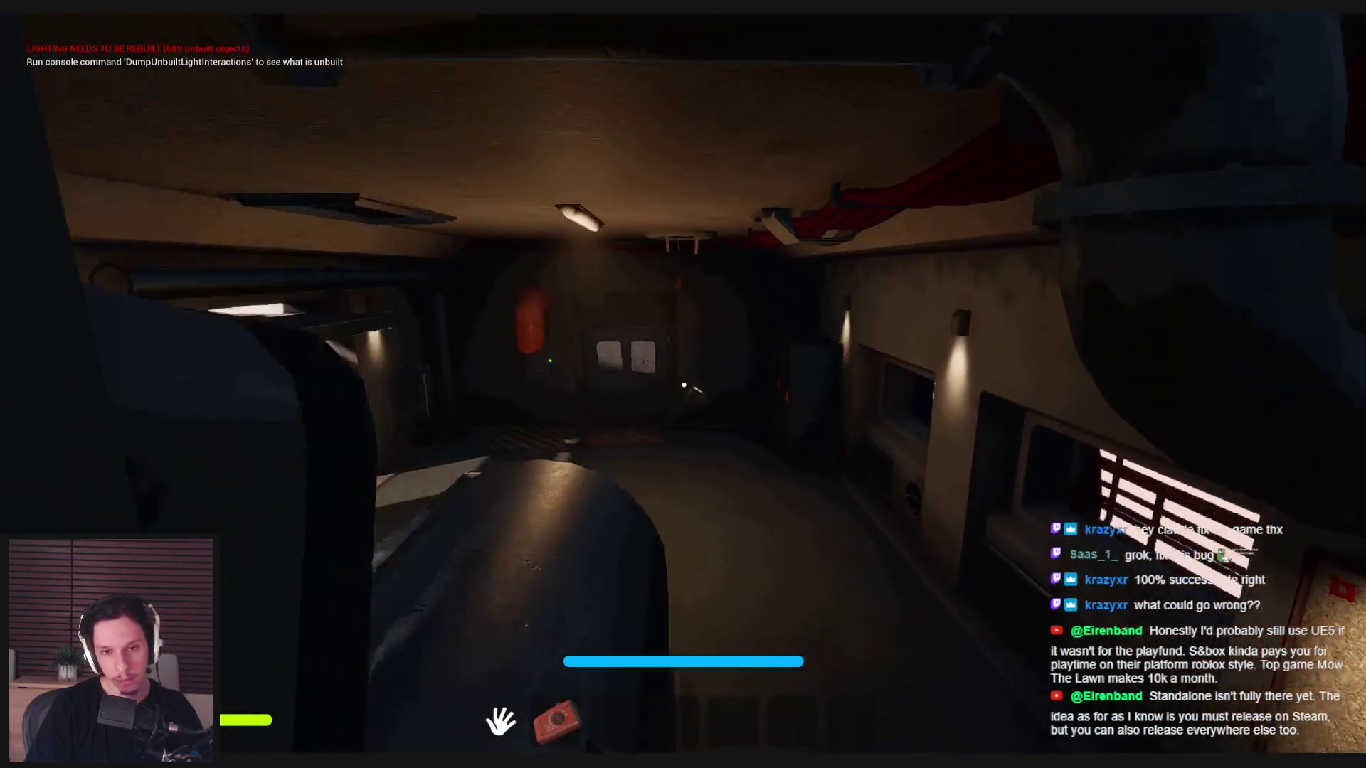
{"action": "key", "text": "w"}
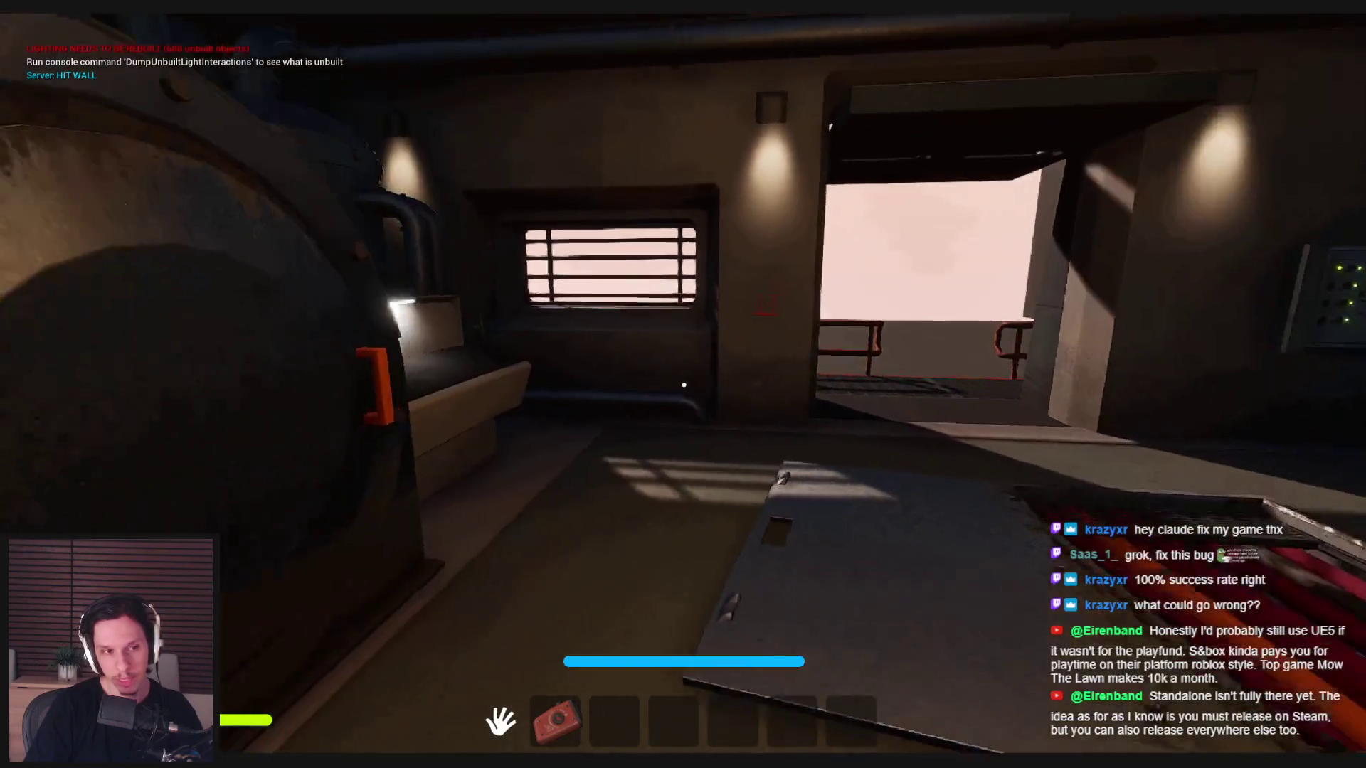
{"action": "key", "text": "w"}
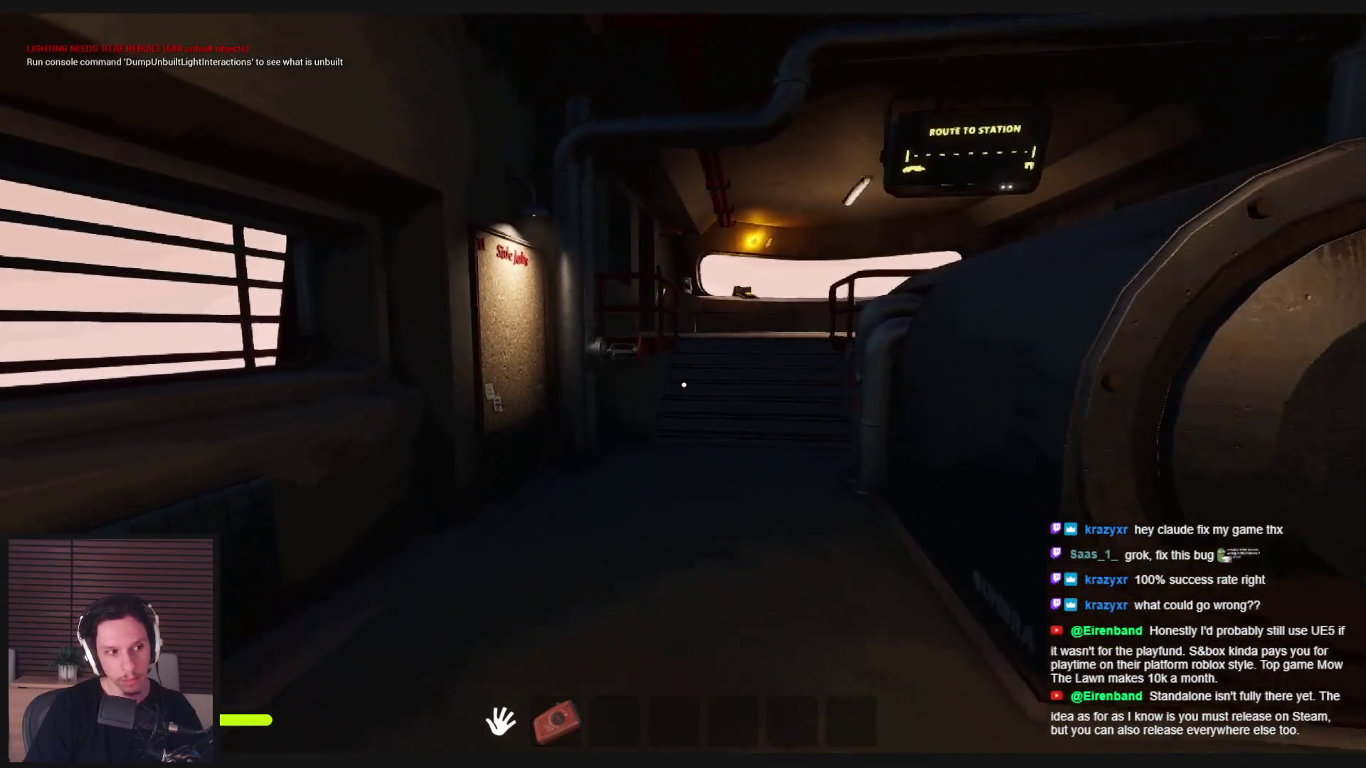
- Cross the engine room to the floor grate and look down at the metal hatch panel
{"action": "key", "text": "s"}
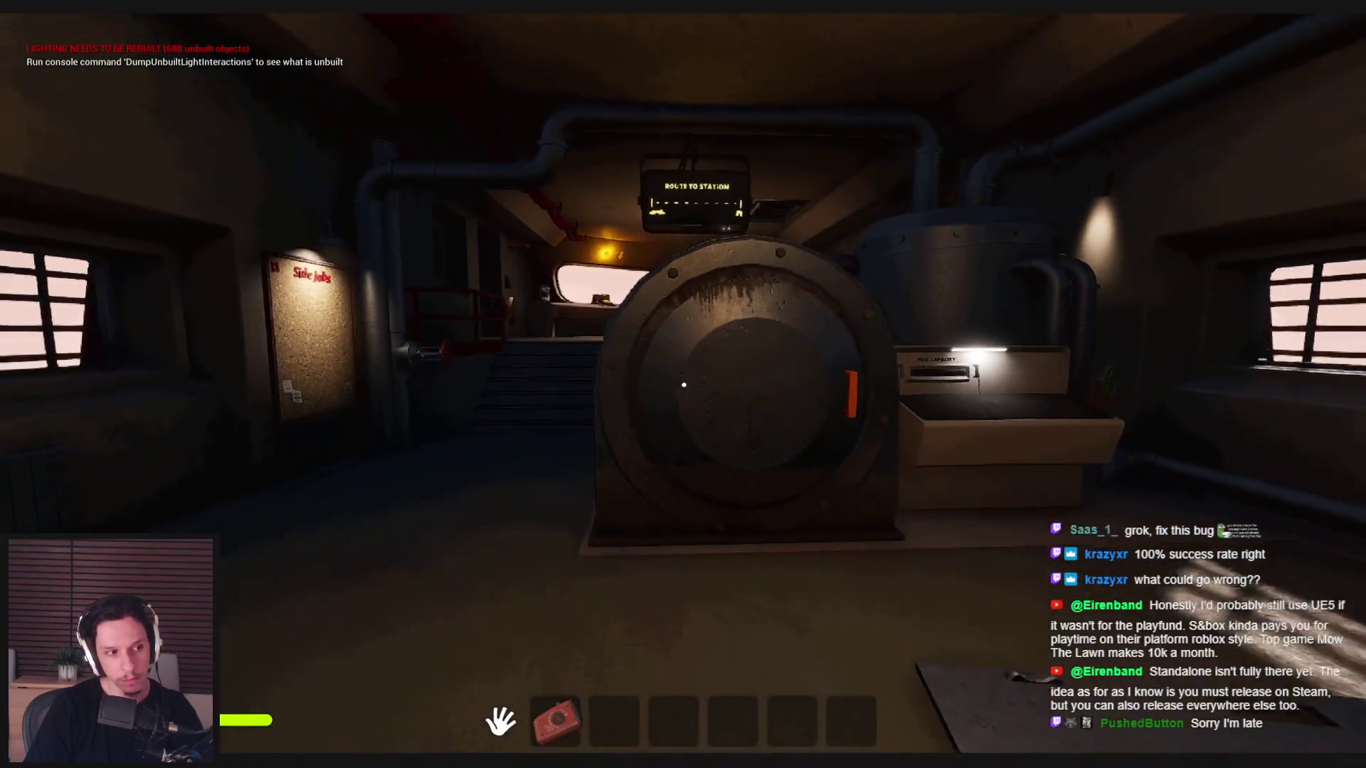
{"action": "key", "text": "a"}
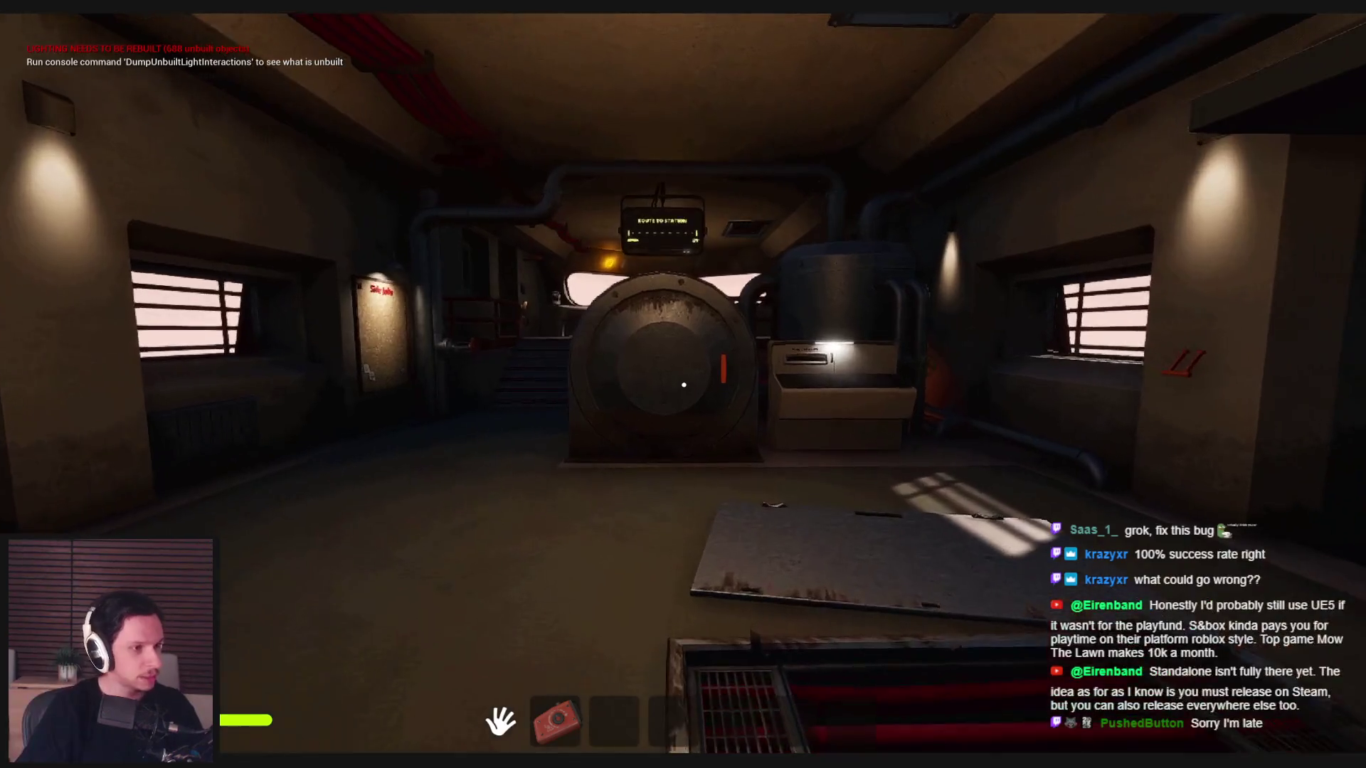
{"action": "key", "text": "d"}
{"action": "key", "text": "w"}
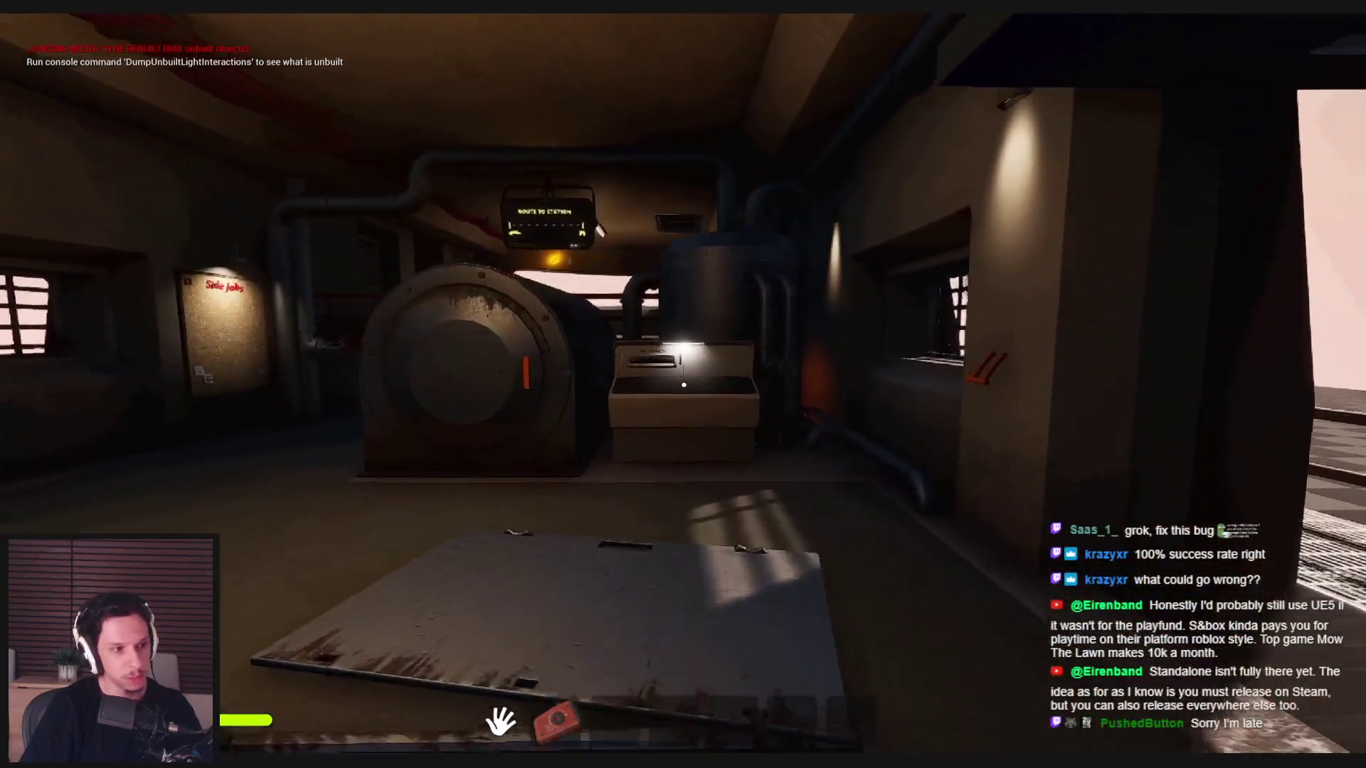
{"action": "key", "text": "w"}
{"action": "key", "text": "d"}
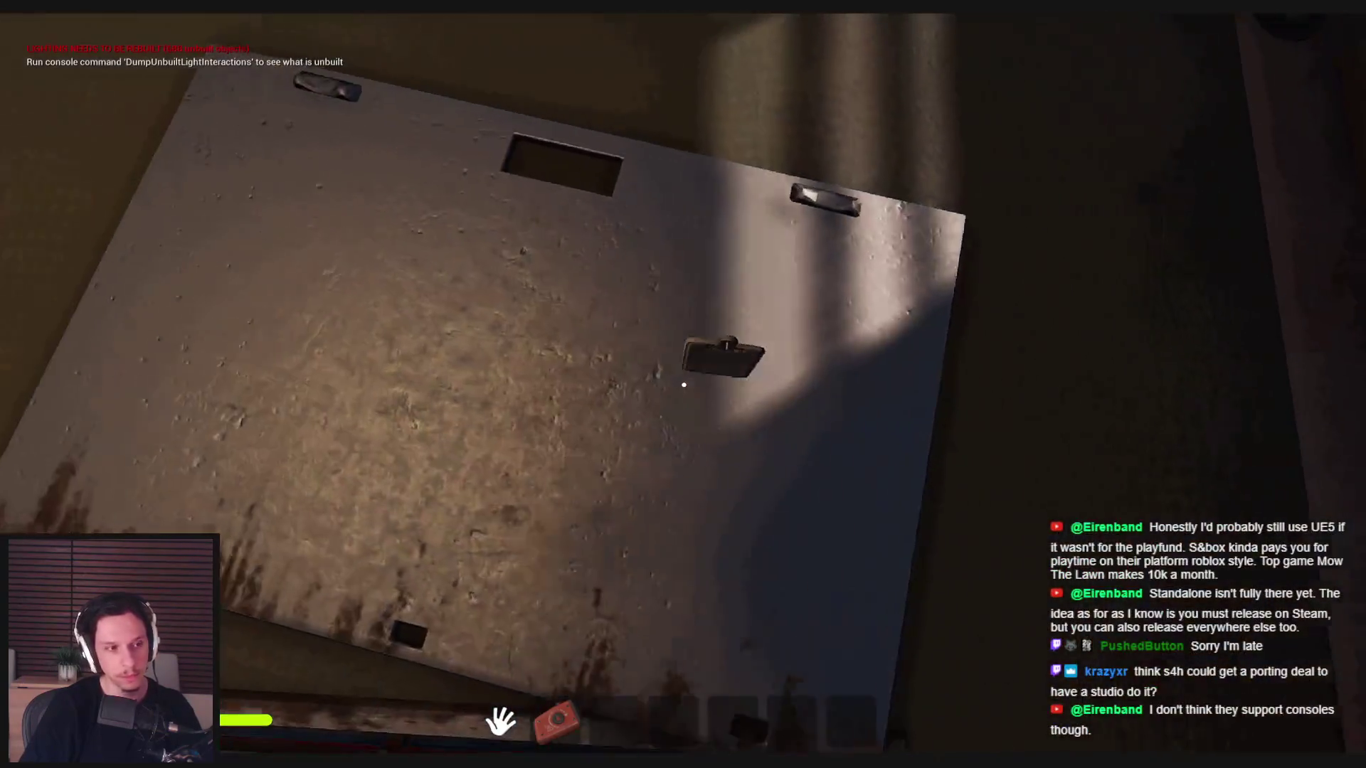
- Climb the staircase, pass the Side Jobs machine, and follow the walkway toward the floor grate
{"action": "key", "text": "shift"}
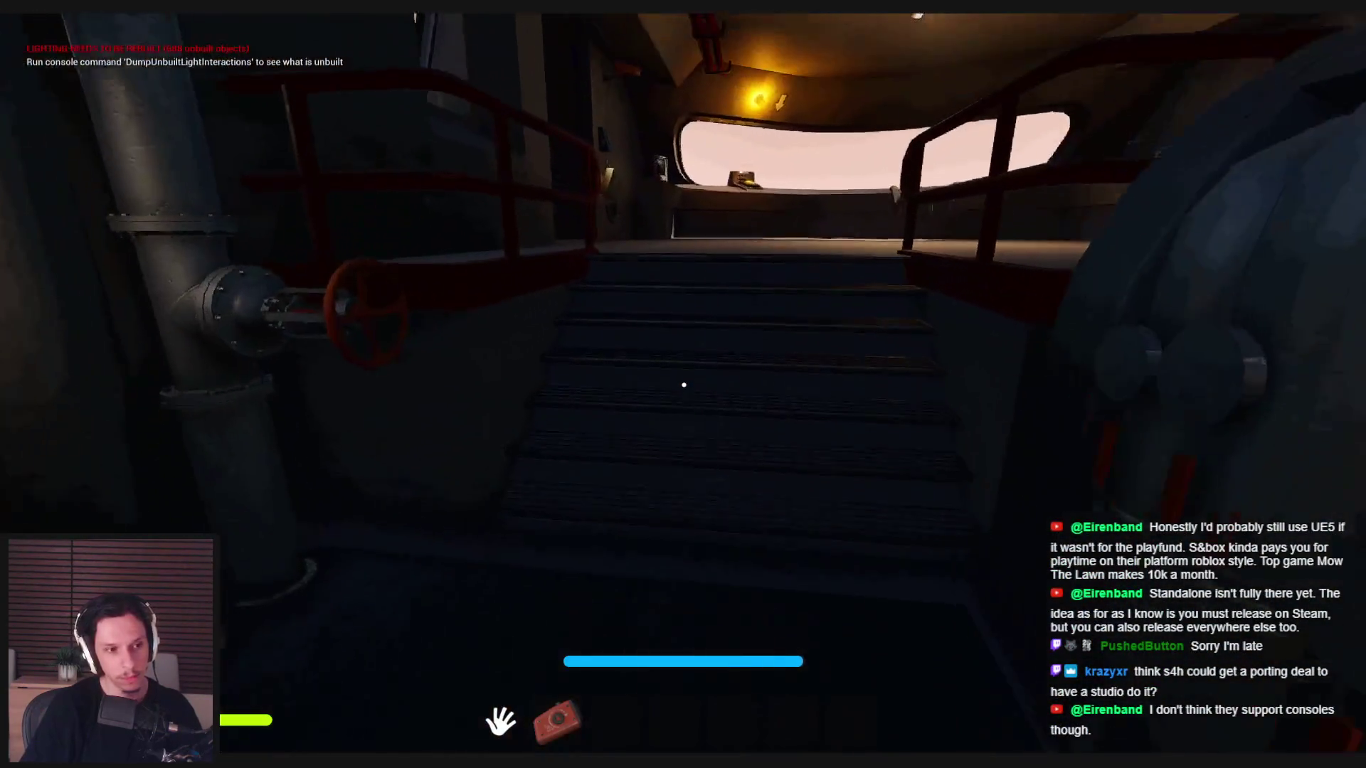
{"action": "key", "text": "w"}
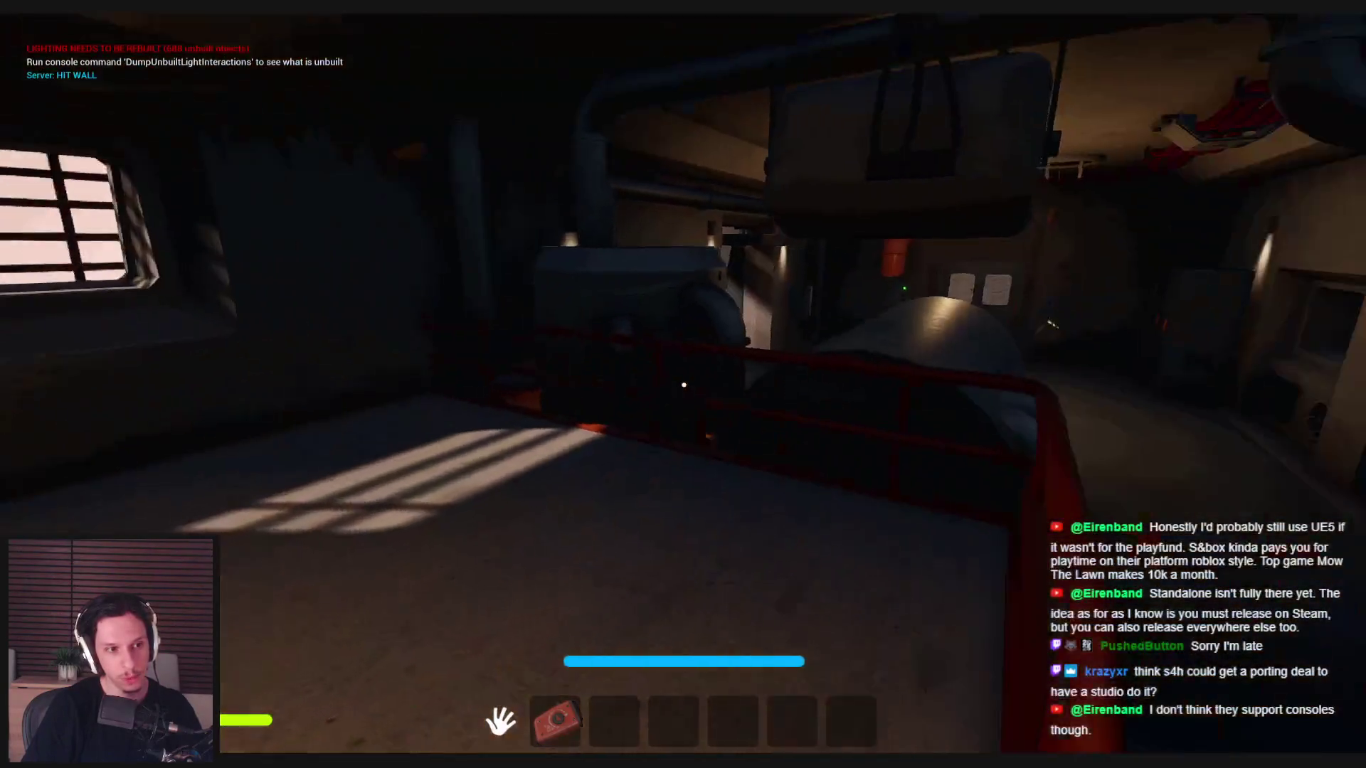
{"action": "key", "text": "w"}
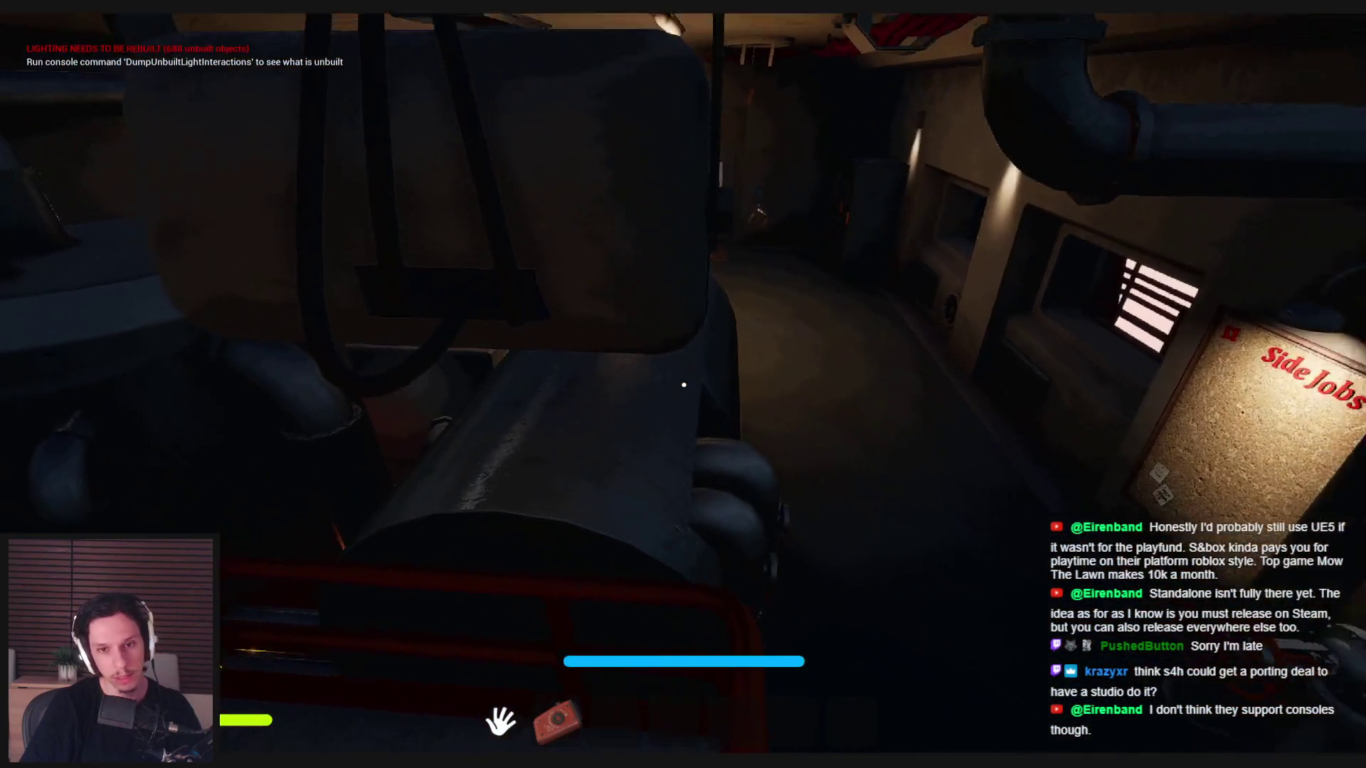
{"action": "key", "text": "s"}
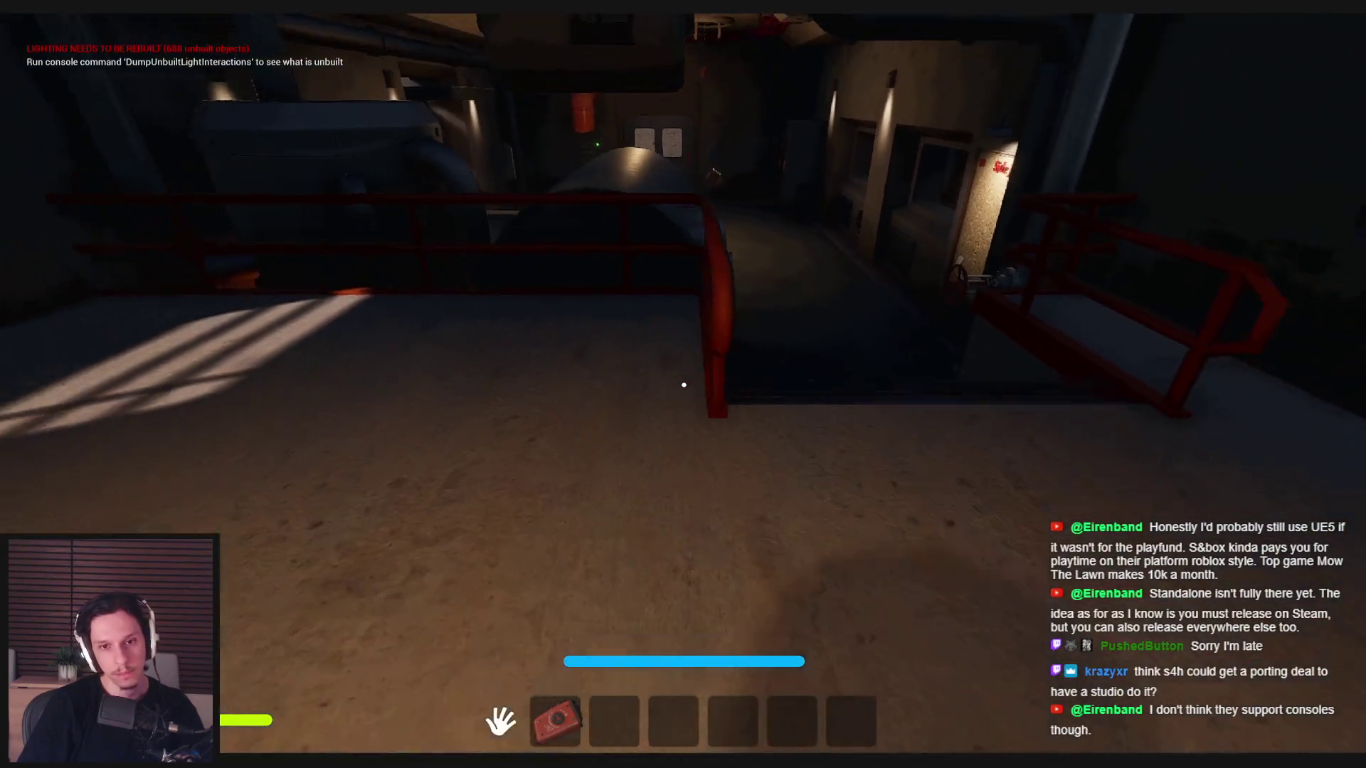
{"action": "key", "text": "w"}
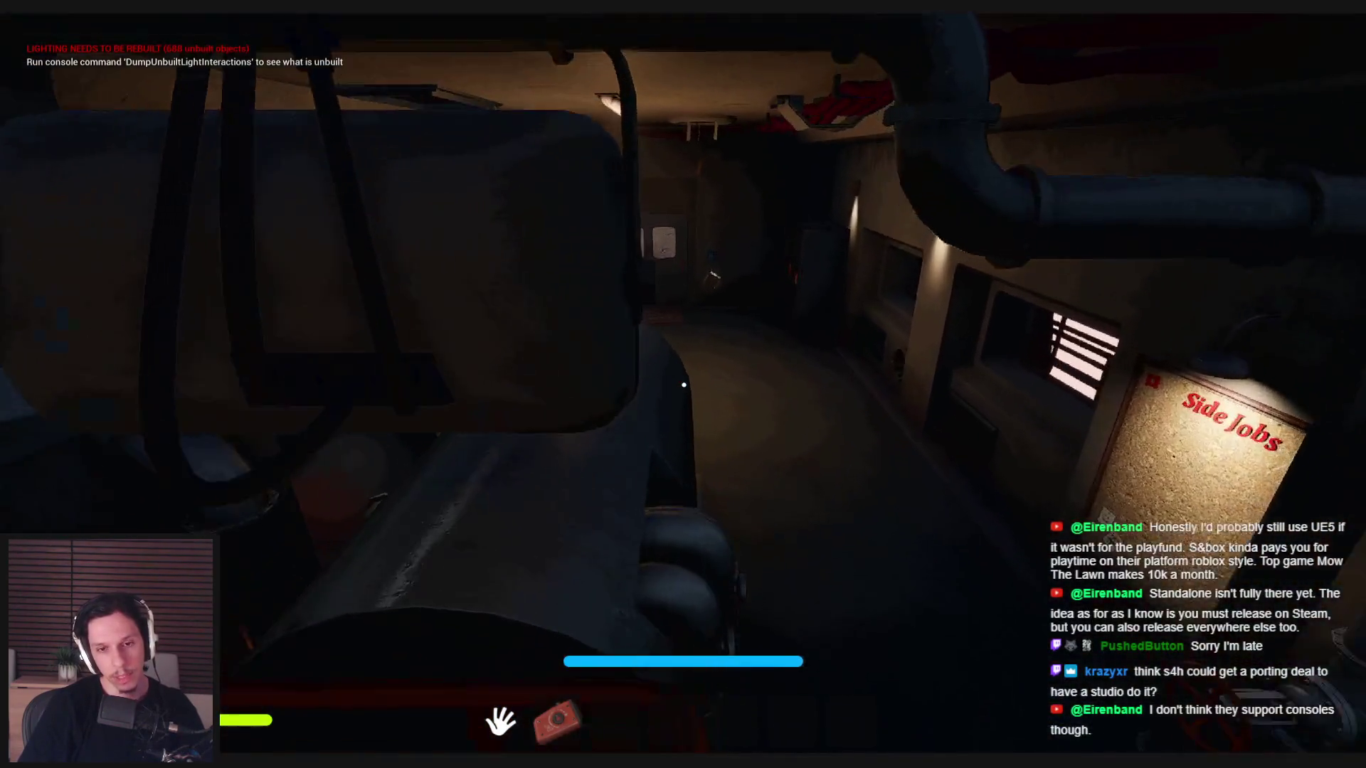
{"action": "key", "text": "w"}
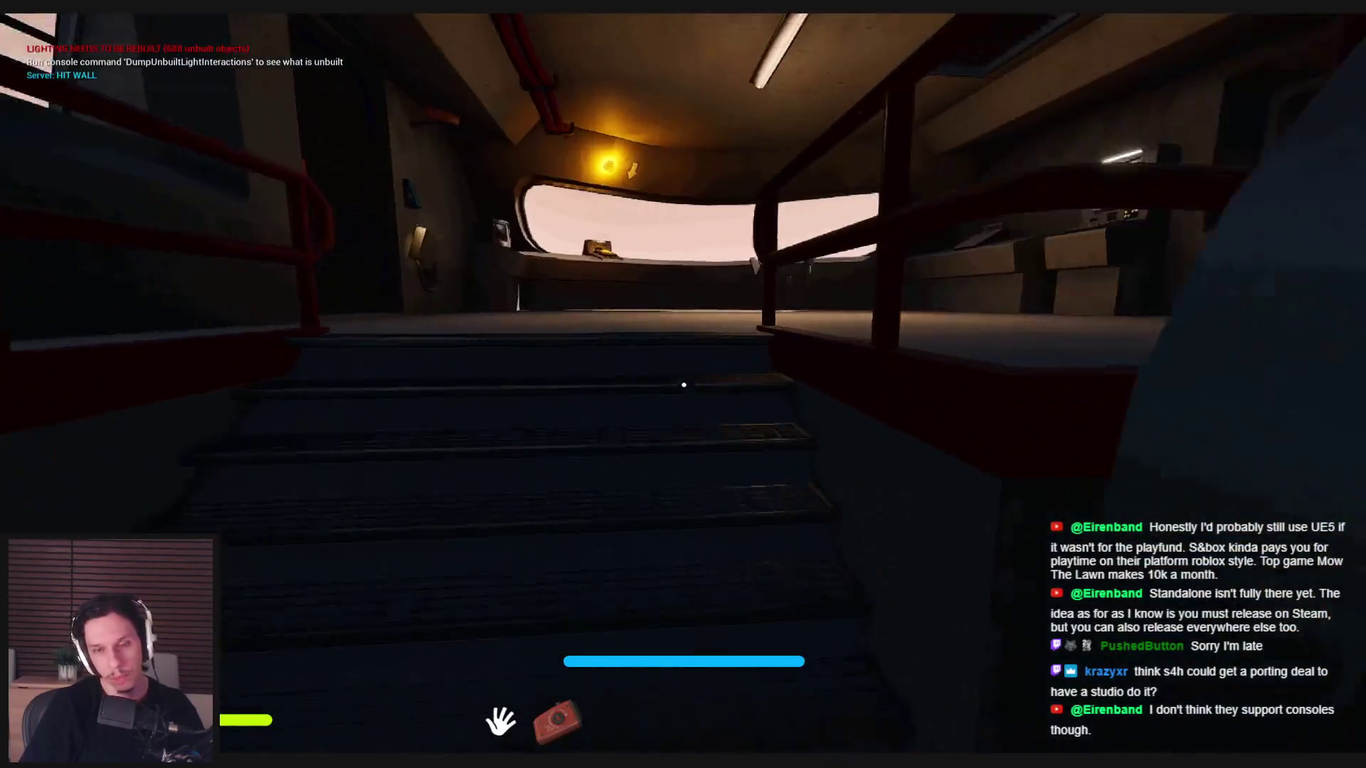
{"action": "key", "text": "w"}
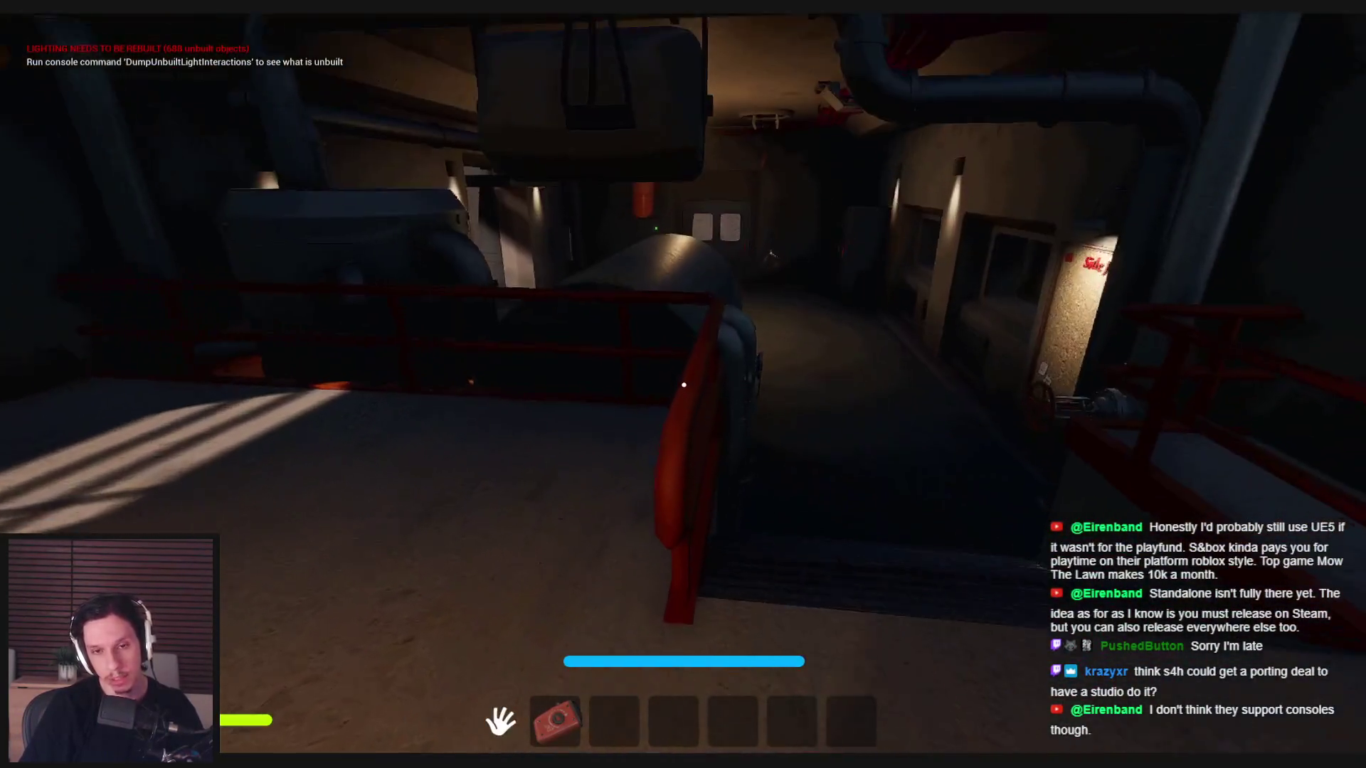
{"action": "key", "text": "w"}
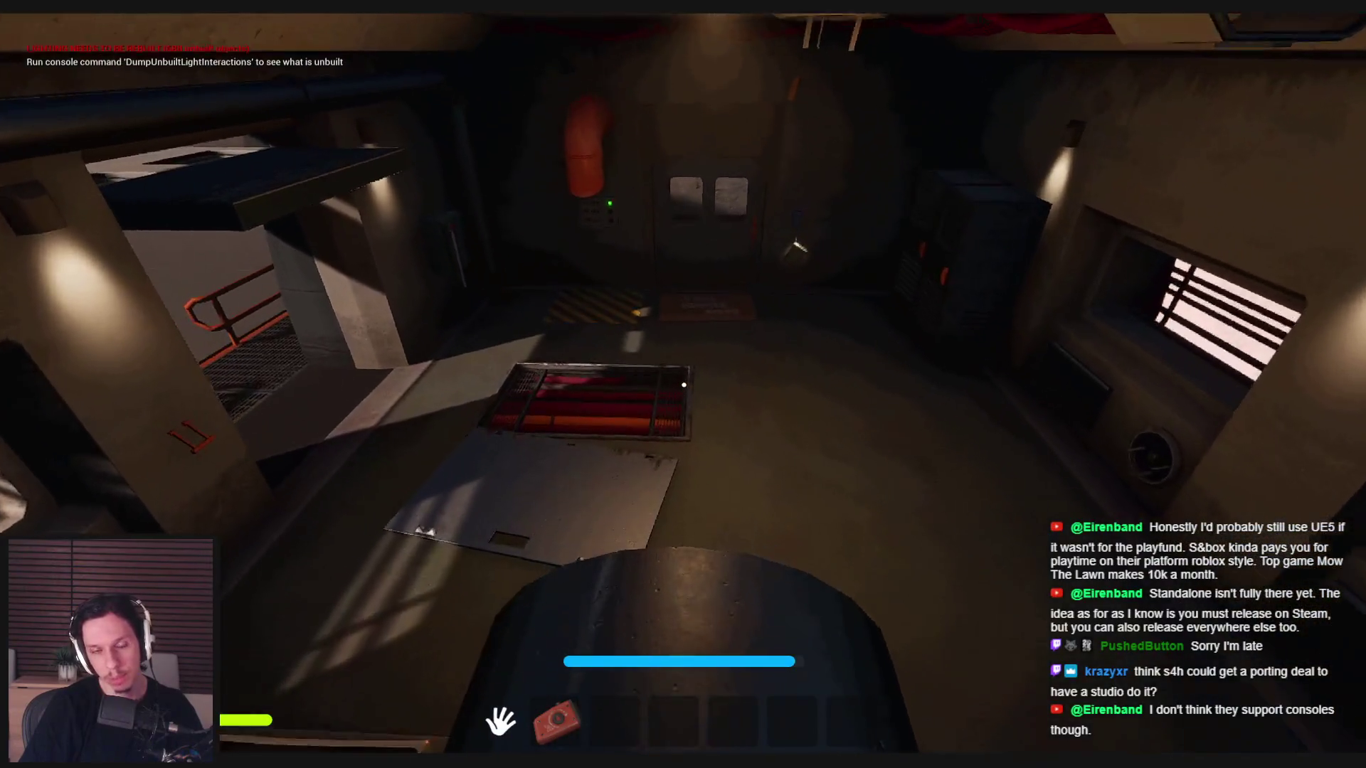
- Pull the red handle on the pillar to operate the garage door
{"action": "key", "text": "w"}
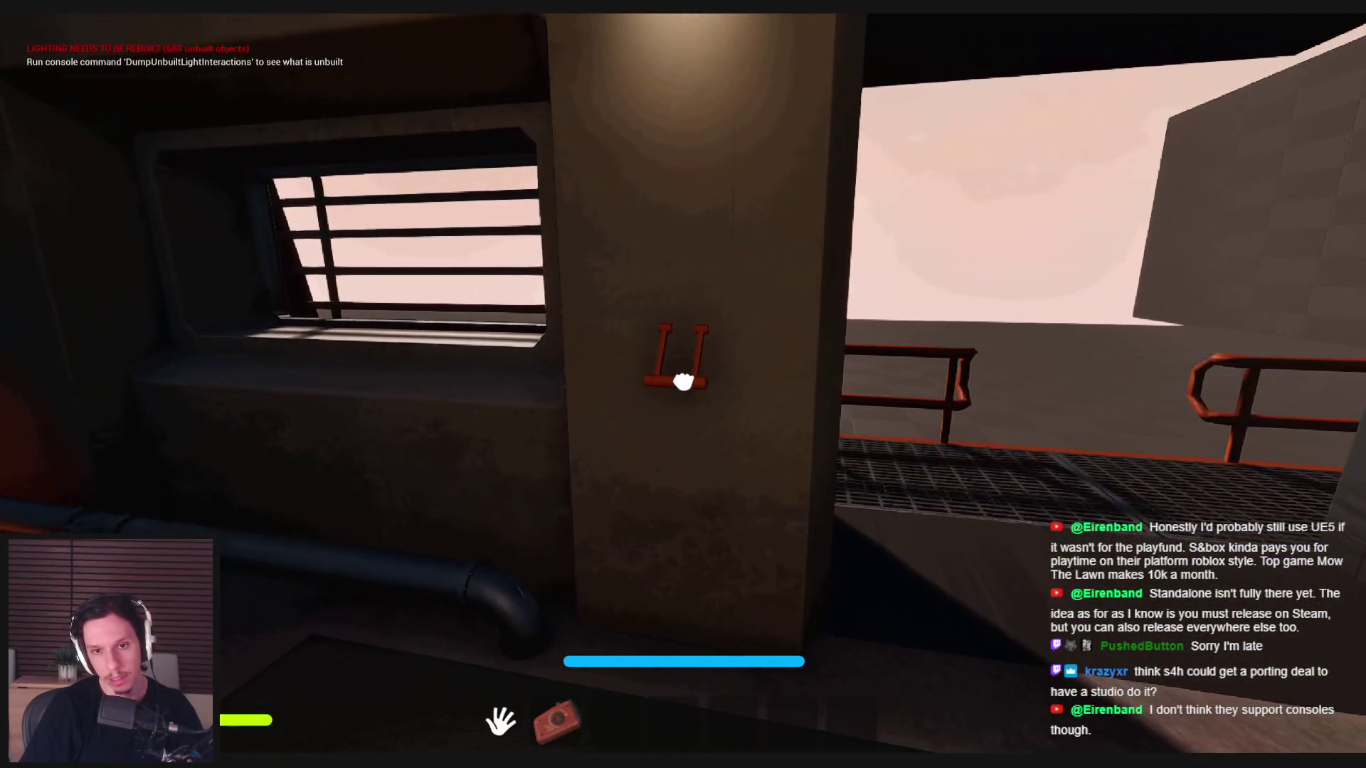
{"action": "key", "text": "e"}
{"action": "key", "text": "s"}
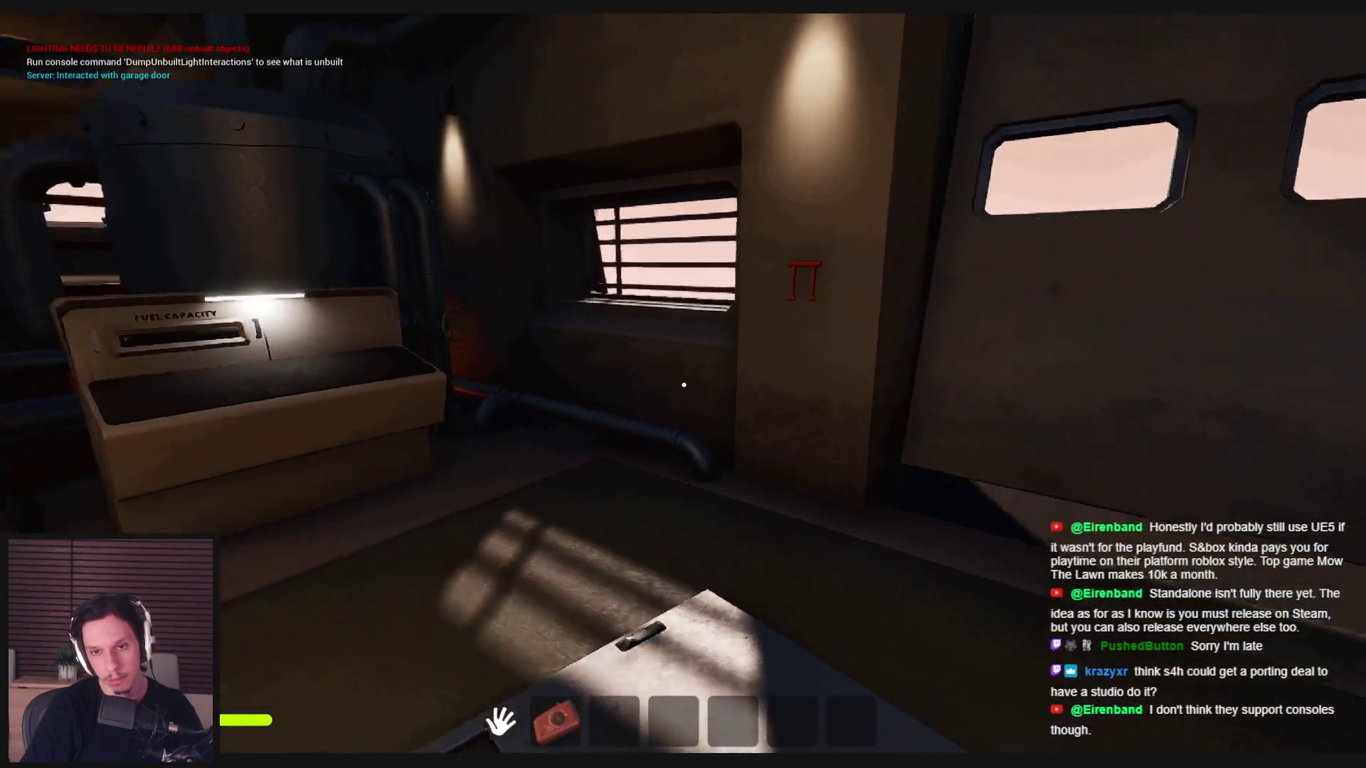
- Walk past the fuel machine back into the control room with the long window
{"action": "key", "text": "w"}
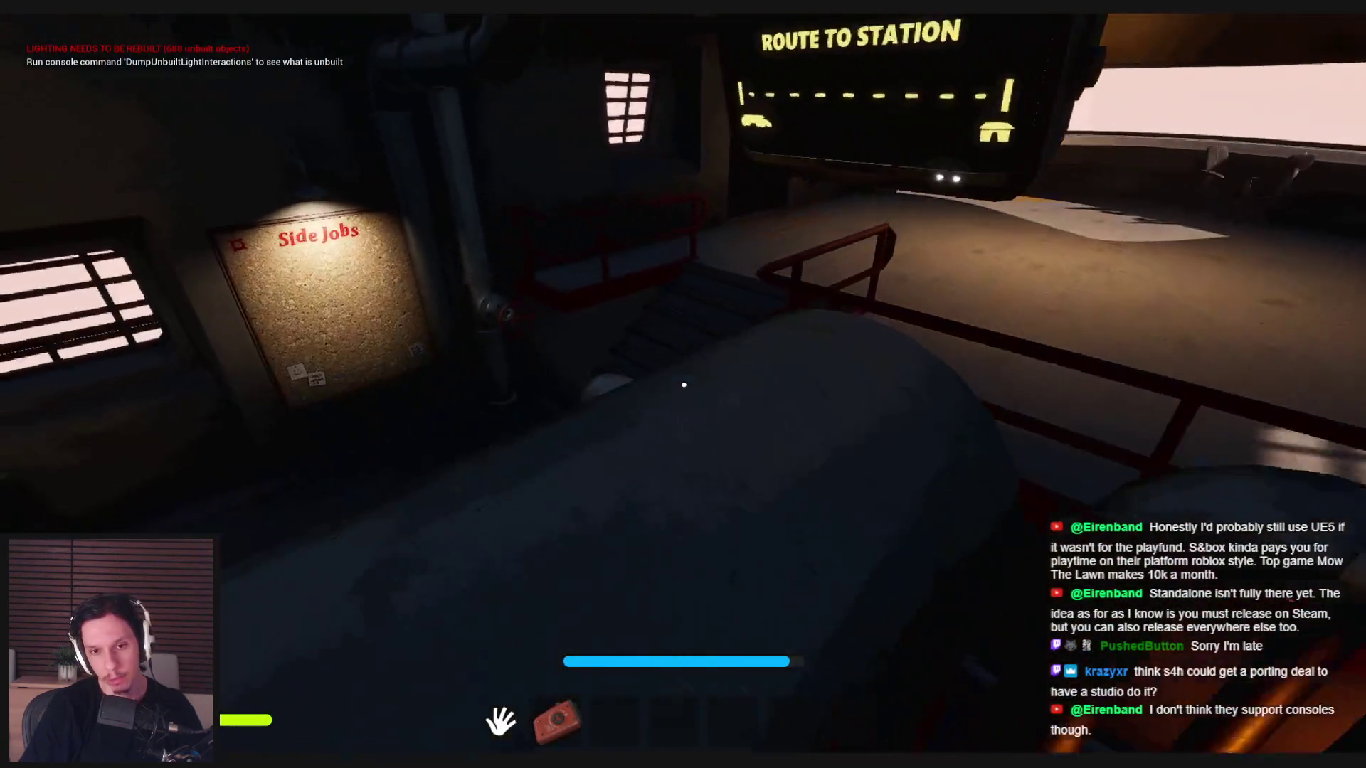
{"action": "key", "text": "w"}
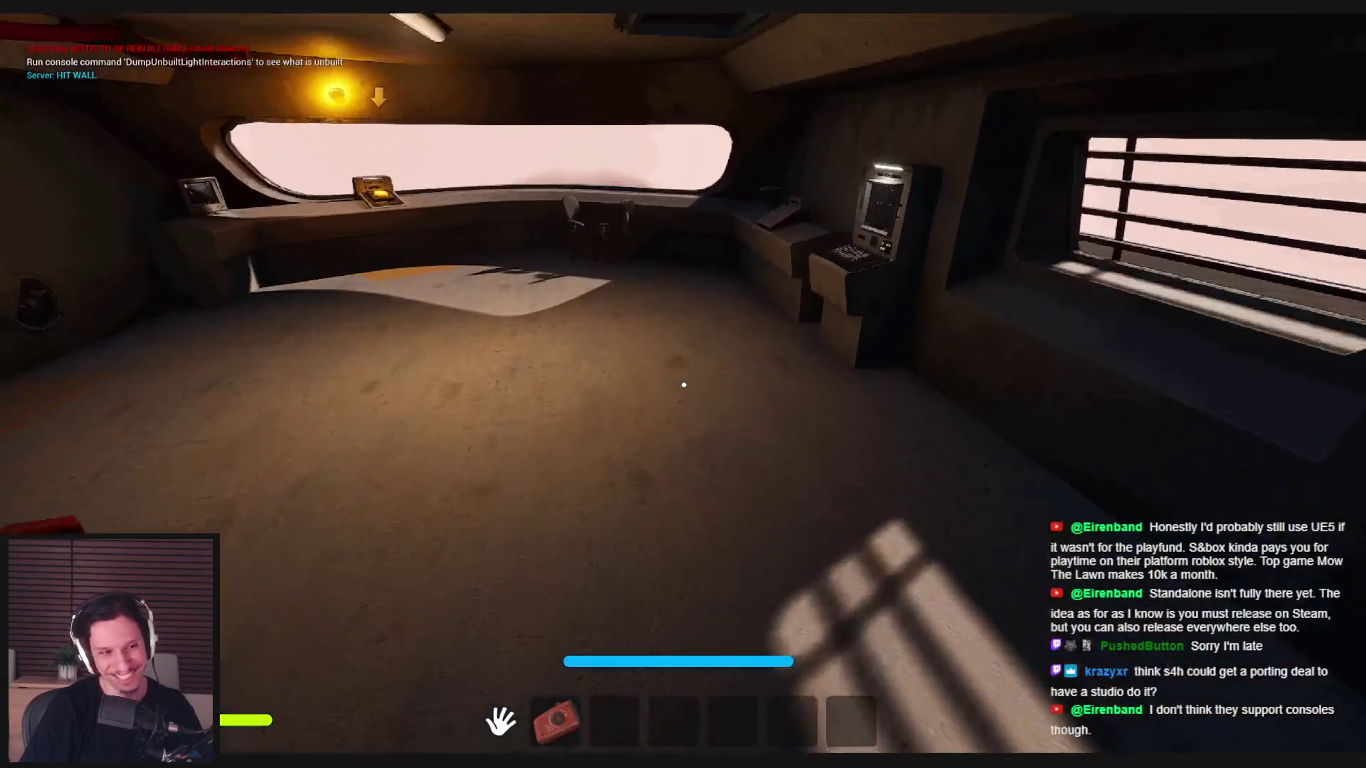
{"action": "key", "text": "w"}
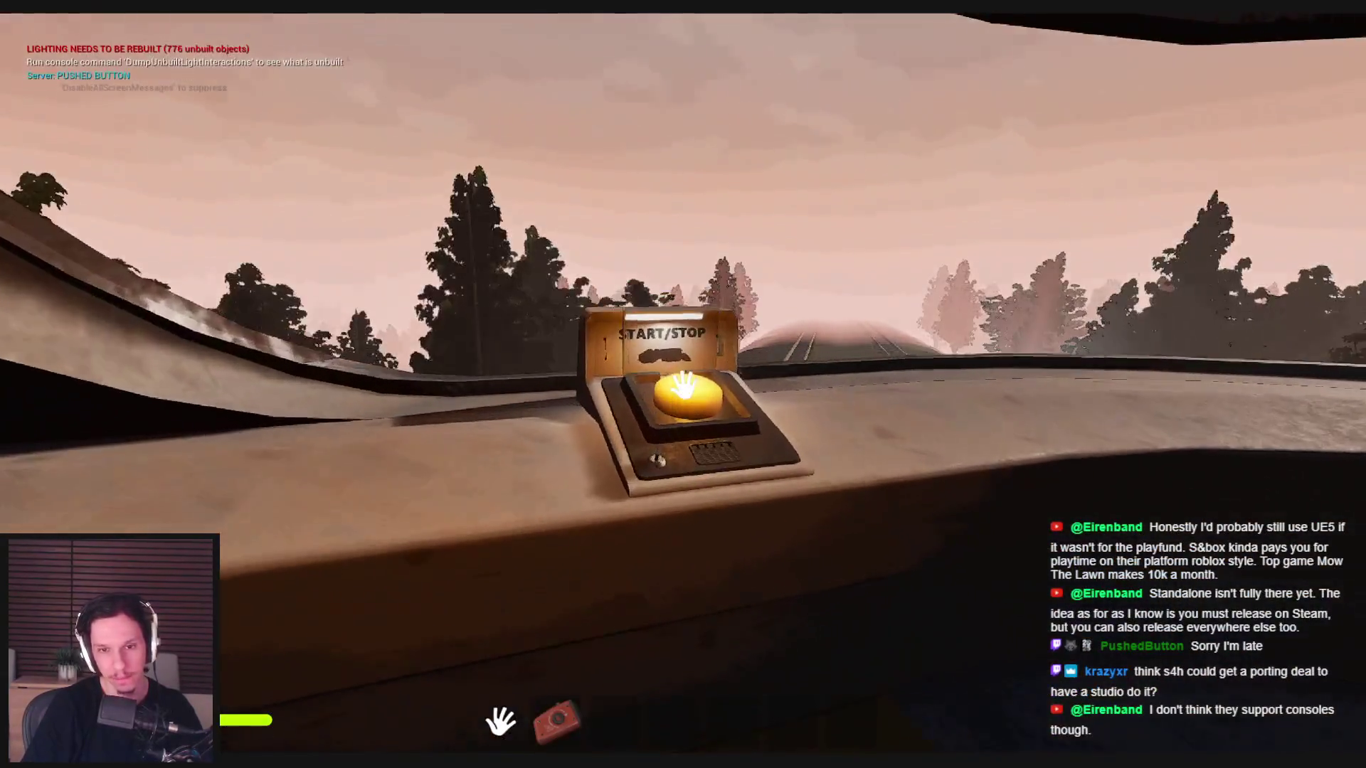
- Run the train with START/STOP until night falls, then walk back into the locomotive cab
{"action": "key", "text": "w"}
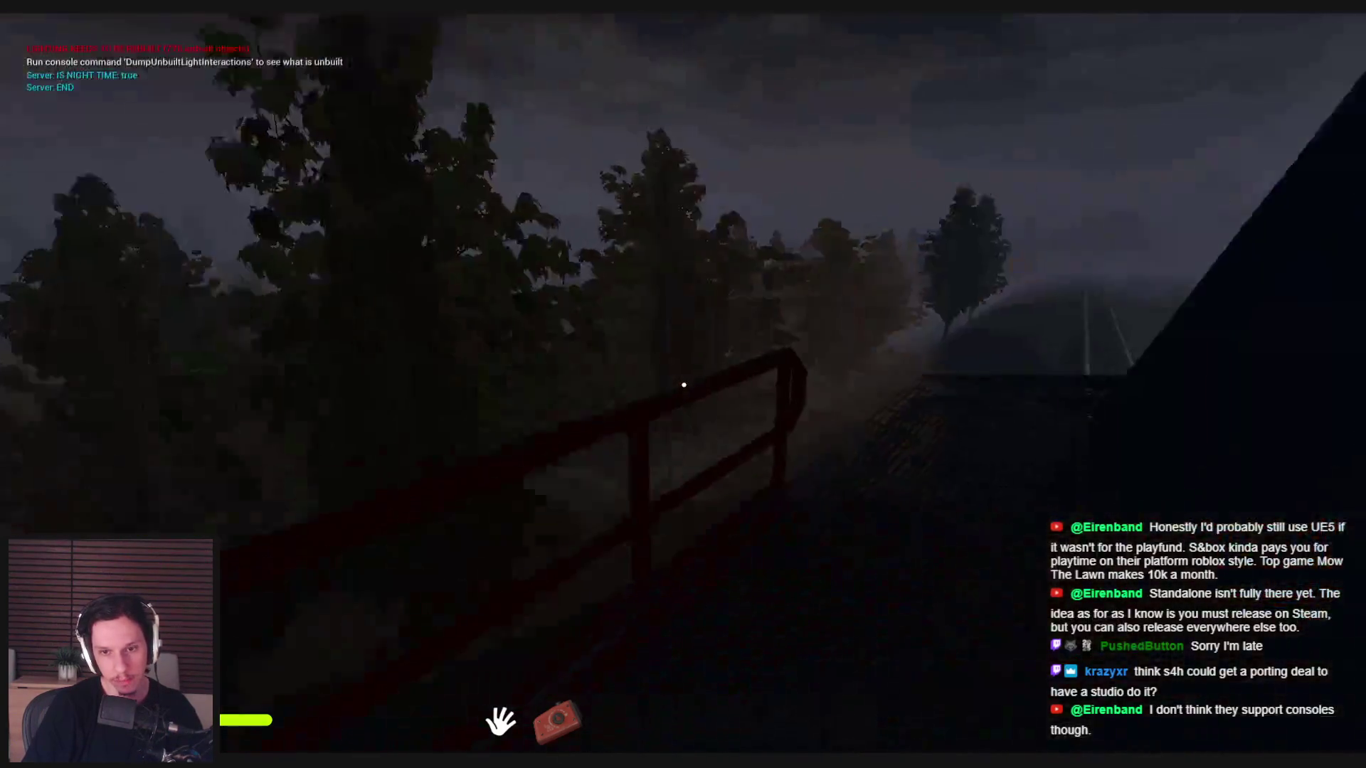
{"action": "mouse_move", "coordinate": [683, 385]}
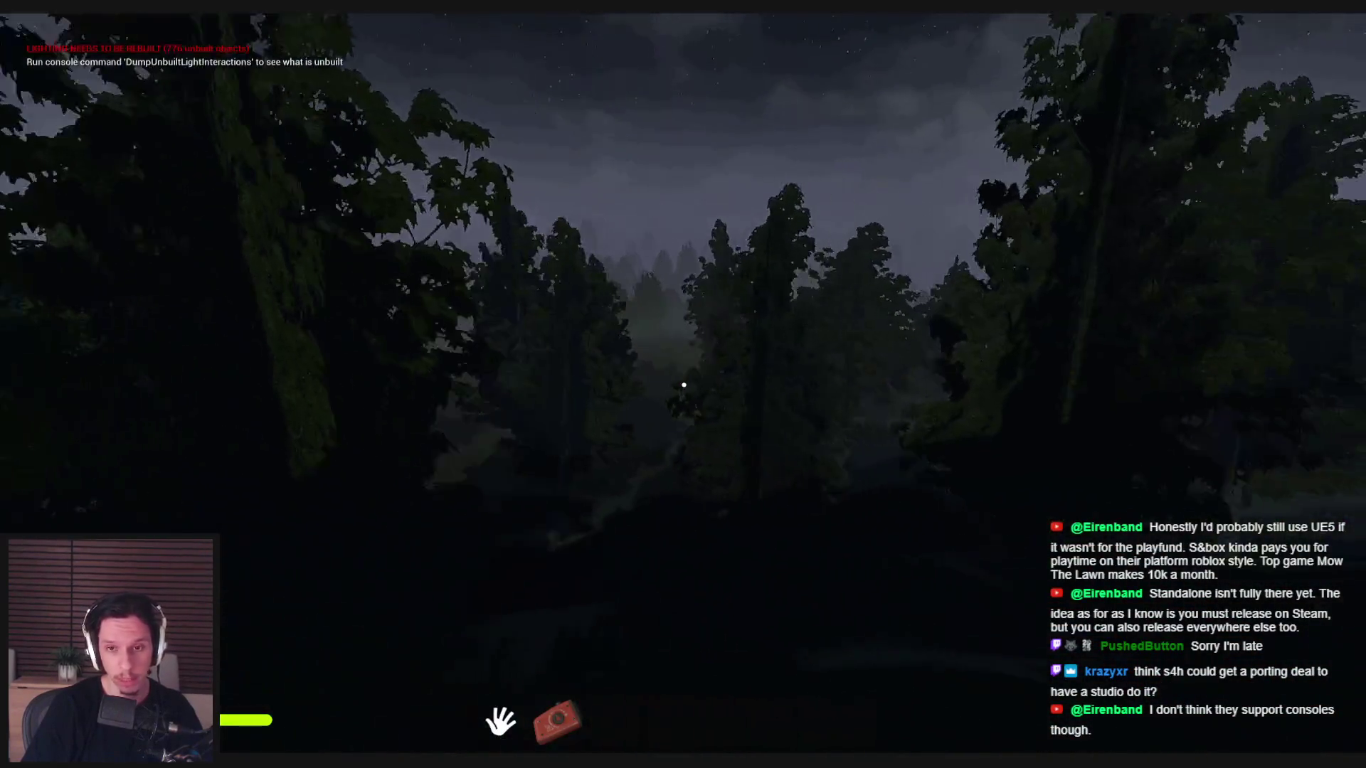
{"action": "key", "text": "w"}
{"action": "key", "text": "e"}
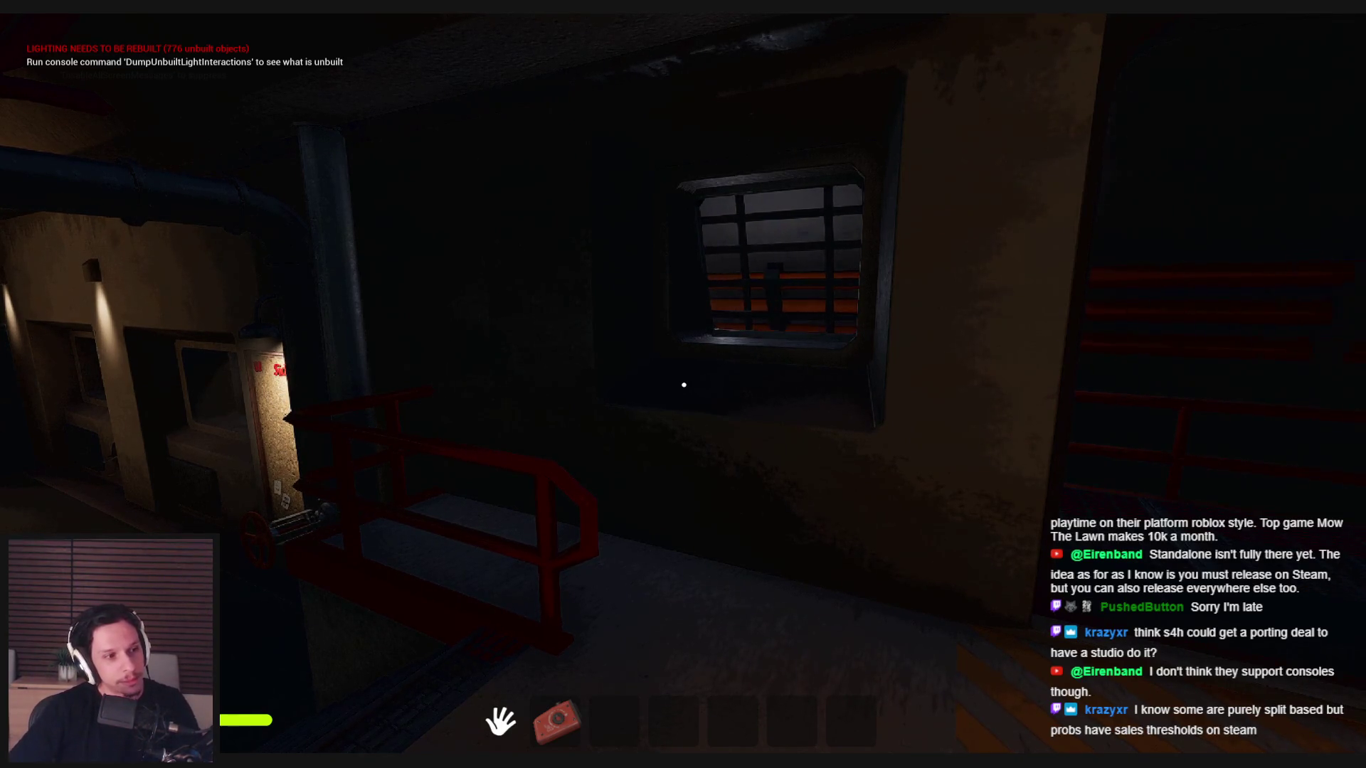
- Insert a fuse into the empty slot and pull the fuse-panel lever to restore power
{"action": "key", "text": "w"}
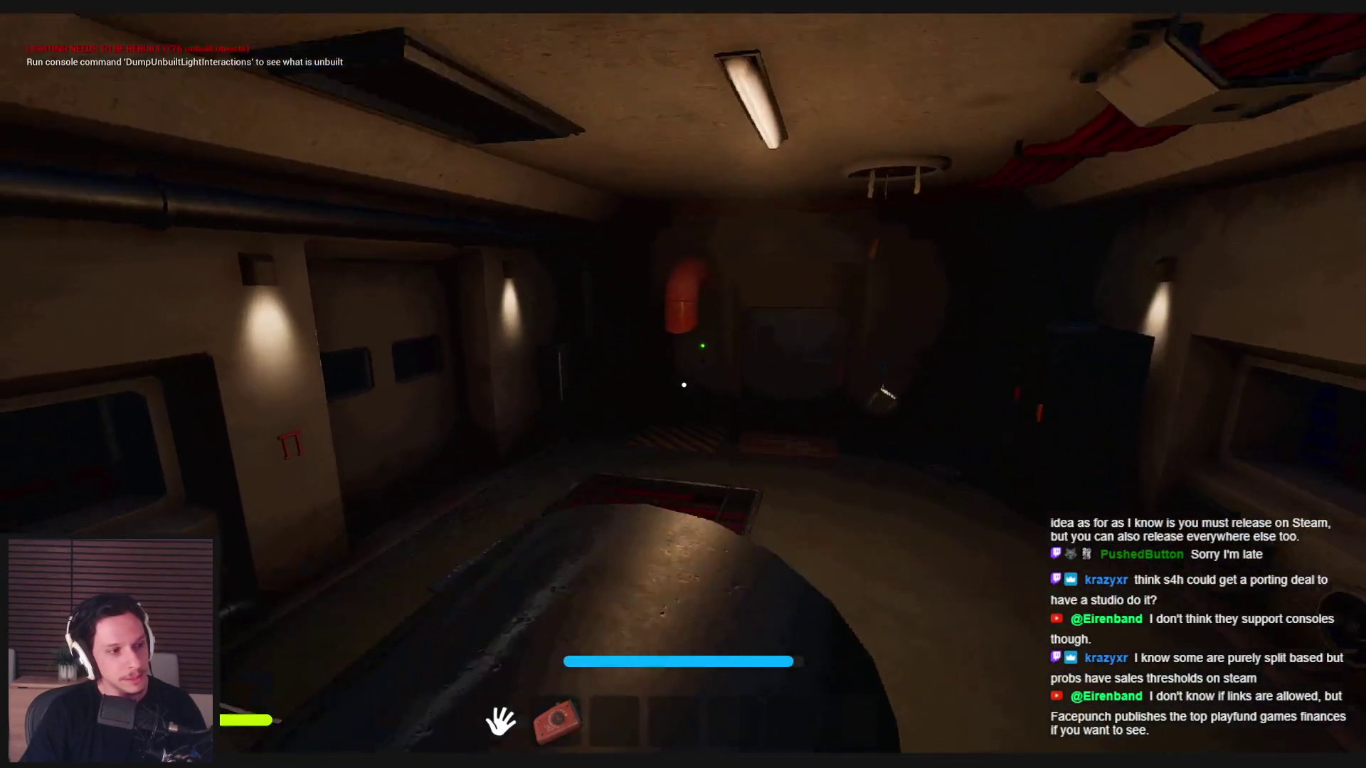
{"action": "key", "text": "w"}
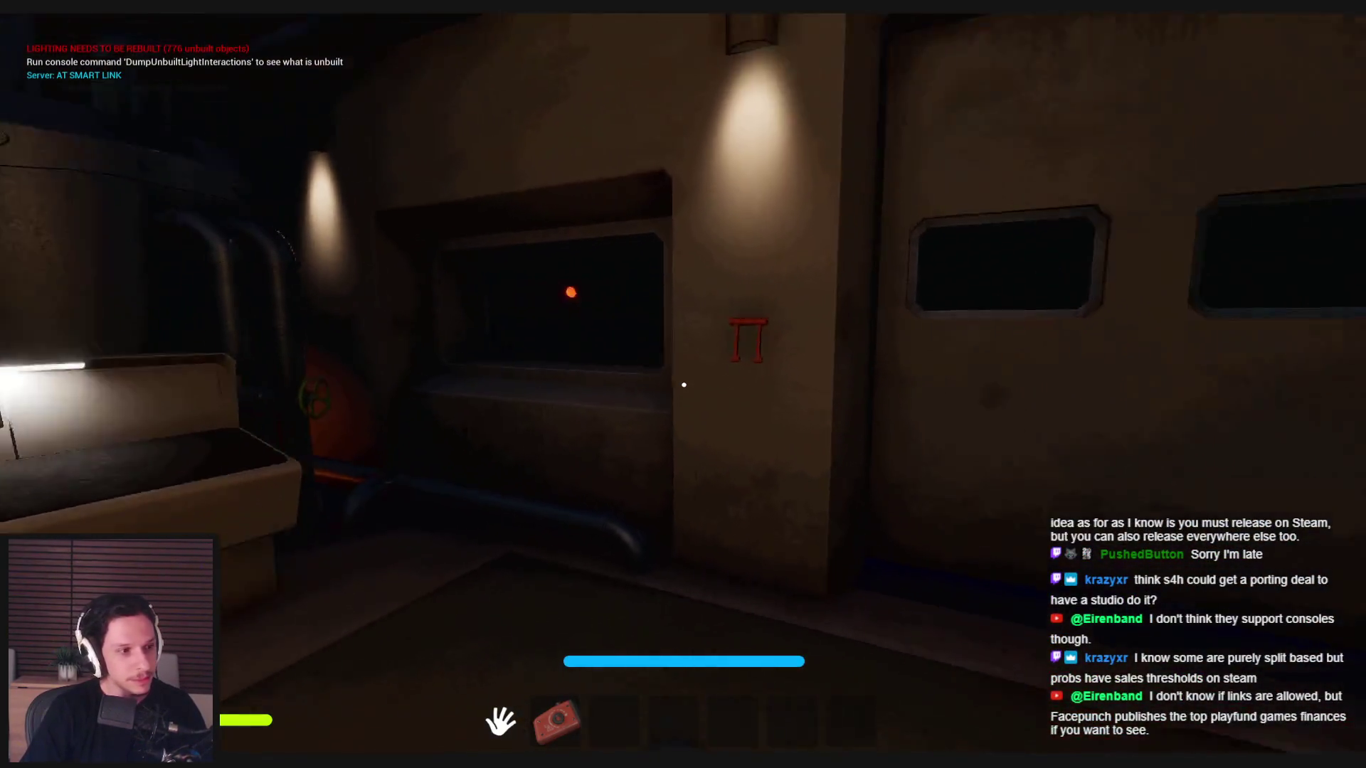
{"action": "key", "text": "w"}
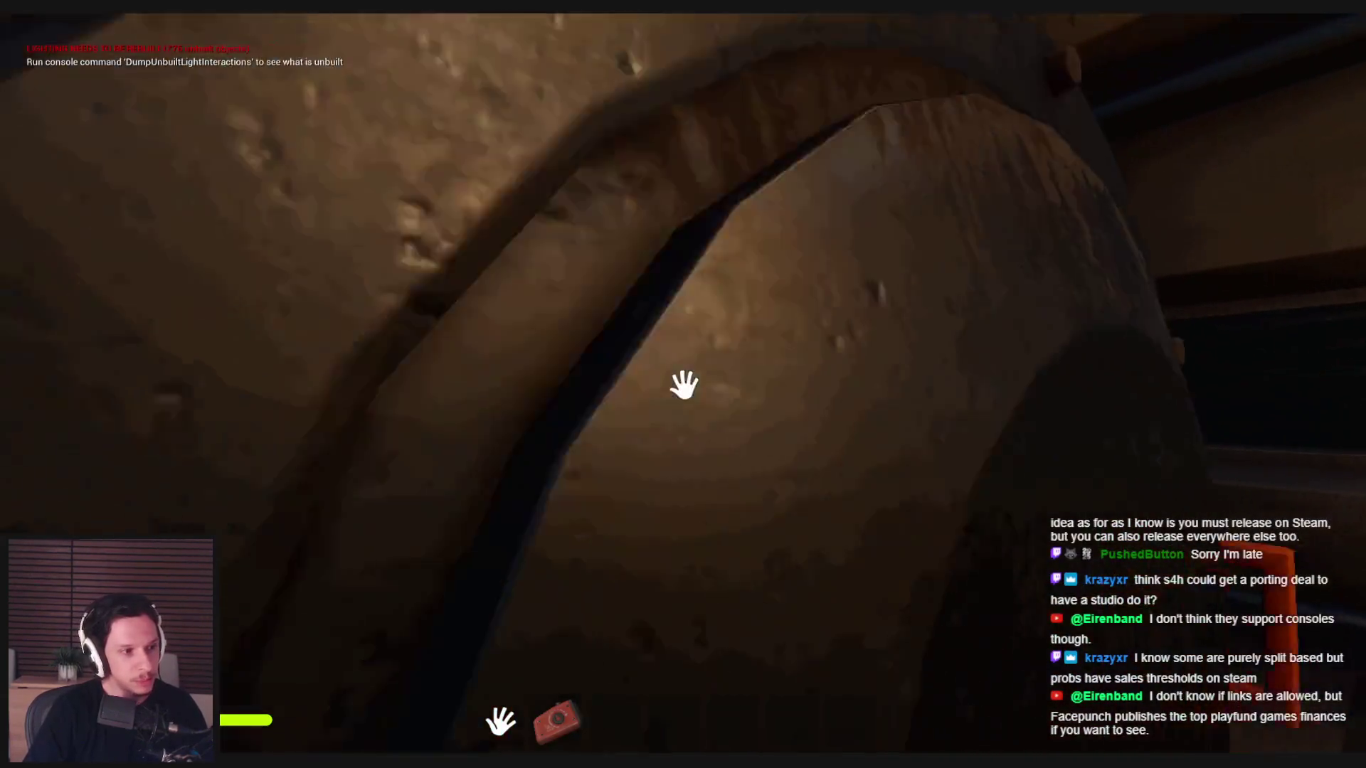
{"action": "key", "text": "s"}
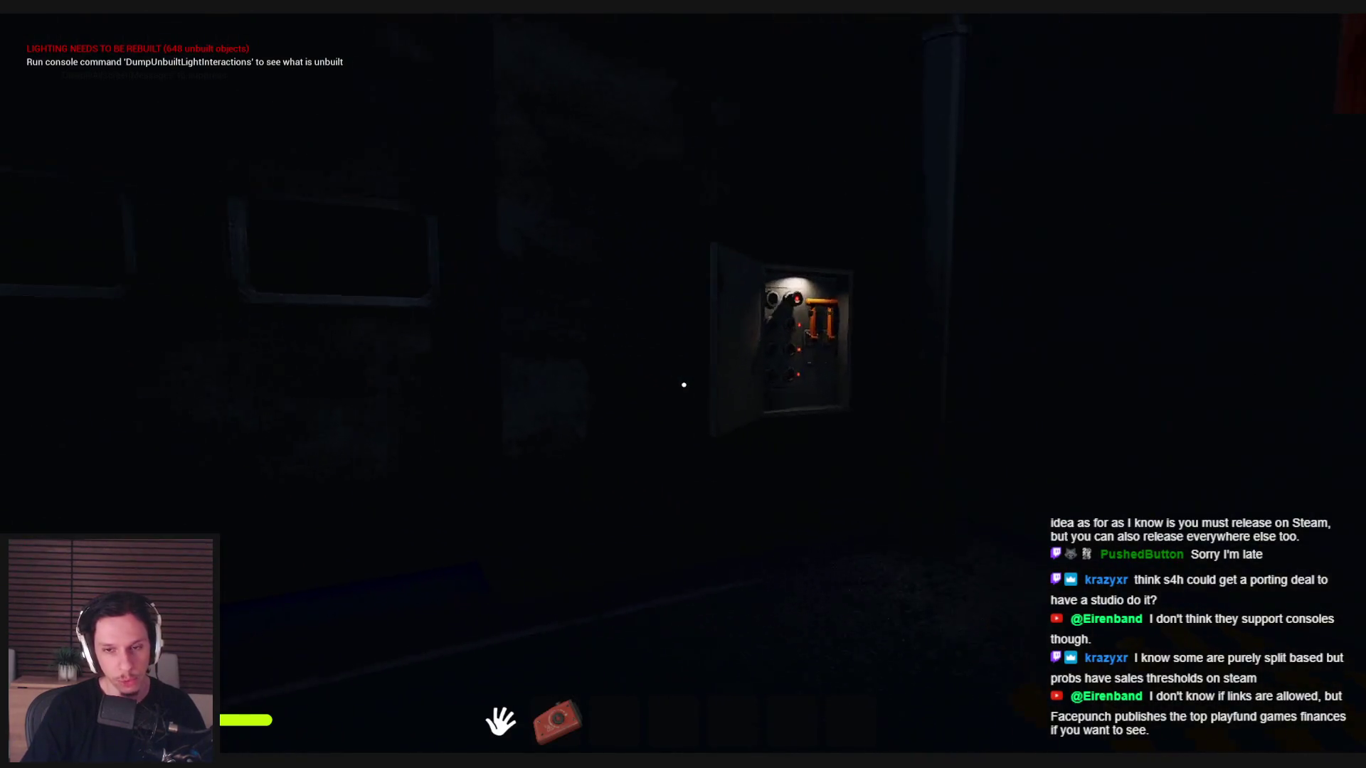
{"action": "left_click", "coordinate": [684, 385]}
{"action": "key", "text": "w"}
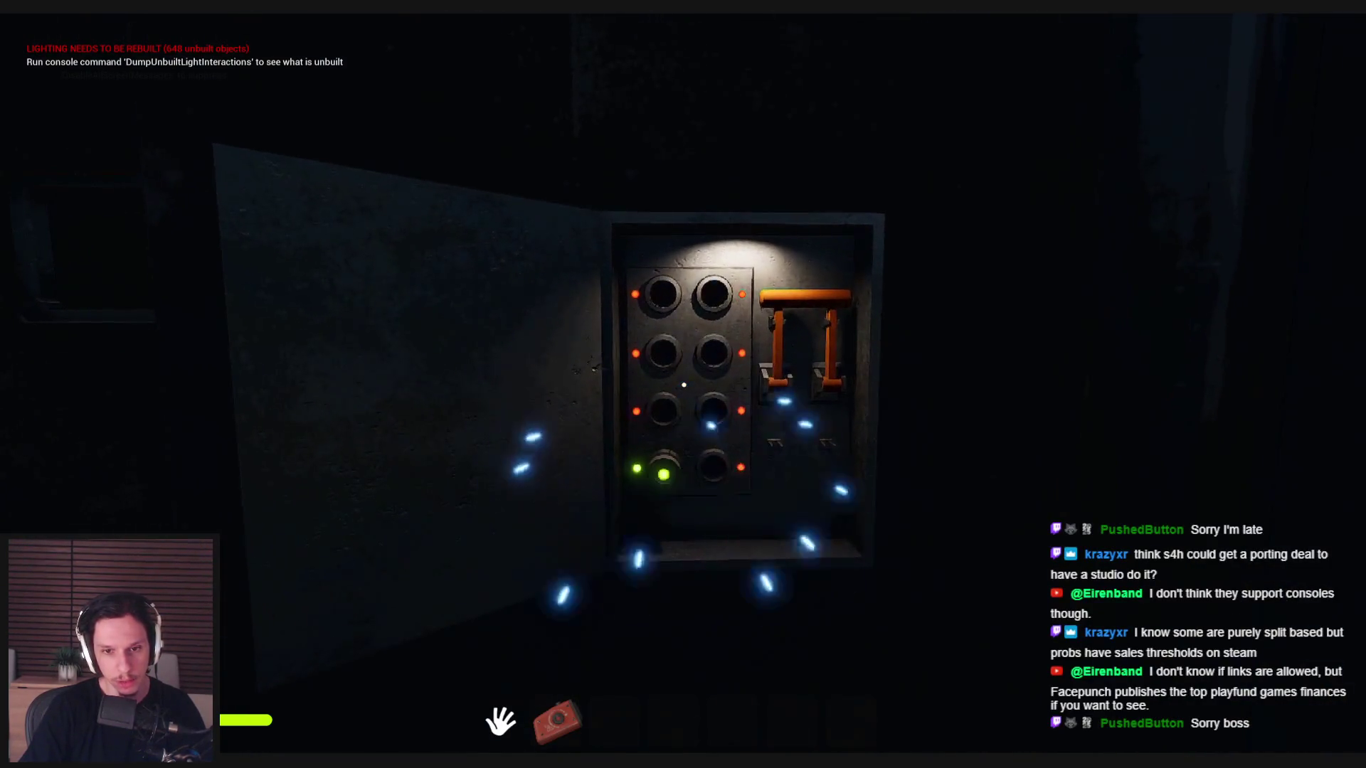
{"action": "left_click", "coordinate": [683, 385]}
- Pull the furnace door open, then walk out across the railed platform to the exit door
{"action": "key", "text": "s"}
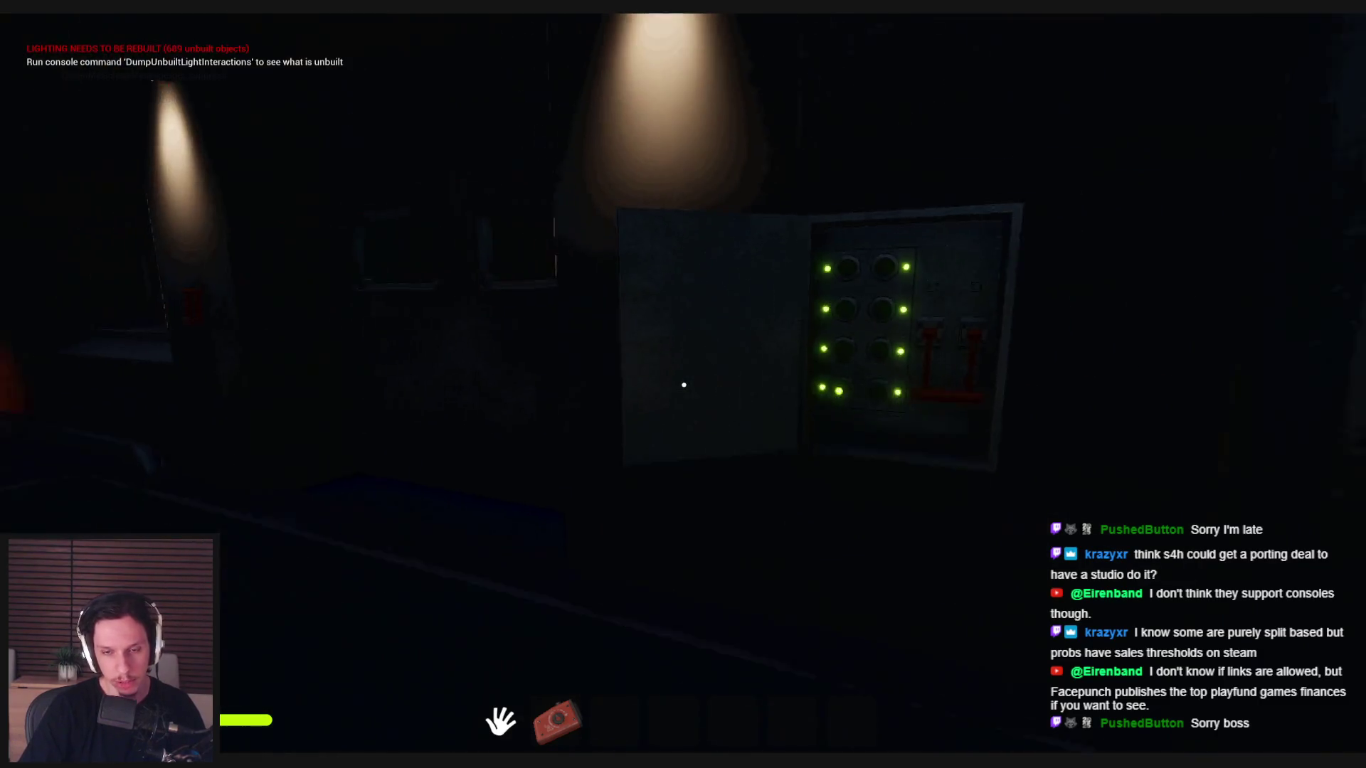
{"action": "key", "text": "w"}
{"action": "mouse_move", "coordinate": [684, 385]}
{"action": "left_mouse_down"}
{"action": "mouse_move", "coordinate": [610, 463]}
{"action": "mouse_move", "coordinate": [325, 408]}
{"action": "mouse_move", "coordinate": [683, 387]}
{"action": "left_mouse_up"}
{"action": "key", "text": "w"}
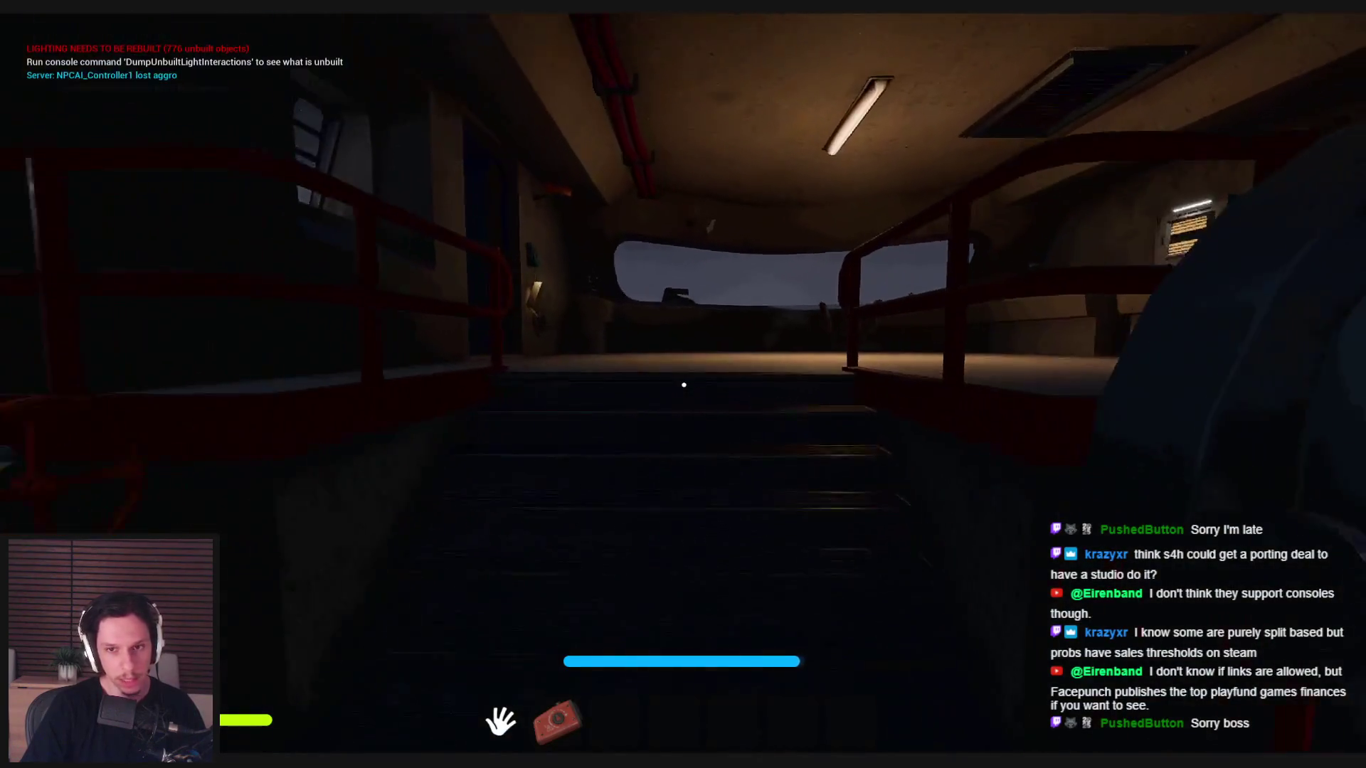
{"action": "key", "text": "w"}
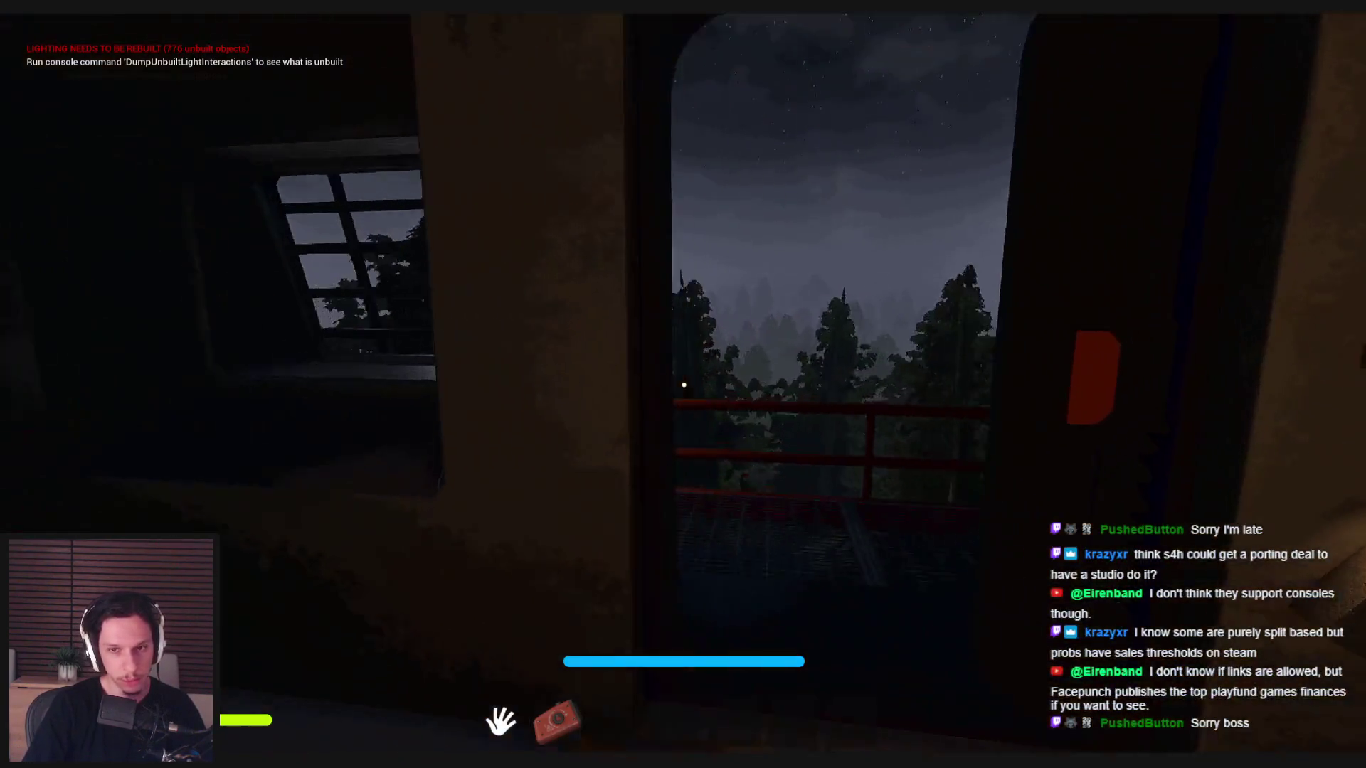
- Walk from the exit door to the CRT monitor showing the live CAM1 feed
{"action": "key", "text": "w"}
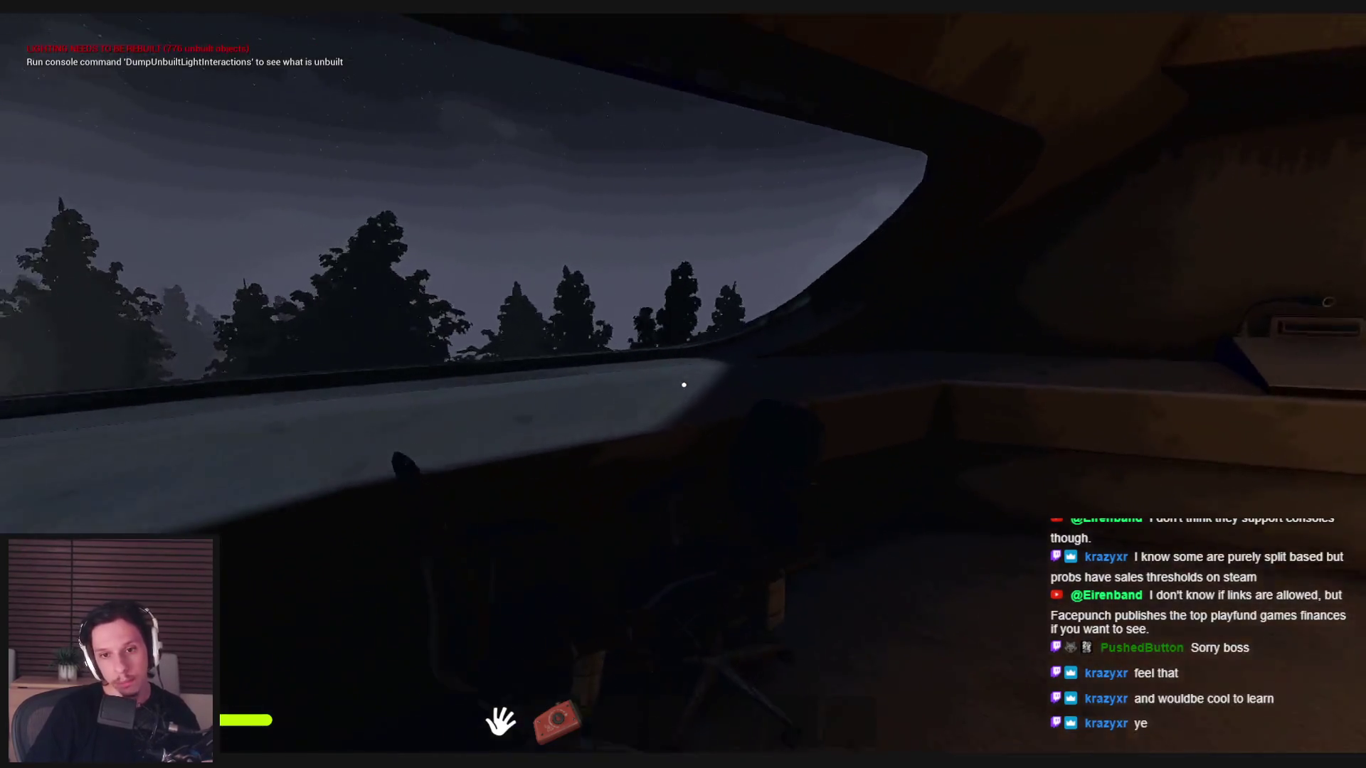
- Exit the vehicle and walk past the Side Jobs board into the control room
{"action": "key", "text": "e"}
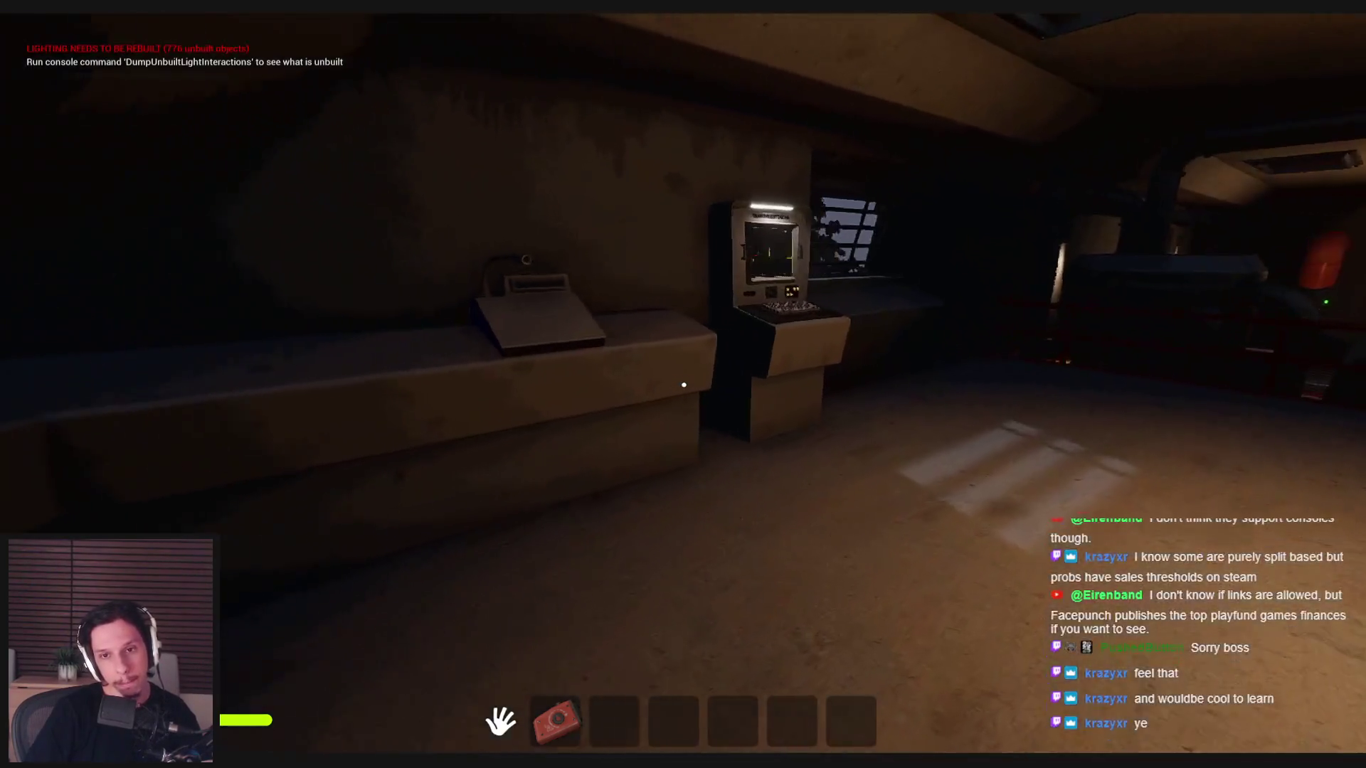
{"action": "key", "text": "shift+w"}
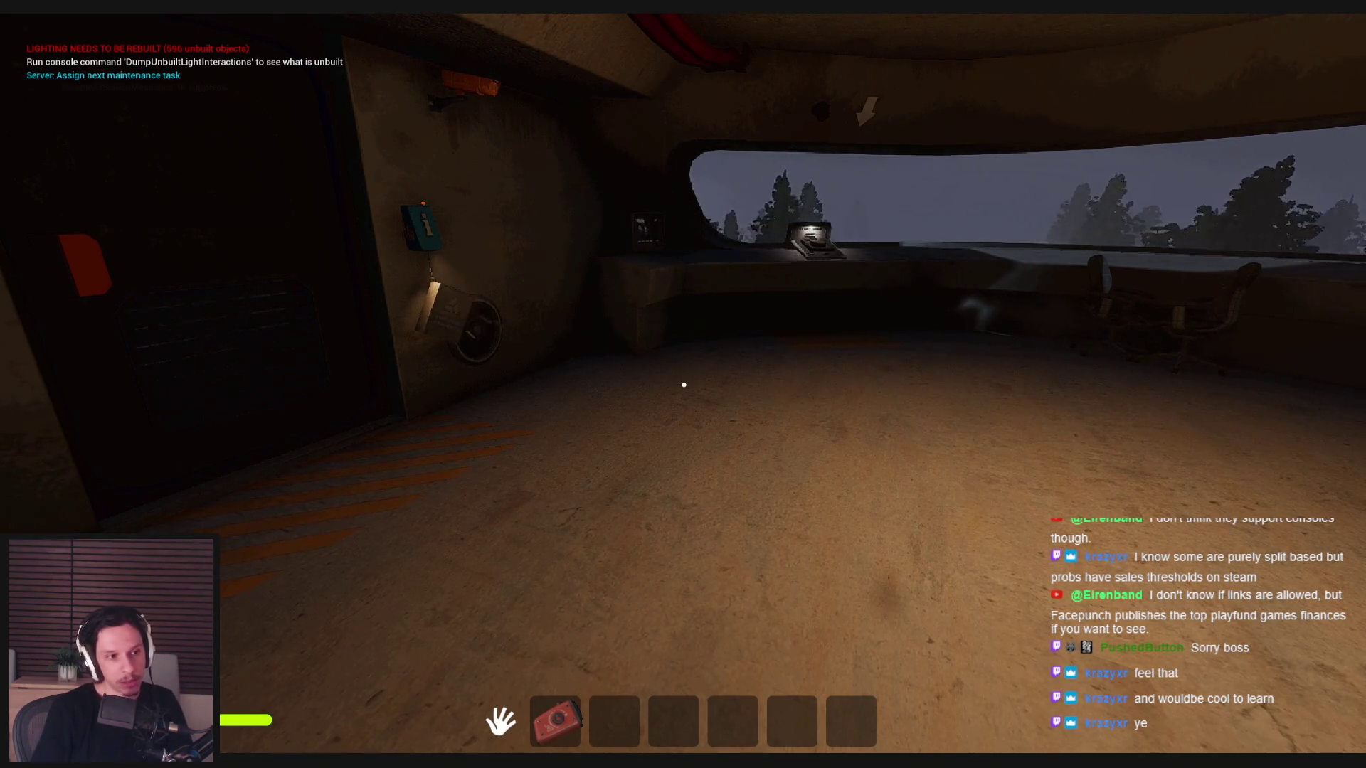
{"action": "key", "text": "super"}
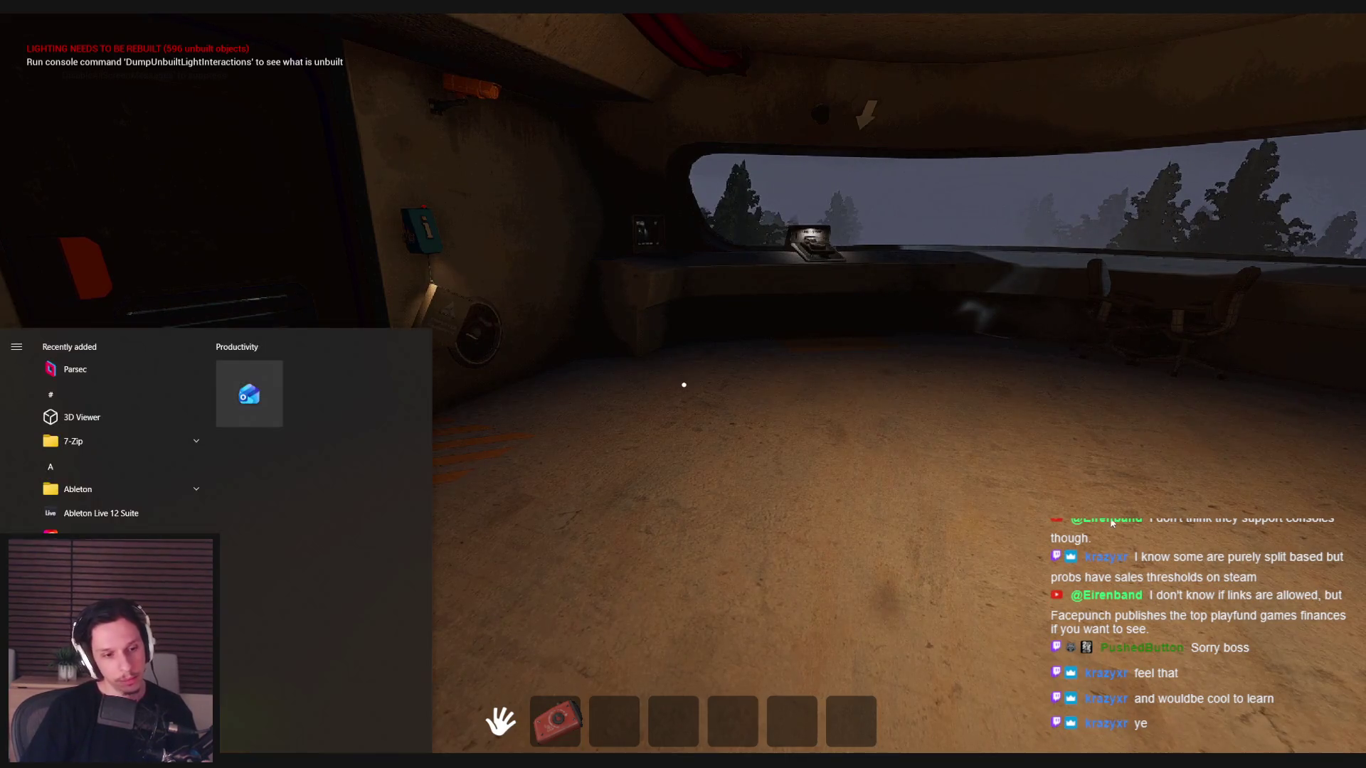
- Launch Calculator through a 'calc' search, get 300 × 45 = 13,500, then close it
{"action": "type", "text": "calc"}
{"action": "key", "text": "Return"}
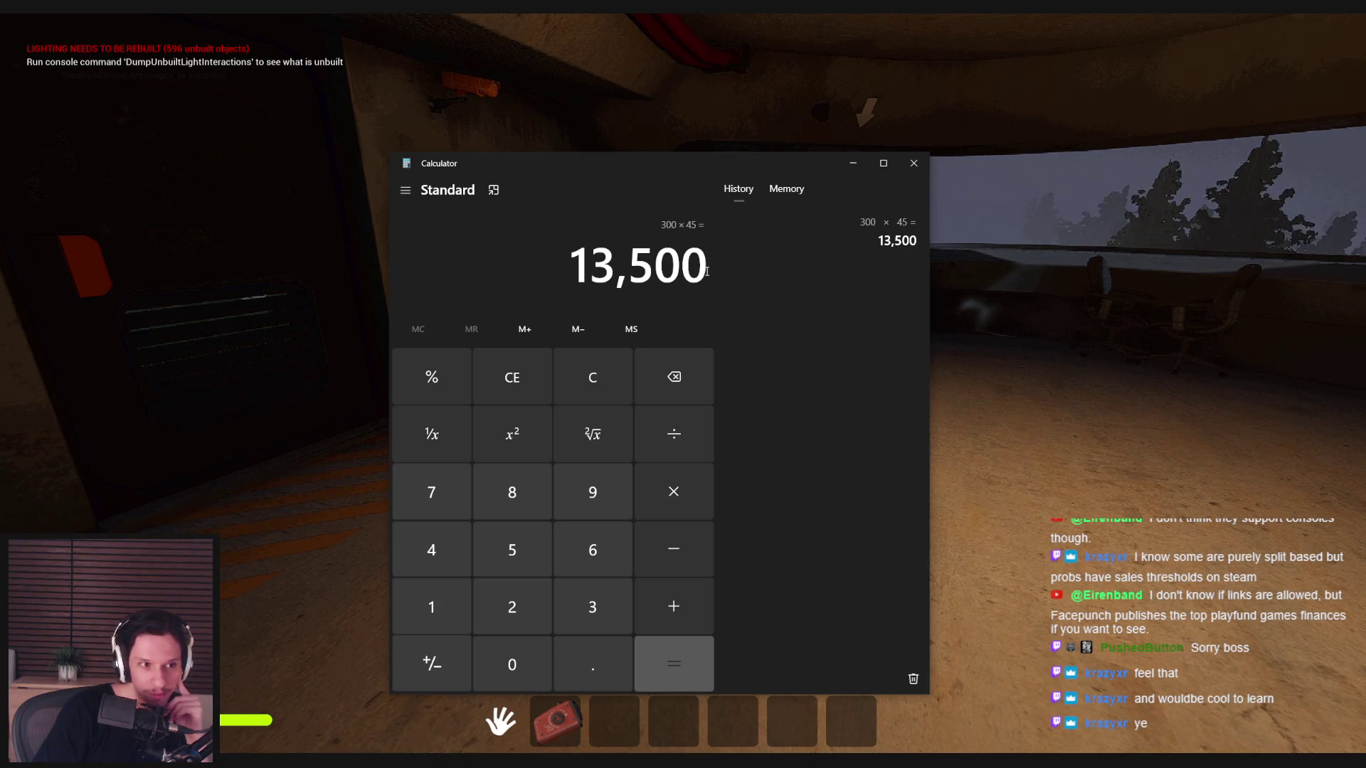
{"action": "left_click", "coordinate": [914, 163]}
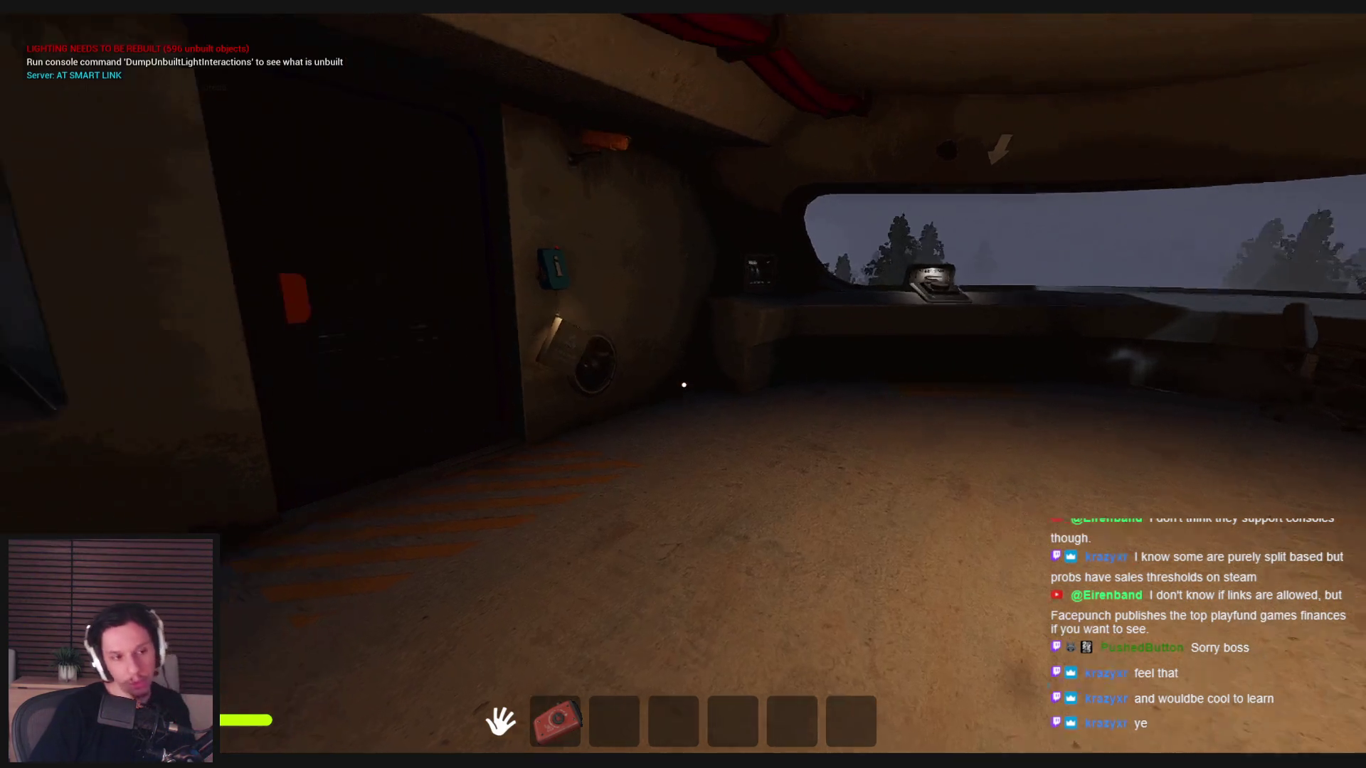
- Put a fuse in the top-left slot, pull the lever down for power, and shut the furnace door
{"action": "key", "text": "w"}
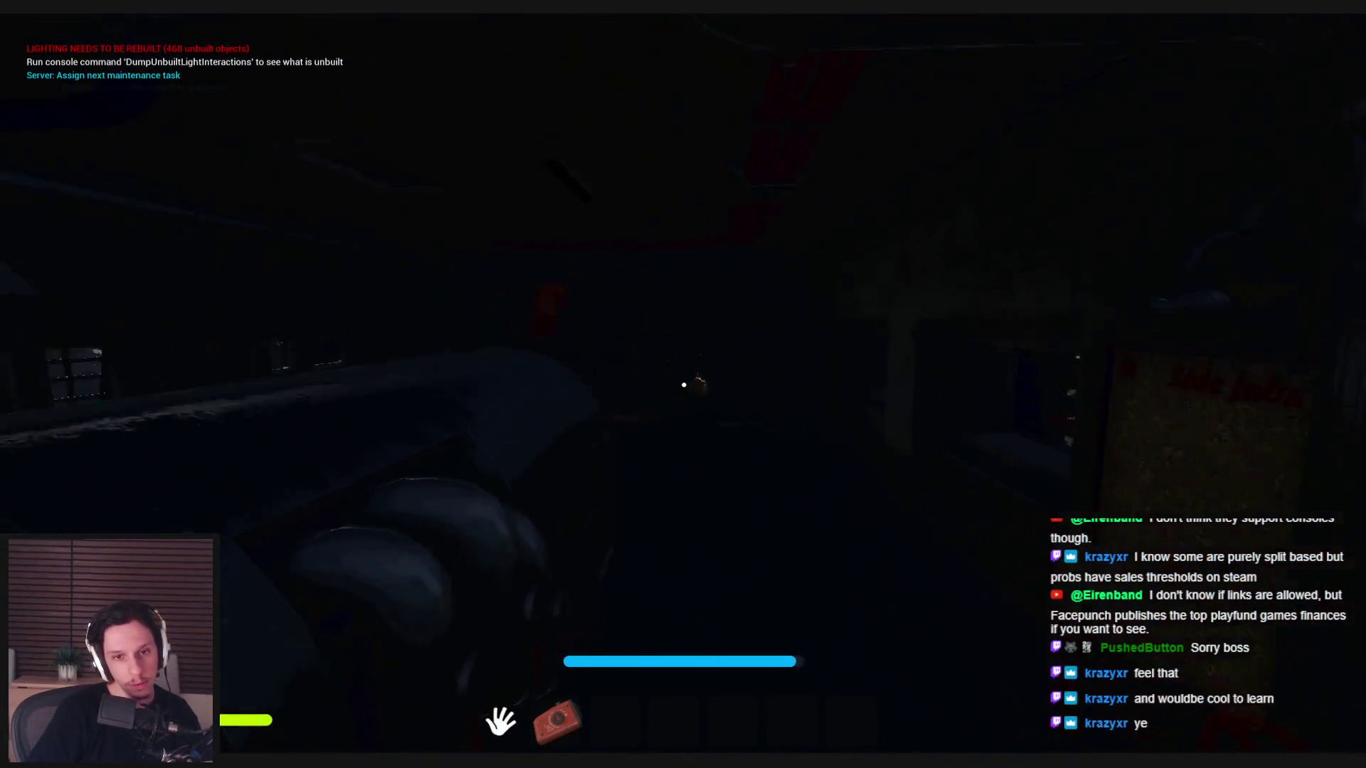
{"action": "key", "text": "w"}
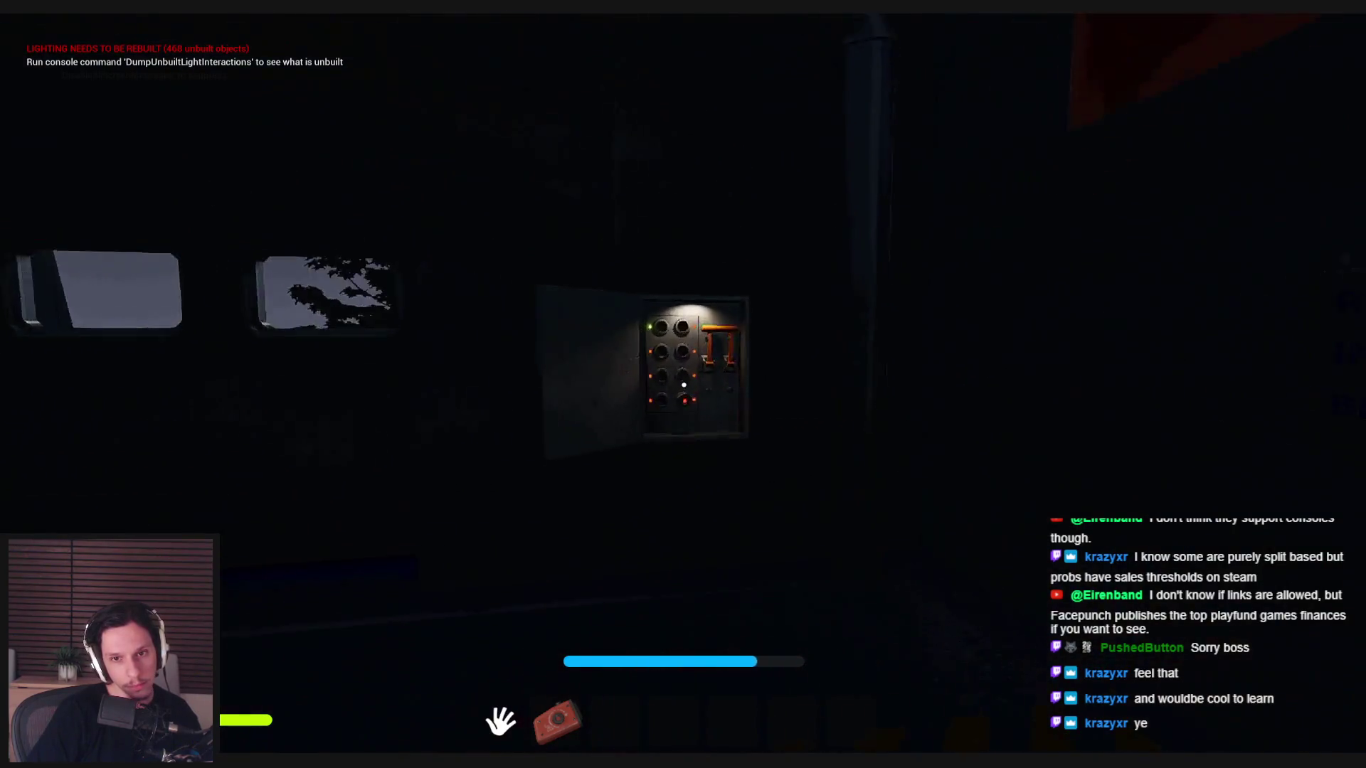
{"action": "left_click", "coordinate": [672, 347]}
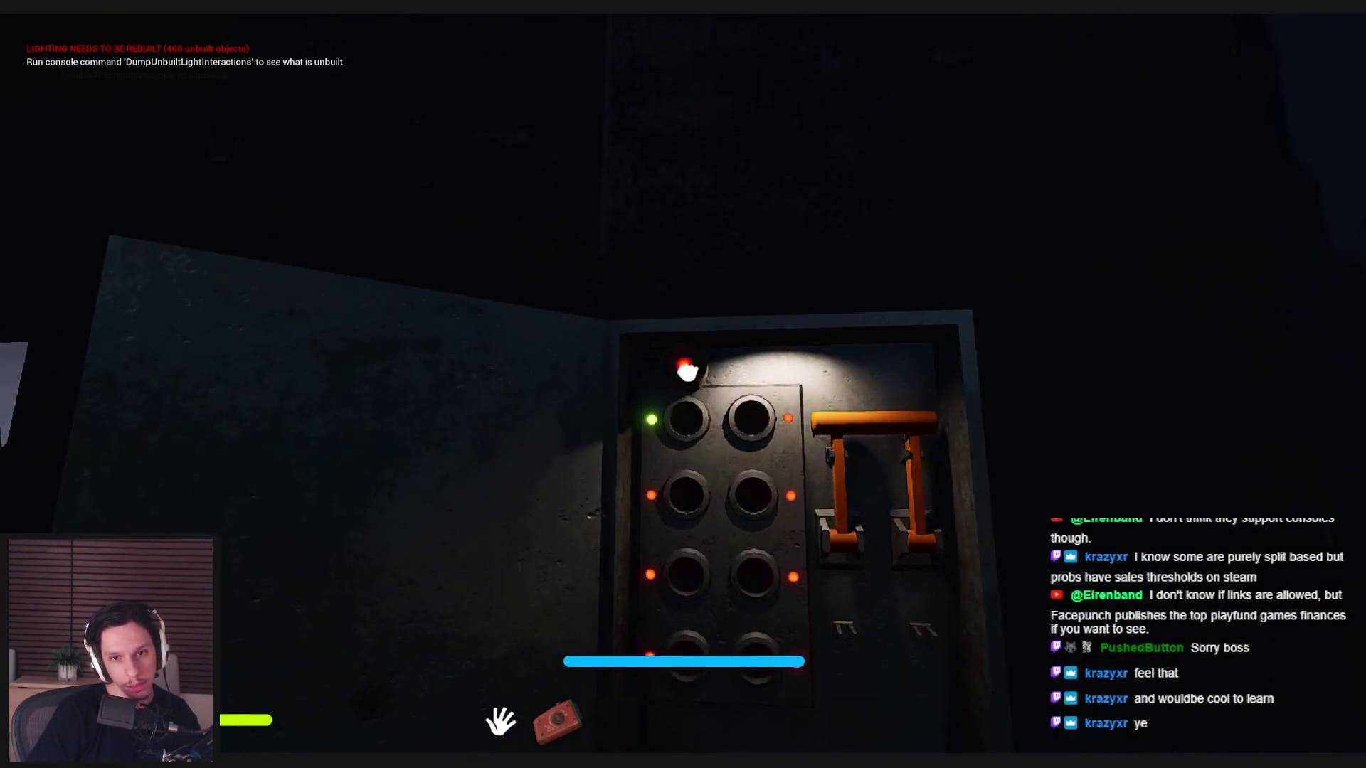
{"action": "left_click_drag", "start_coordinate": [681, 382], "coordinate": [701, 574]}
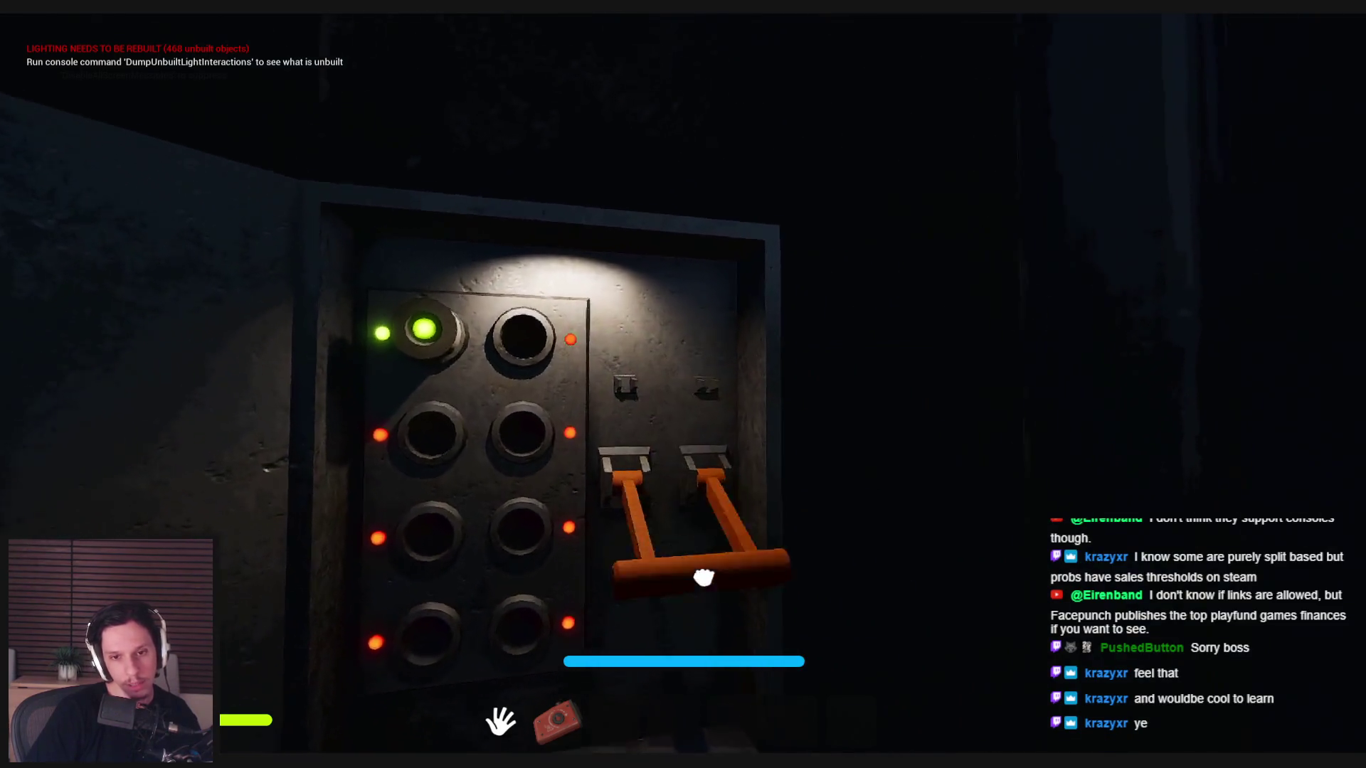
{"action": "key", "text": "w"}
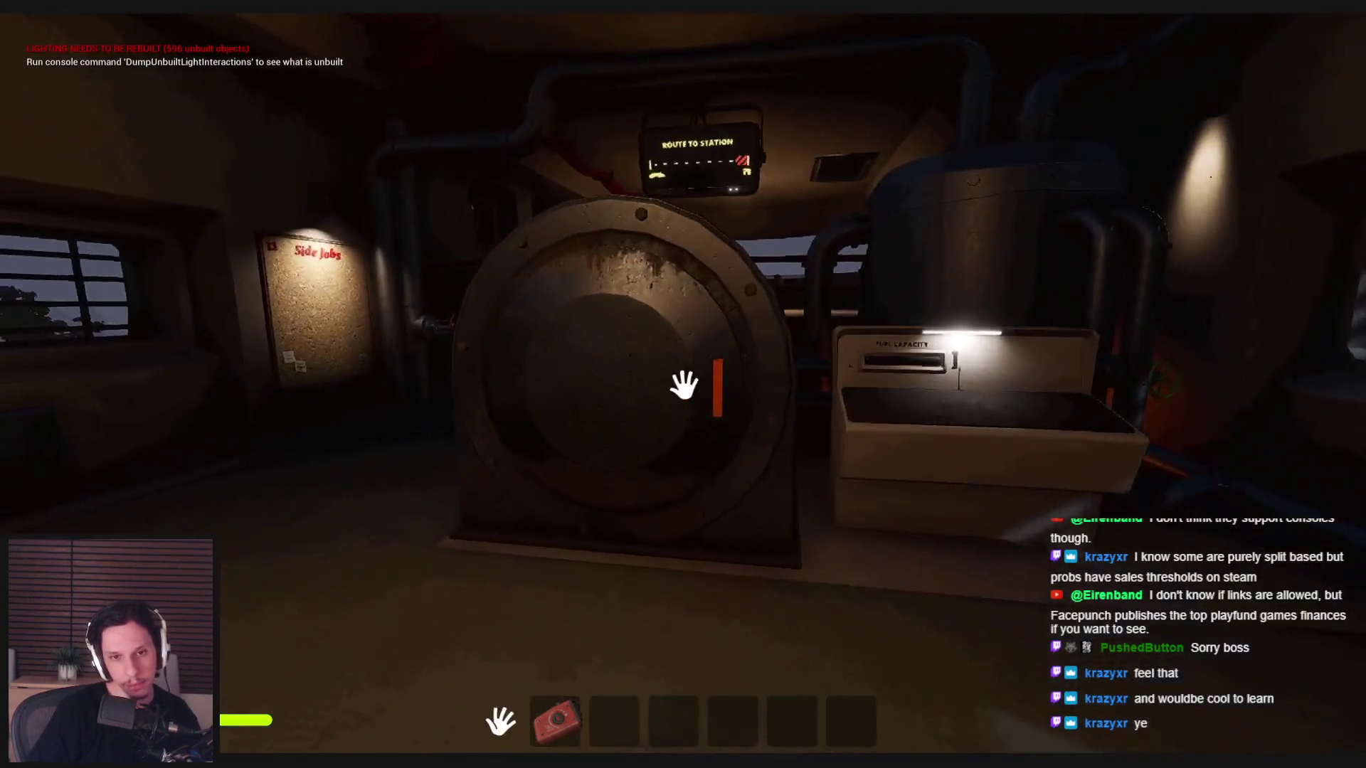
{"action": "left_click_drag", "start_coordinate": [670, 385], "coordinate": [284, 396]}
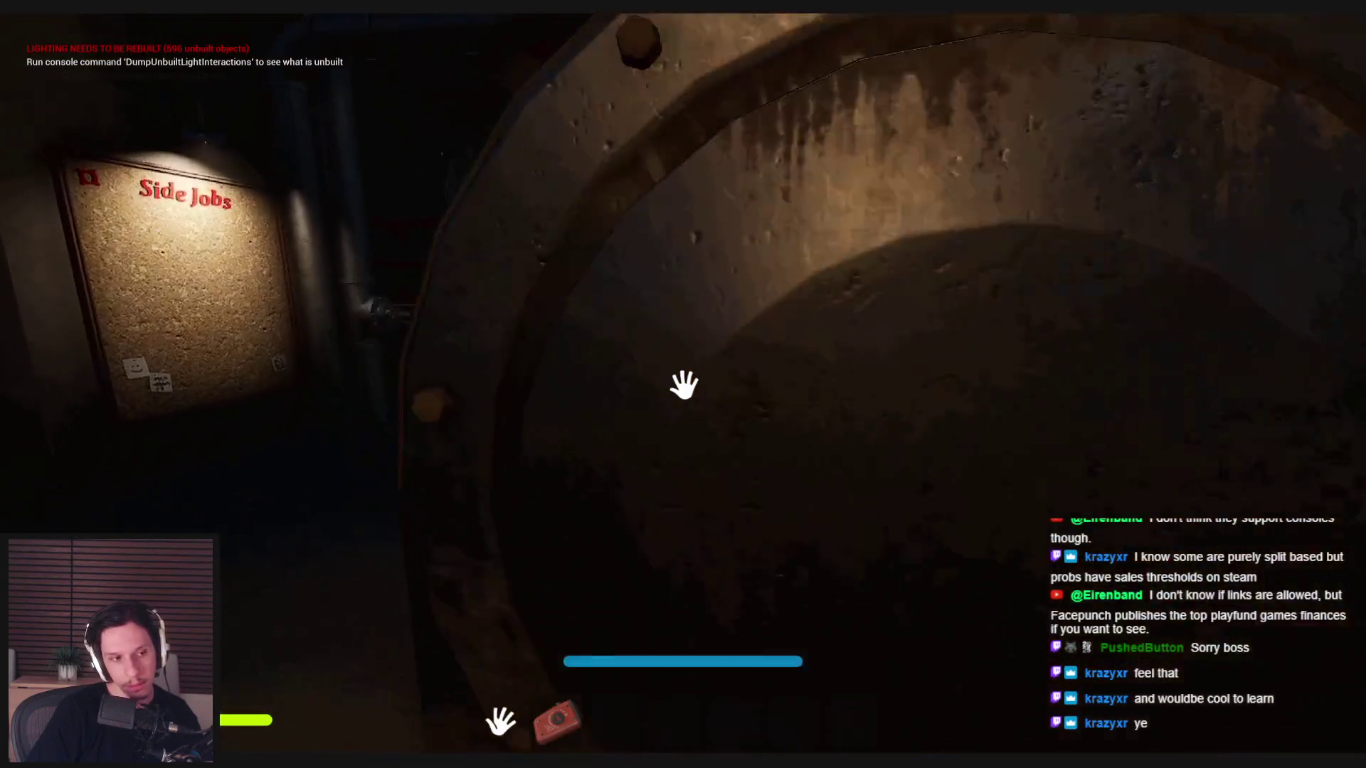
- Climb into the train cab, step out onto the front hood, then return to the chairs
{"action": "key", "text": "w"}
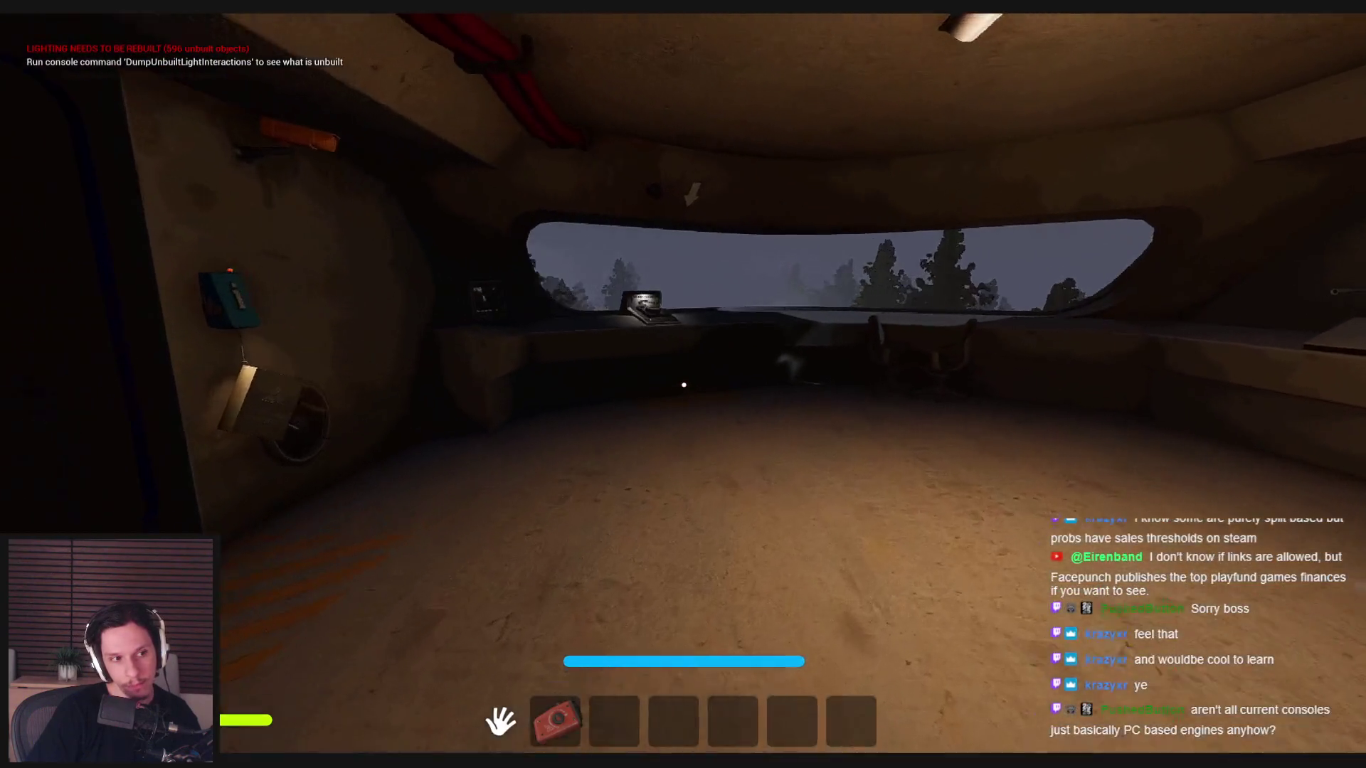
{"action": "key", "text": "w"}
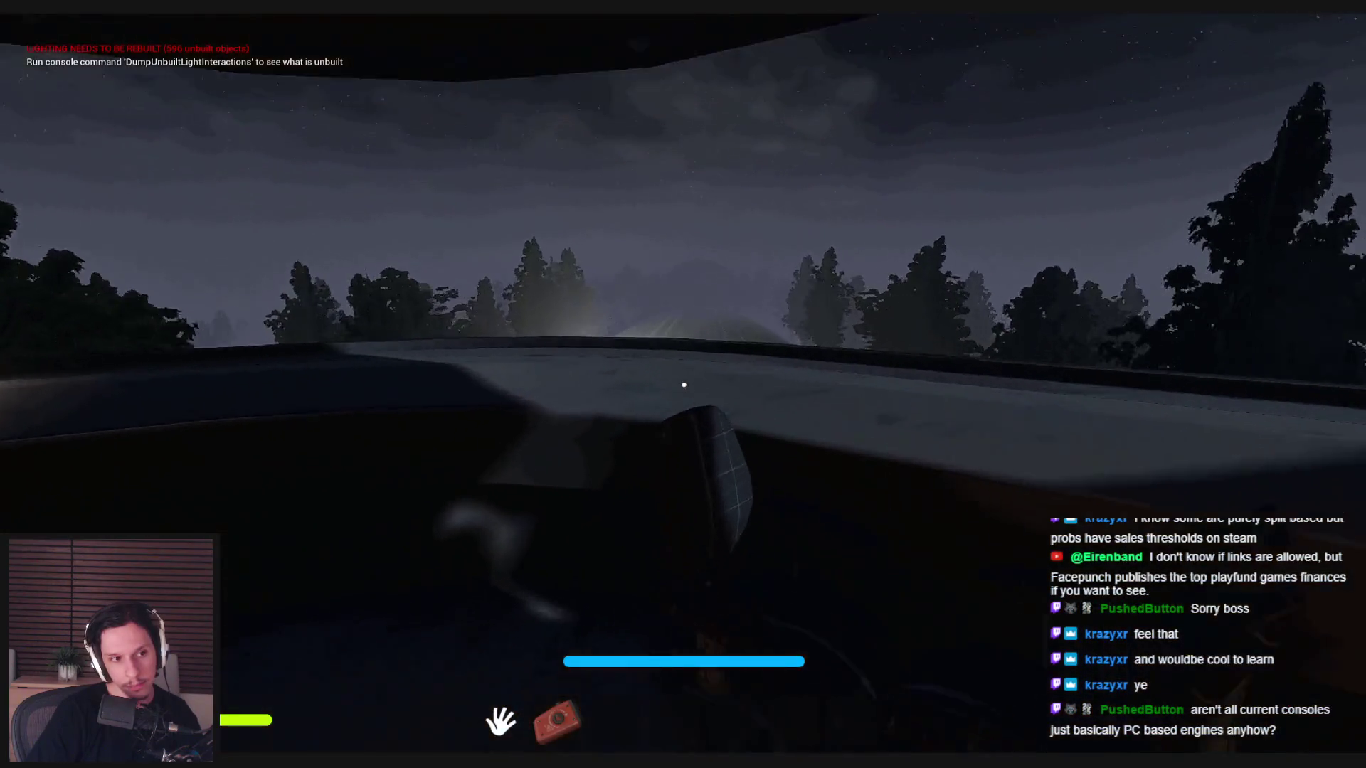
{"action": "key", "text": "w"}
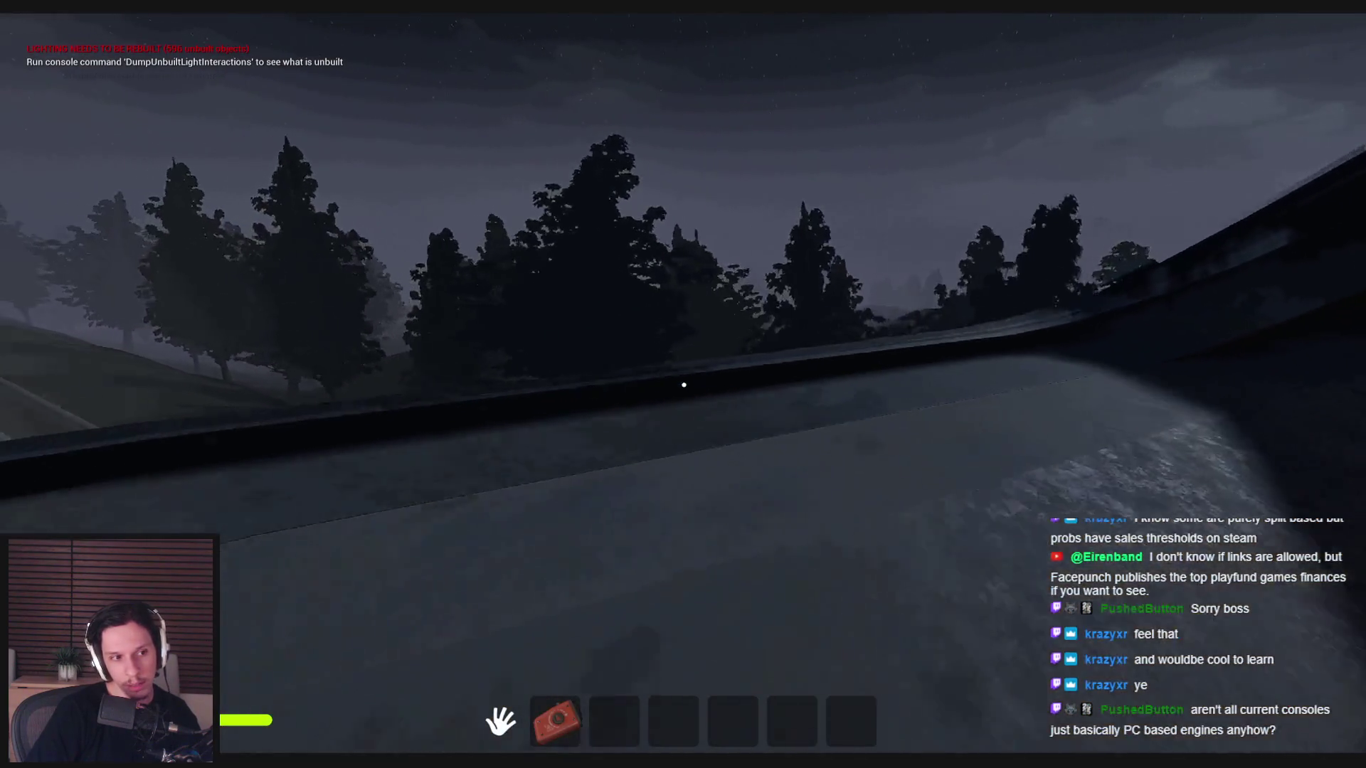
{"action": "key", "text": "w"}
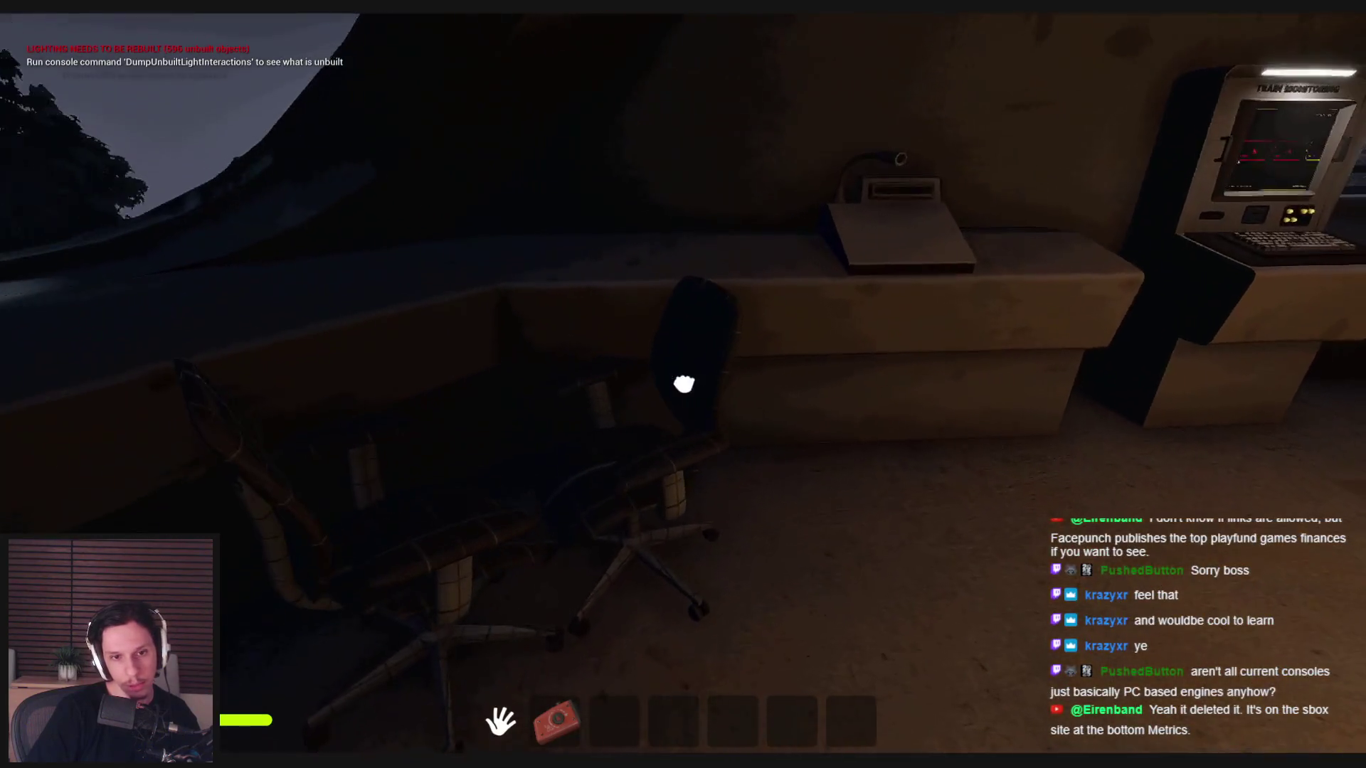
{"action": "key", "text": "s"}
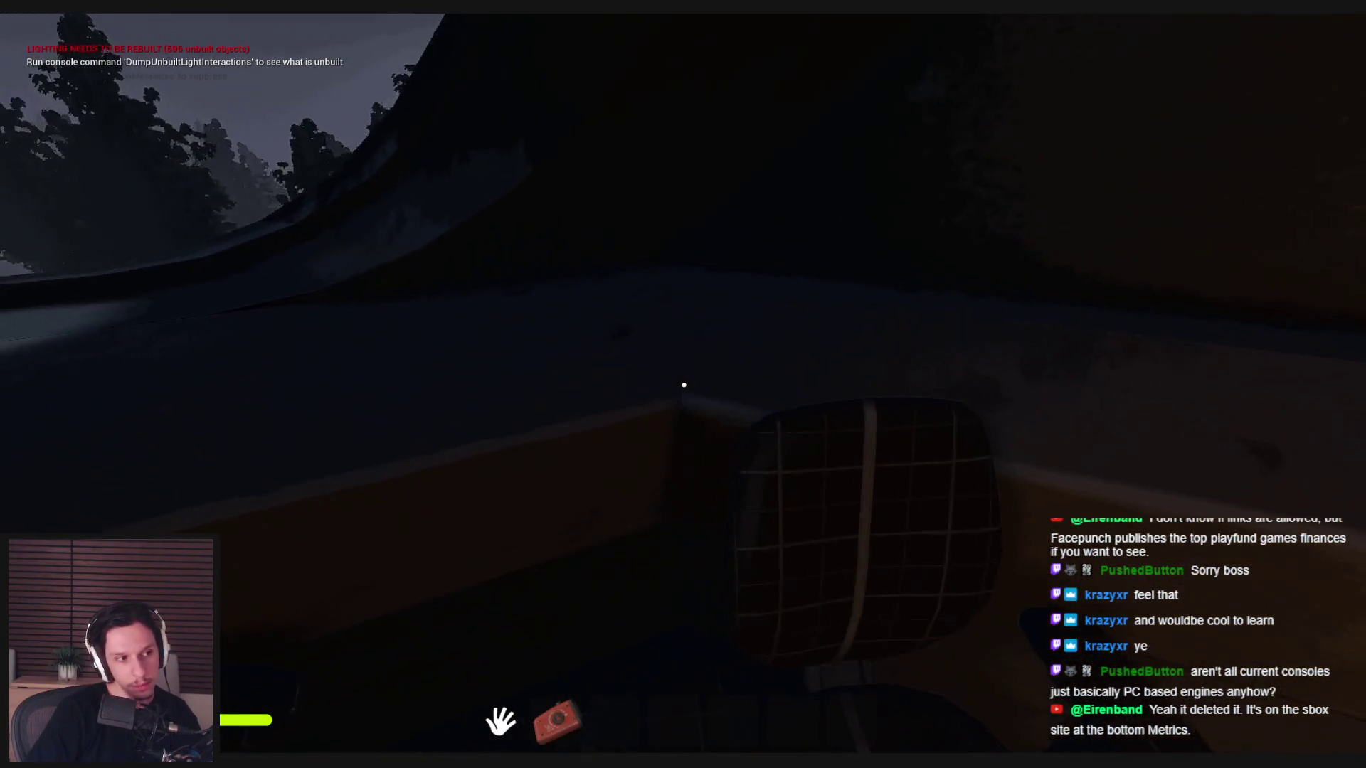
{"action": "key", "text": "s"}
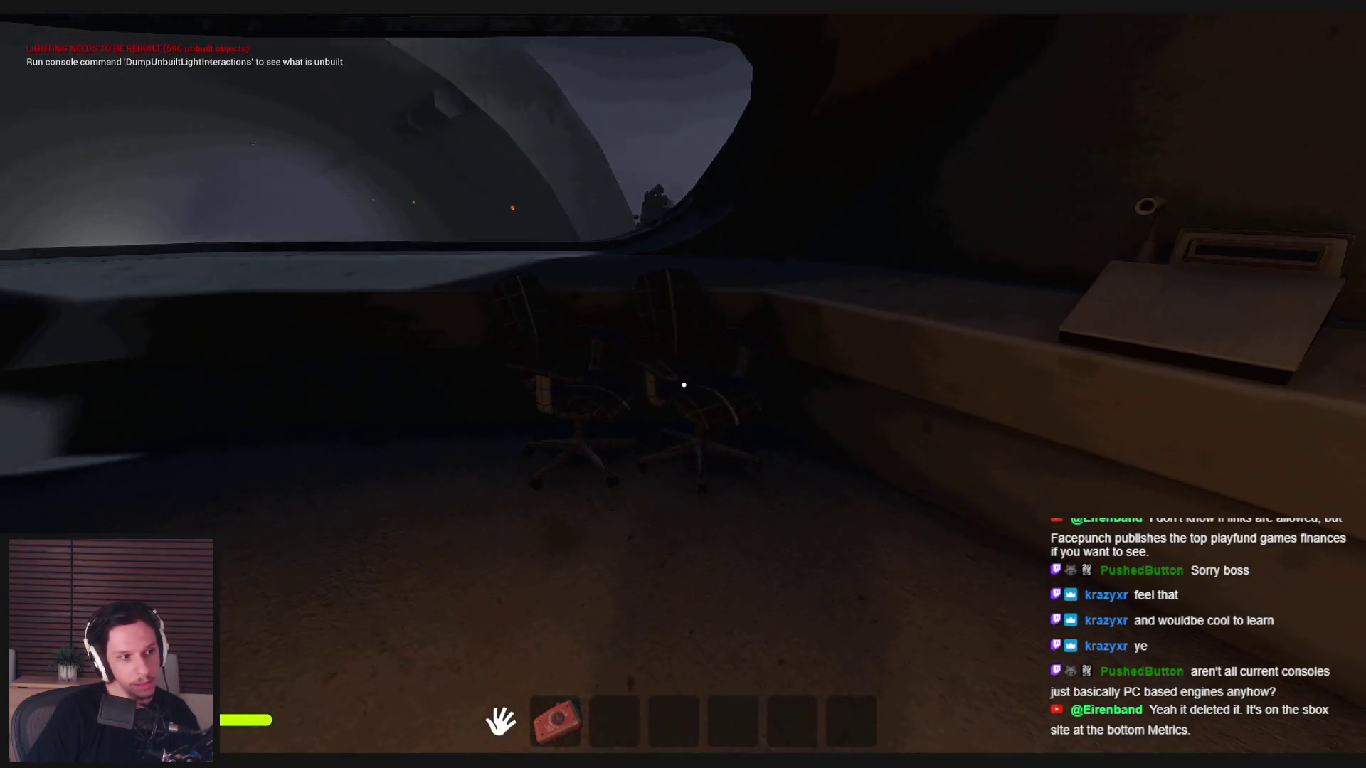
- Switch from the game to the sbox.game page in Chrome
{"action": "key", "text": "super"}
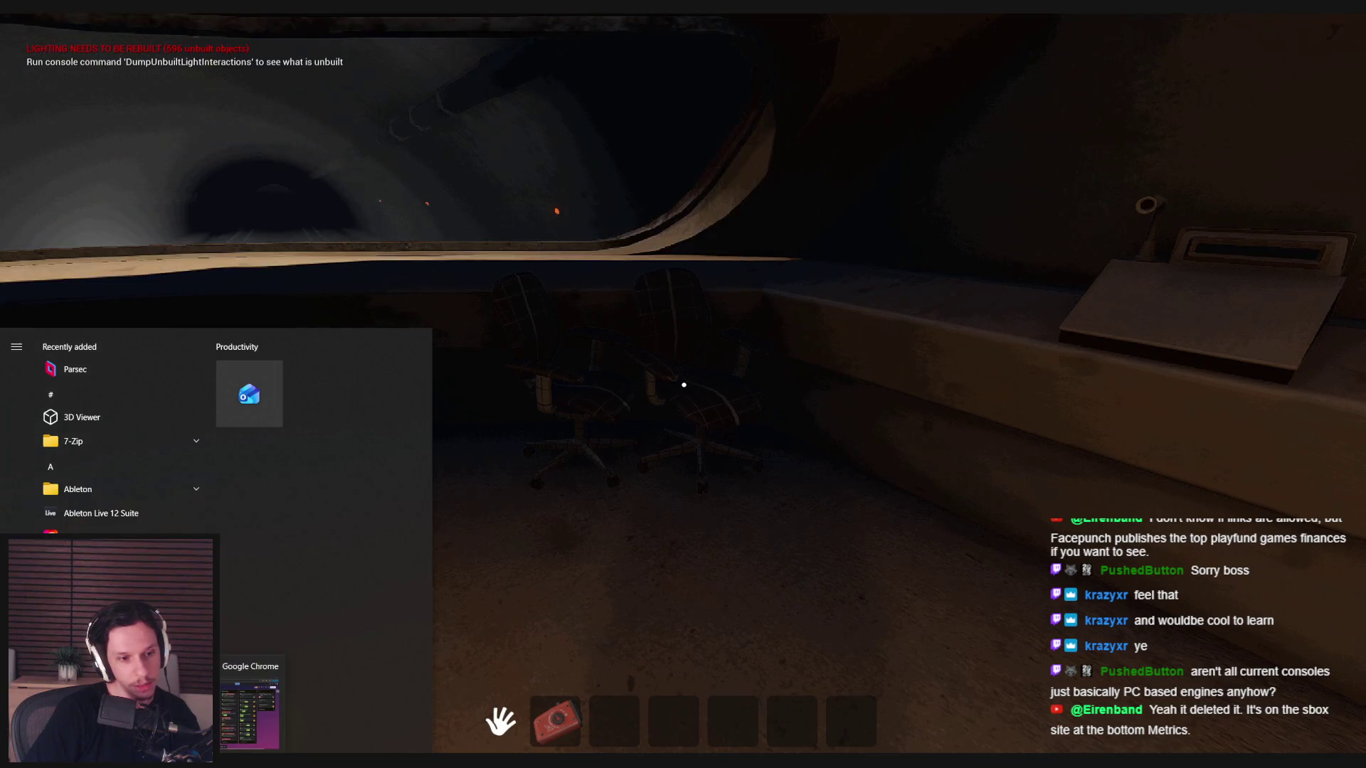
{"action": "key", "text": "Escape"}
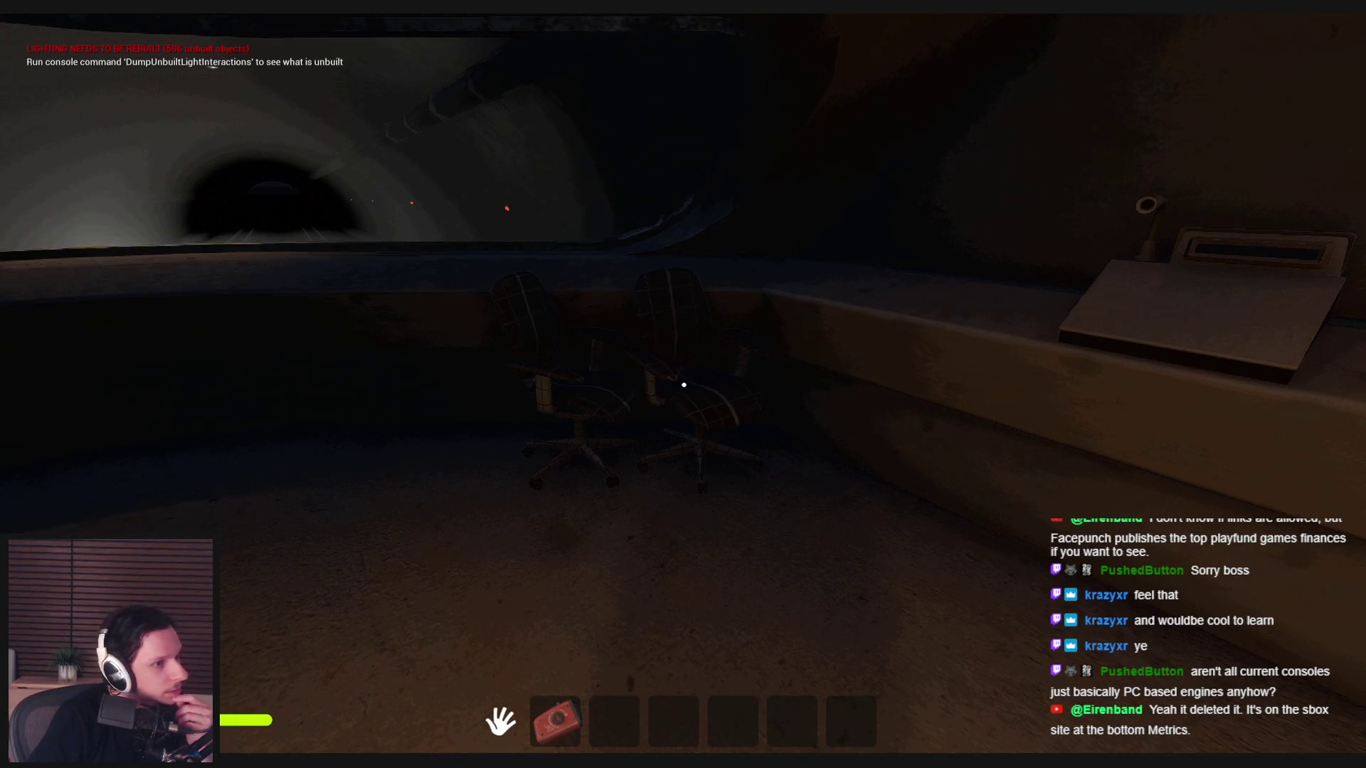
{"action": "key", "text": "alt+Tab"}
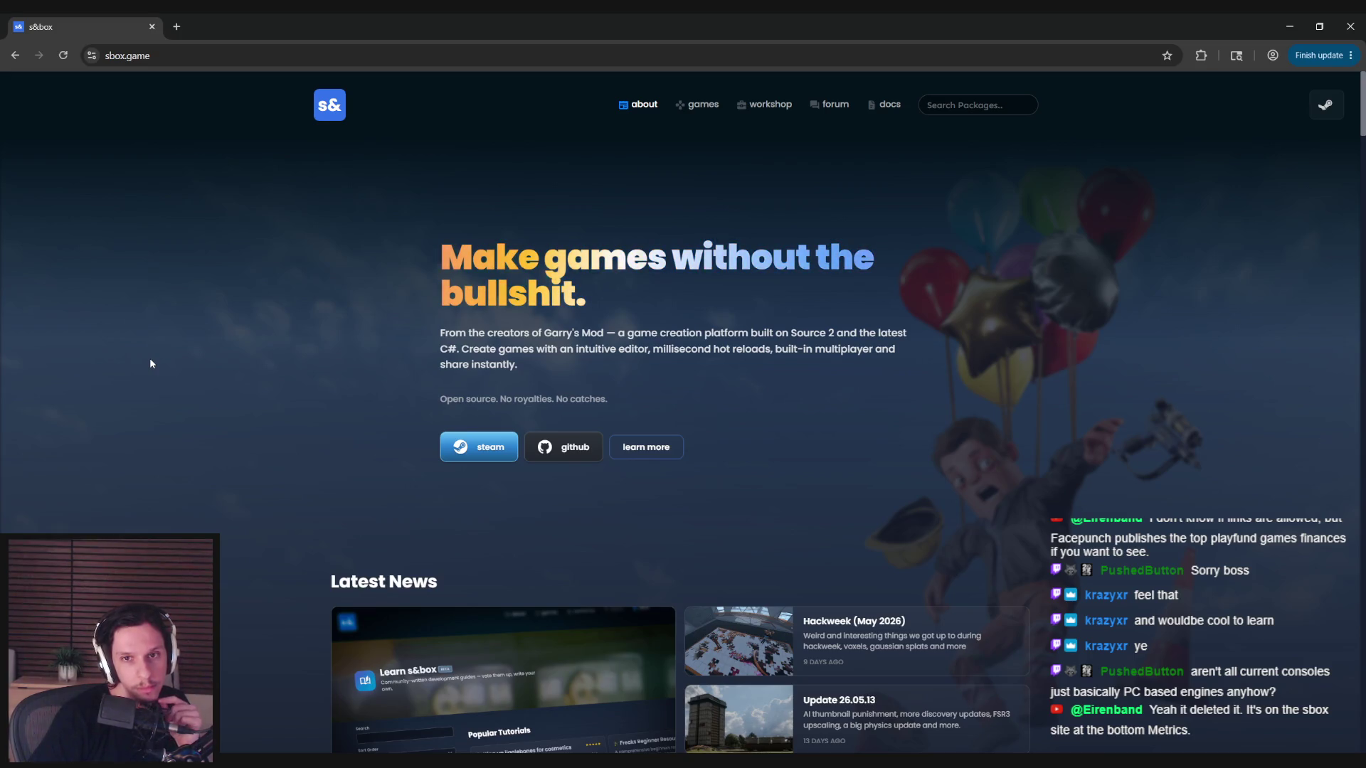
- Scroll the sbox.game homepage to the footer and open the Metrics Startup Times page
{"action": "scroll", "coordinate": [150, 363], "scroll_direction": "down", "scroll_amount": 1}
{"action": "scroll", "coordinate": [150, 364], "scroll_direction": "down", "scroll_amount": 1}
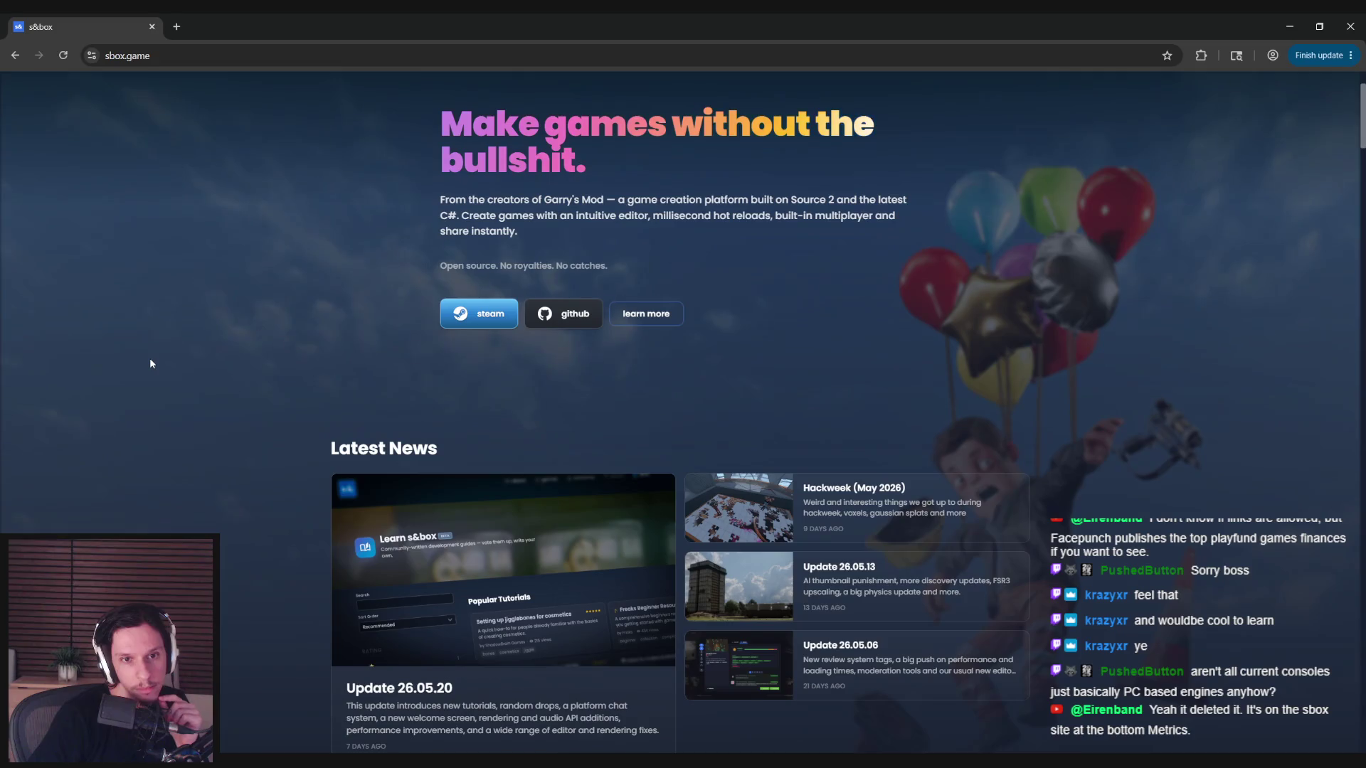
{"action": "scroll", "coordinate": [150, 363], "scroll_direction": "down", "scroll_amount": 2}
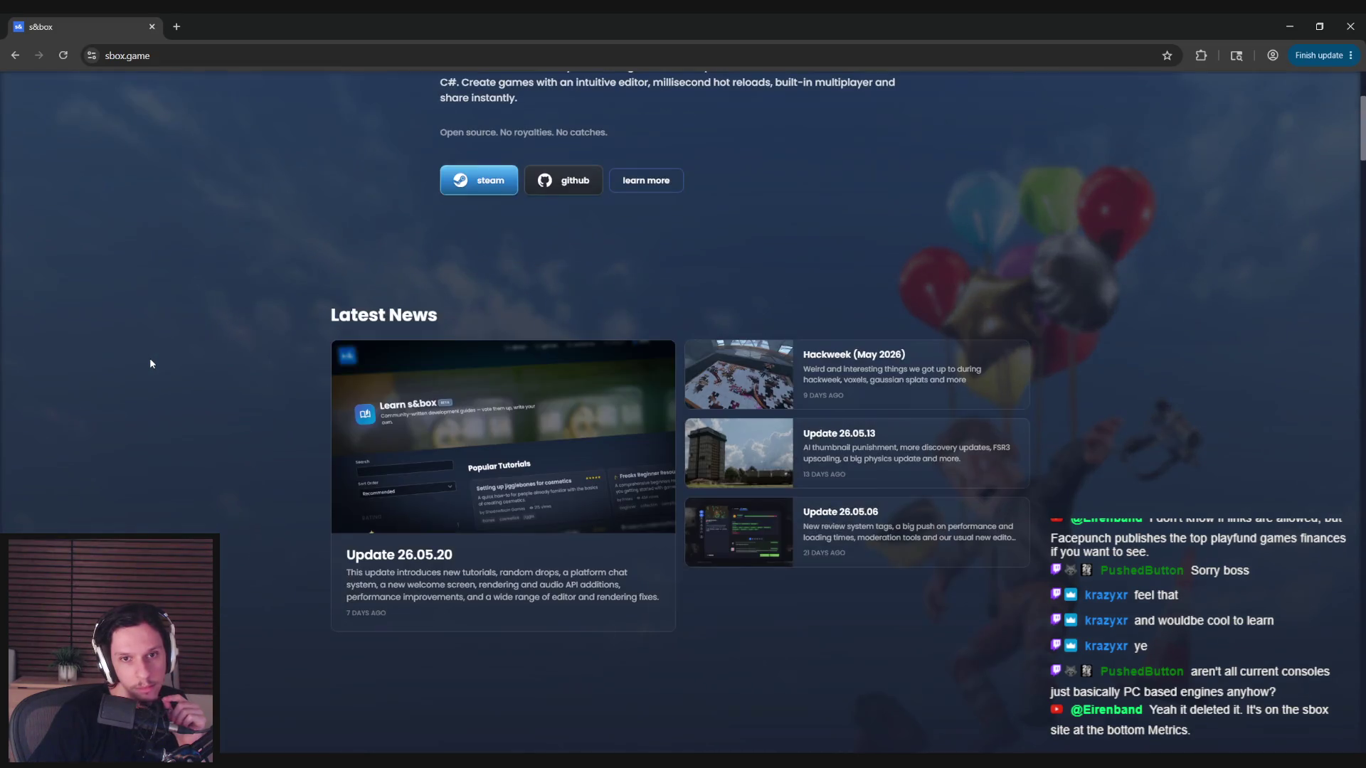
{"action": "scroll", "coordinate": [150, 363], "scroll_direction": "down", "scroll_amount": 2}
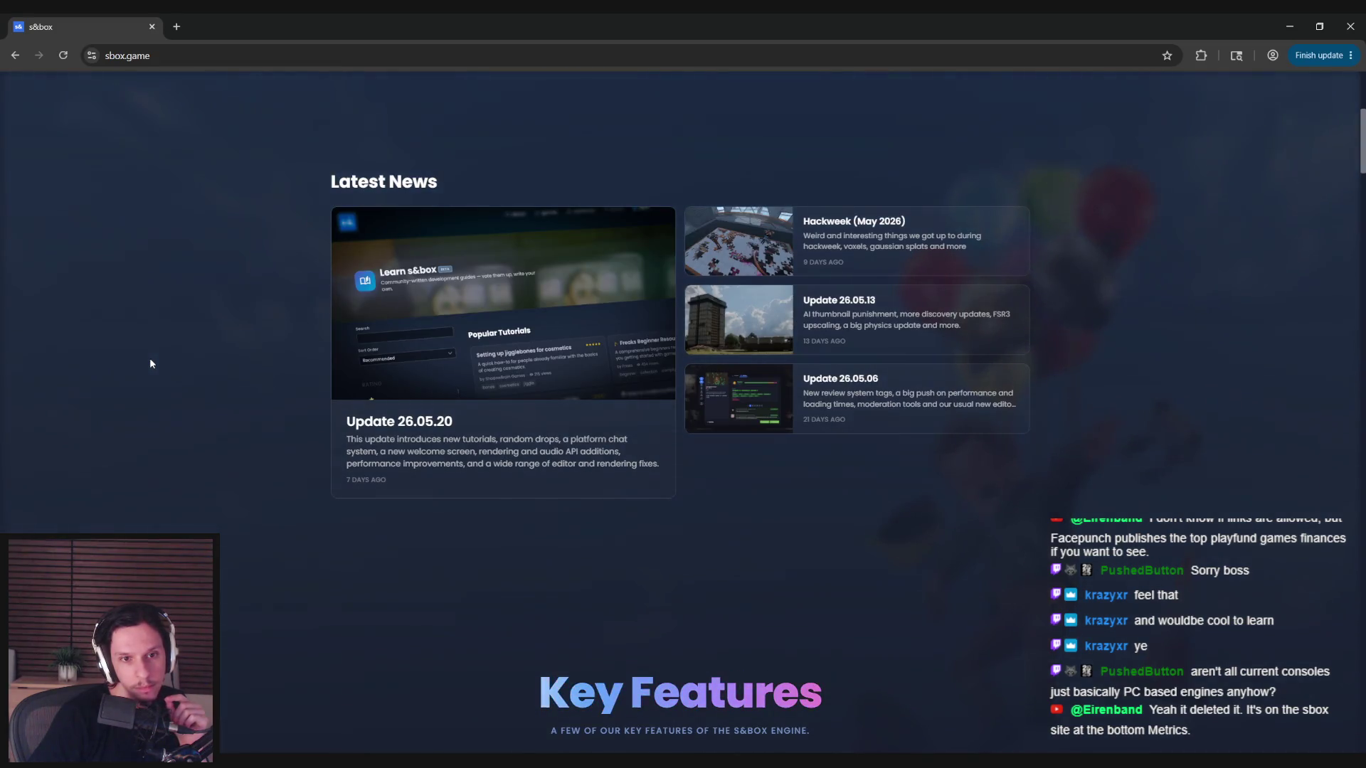
{"action": "scroll", "coordinate": [149, 363], "scroll_direction": "down", "scroll_amount": 10}
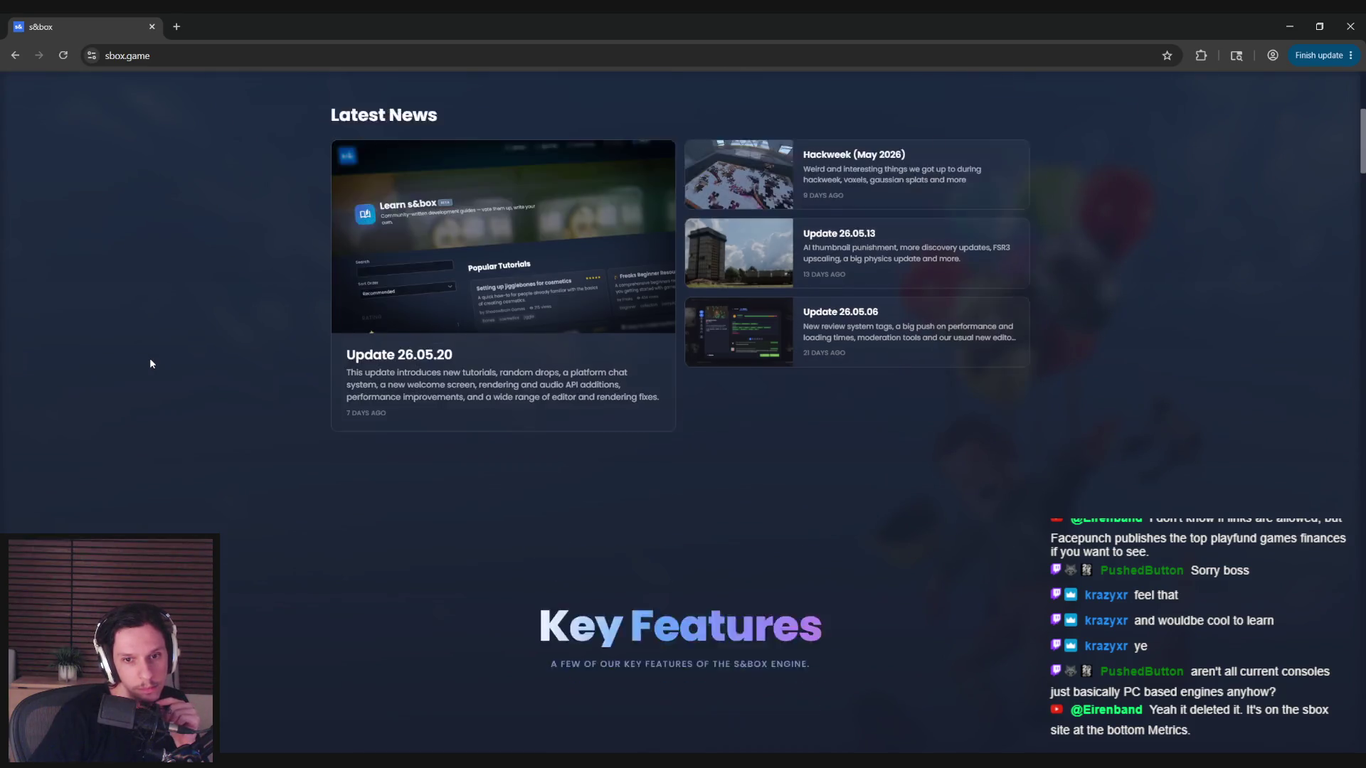
{"action": "scroll", "coordinate": [150, 362], "scroll_direction": "down", "scroll_amount": 12}
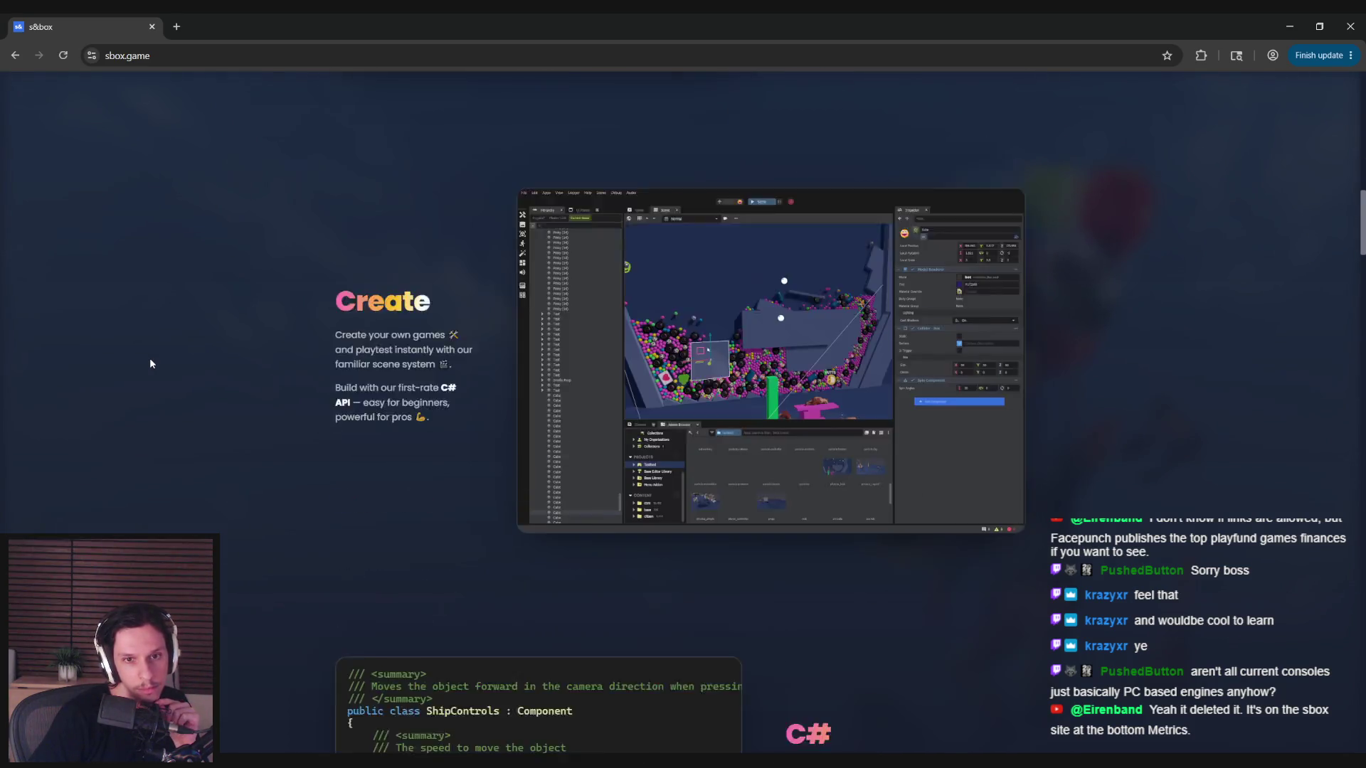
{"action": "mouse_move", "coordinate": [1363, 320]}
{"action": "left_mouse_down"}
{"action": "mouse_move", "coordinate": [1355, 626]}
{"action": "mouse_move", "coordinate": [1327, 733]}
{"action": "left_mouse_up"}
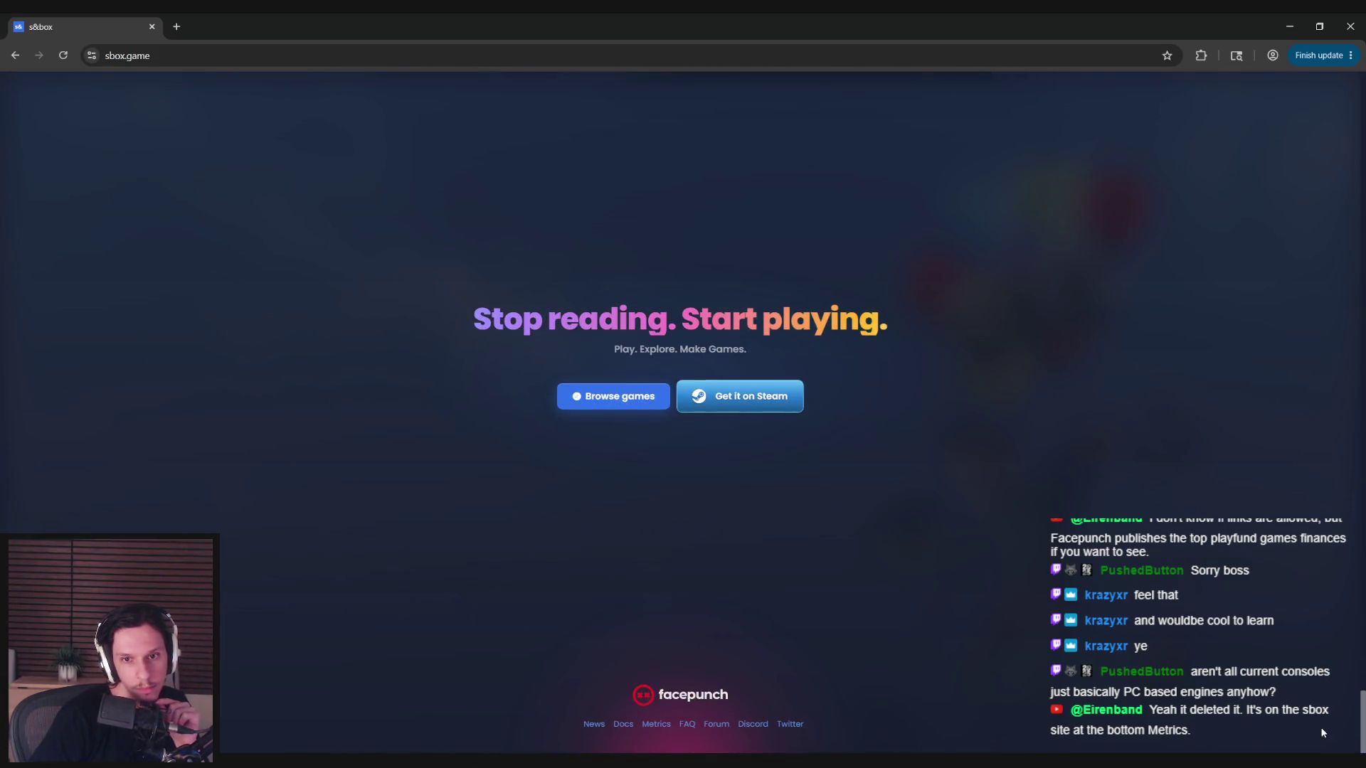
{"action": "left_click", "coordinate": [653, 728]}
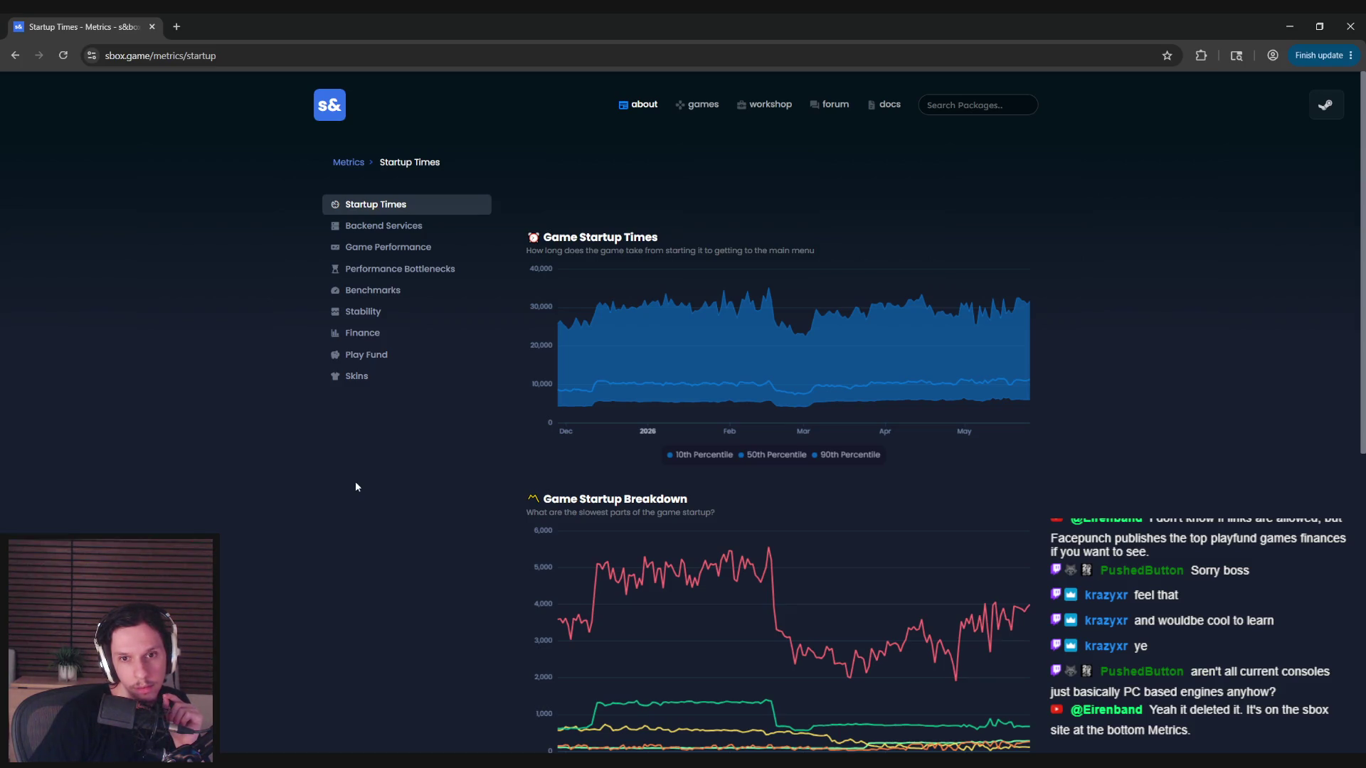
- Look over the Game Startup Times and startup breakdown charts, then go to the Play Fund metrics
{"action": "mouse_move", "coordinate": [549, 310]}
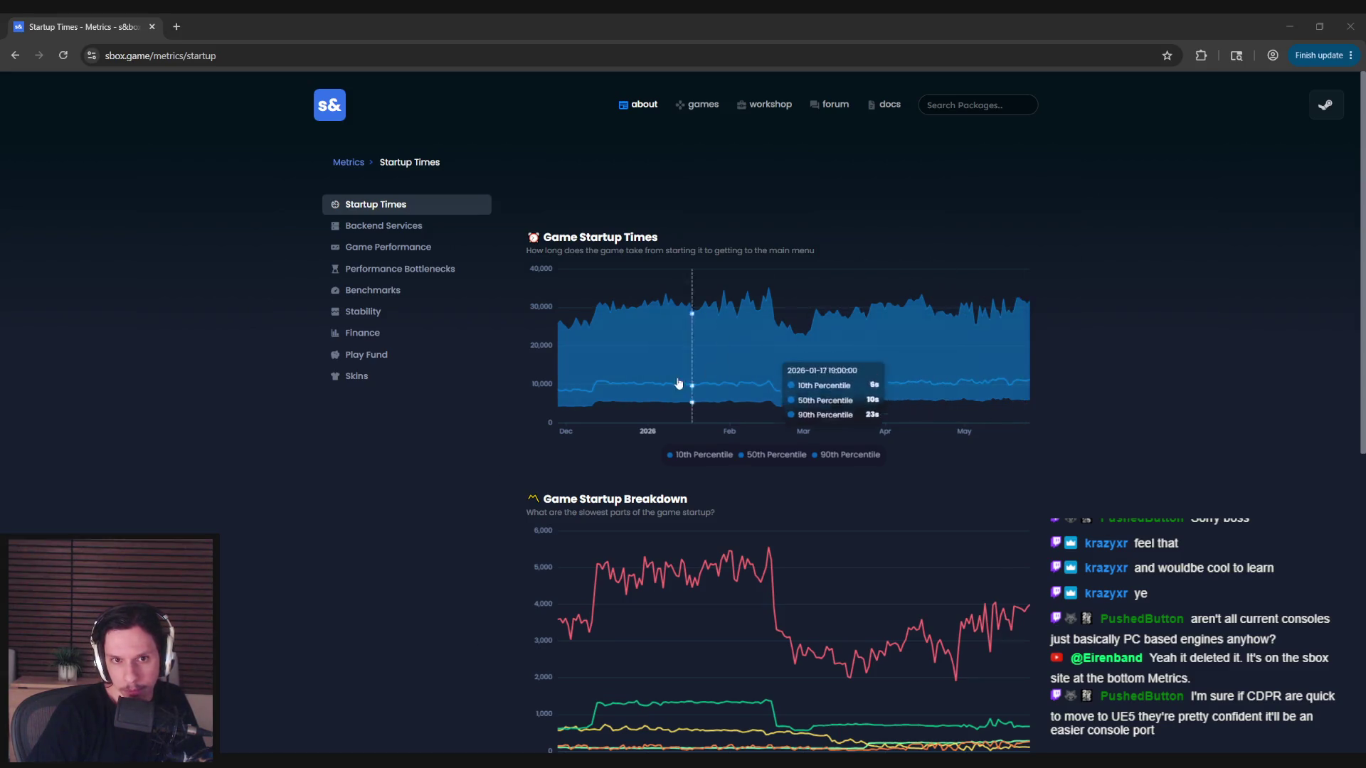
{"action": "scroll", "coordinate": [476, 488], "scroll_direction": "down", "scroll_amount": 1}
{"action": "scroll", "coordinate": [475, 486], "scroll_direction": "down", "scroll_amount": 1}
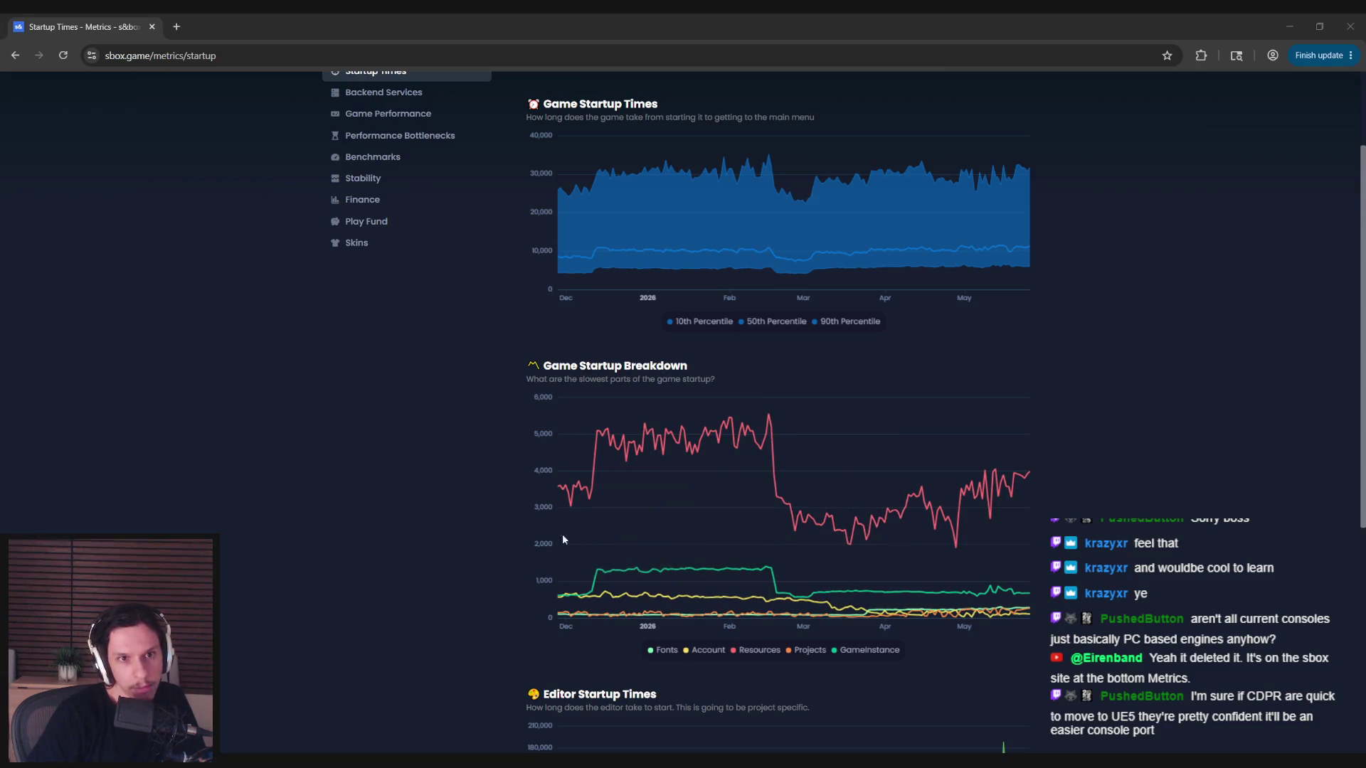
{"action": "scroll", "coordinate": [562, 537], "scroll_direction": "down", "scroll_amount": 3}
{"action": "scroll", "coordinate": [424, 557], "scroll_direction": "up", "scroll_amount": 5}
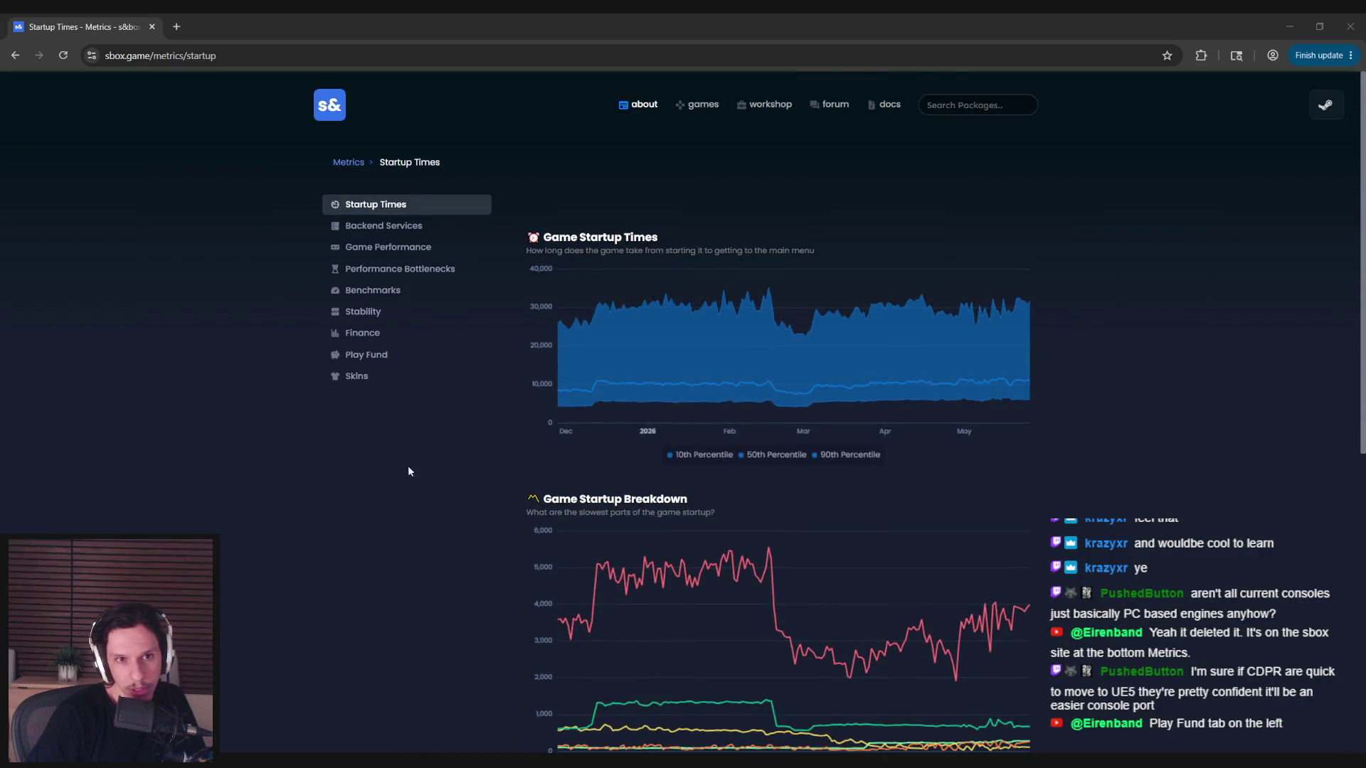
{"action": "left_click", "coordinate": [377, 355]}
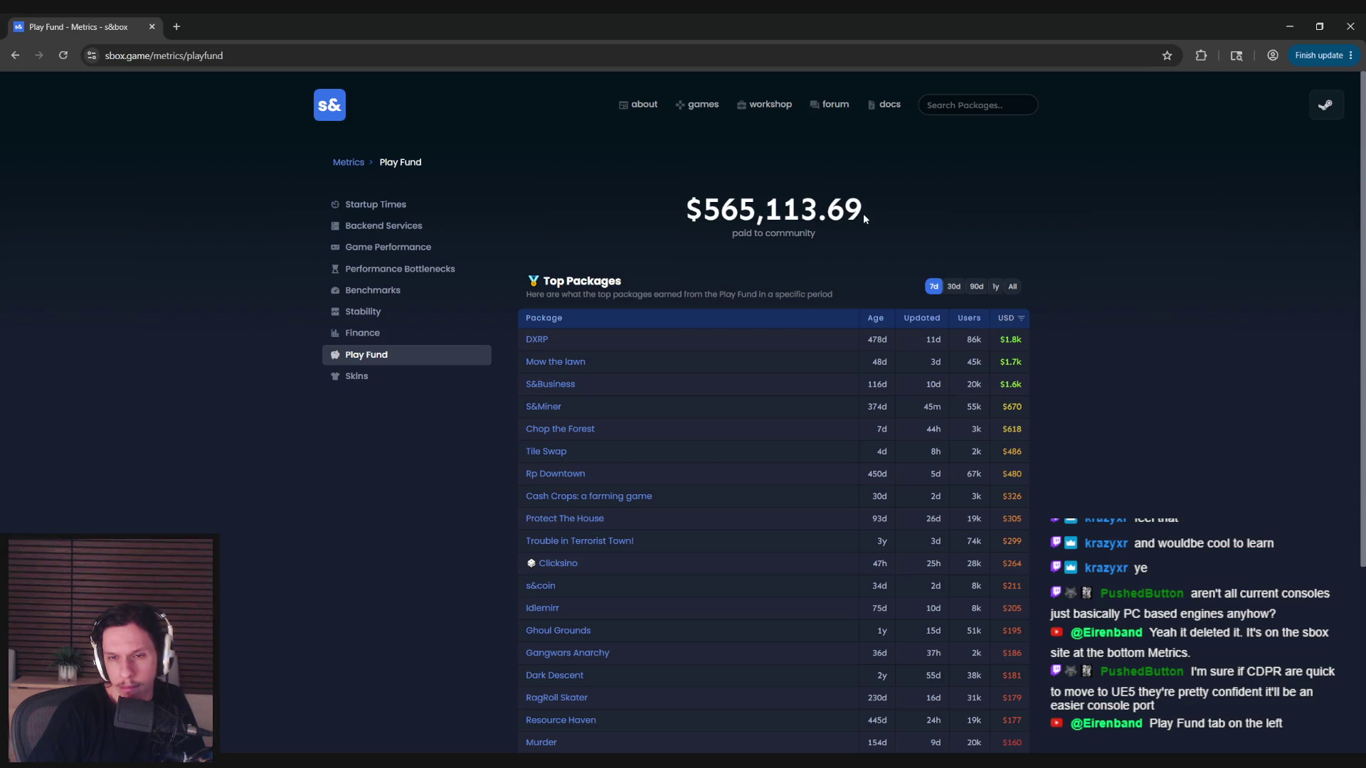
- Highlight the $565,113 paid-to-community figure, then bring the Steam store forward to search
{"action": "mouse_move", "coordinate": [863, 214]}
{"action": "left_mouse_down"}
{"action": "mouse_move", "coordinate": [676, 216]}
{"action": "mouse_move", "coordinate": [874, 212]}
{"action": "mouse_move", "coordinate": [687, 216]}
{"action": "left_mouse_up"}
{"action": "left_click", "coordinate": [687, 216]}
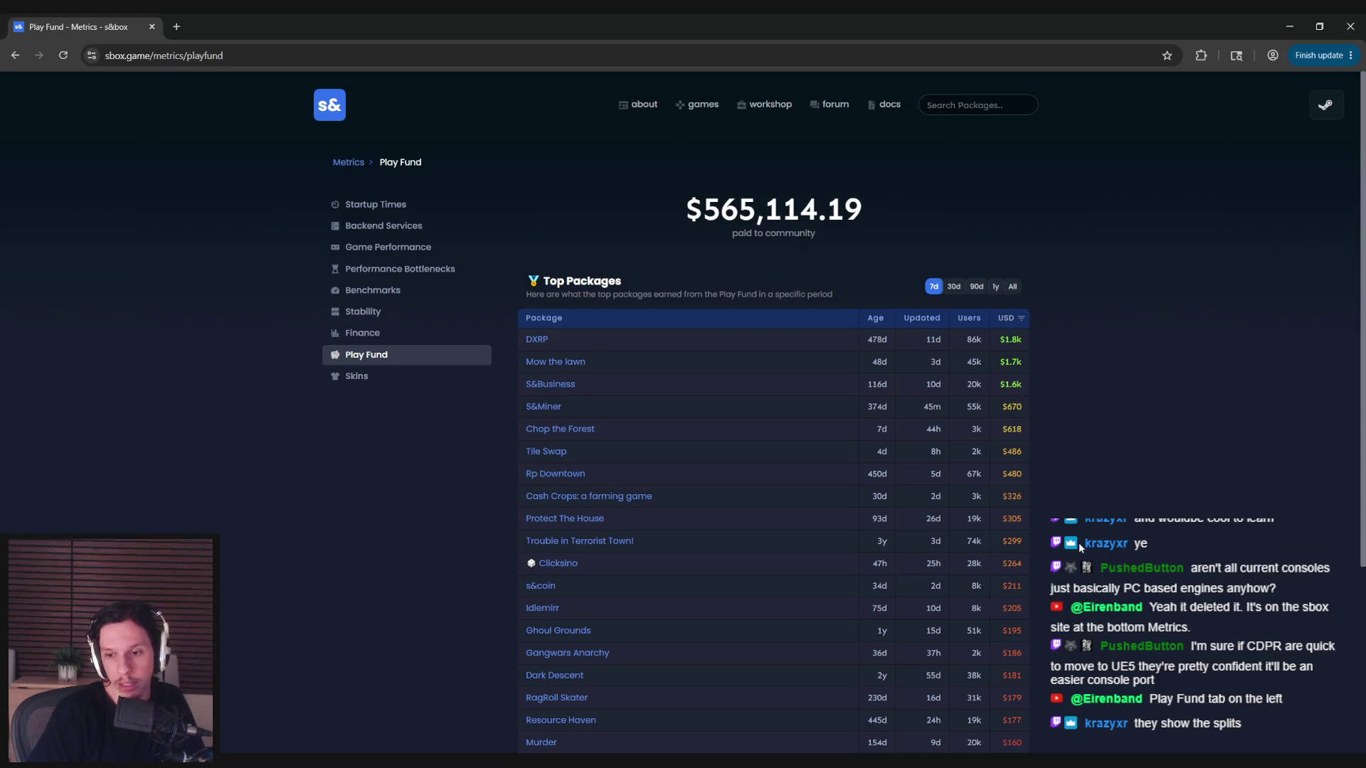
{"action": "left_click", "coordinate": [1211, 761]}
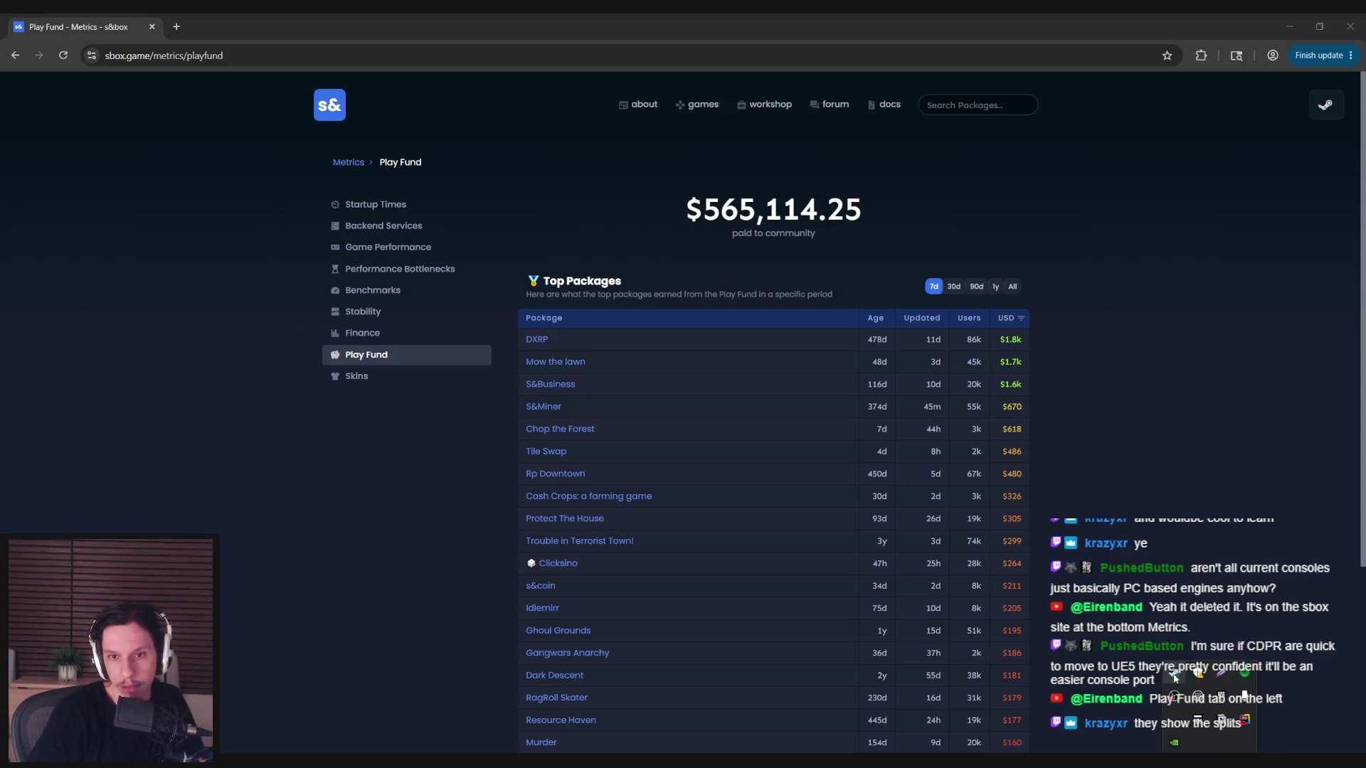
{"action": "left_click", "coordinate": [1175, 674]}
{"action": "left_click", "coordinate": [820, 85]}
- Search Steam for 'S&box', view its CDN$ 25.99 store page, then close Steam
{"action": "type", "text": "S&box"}
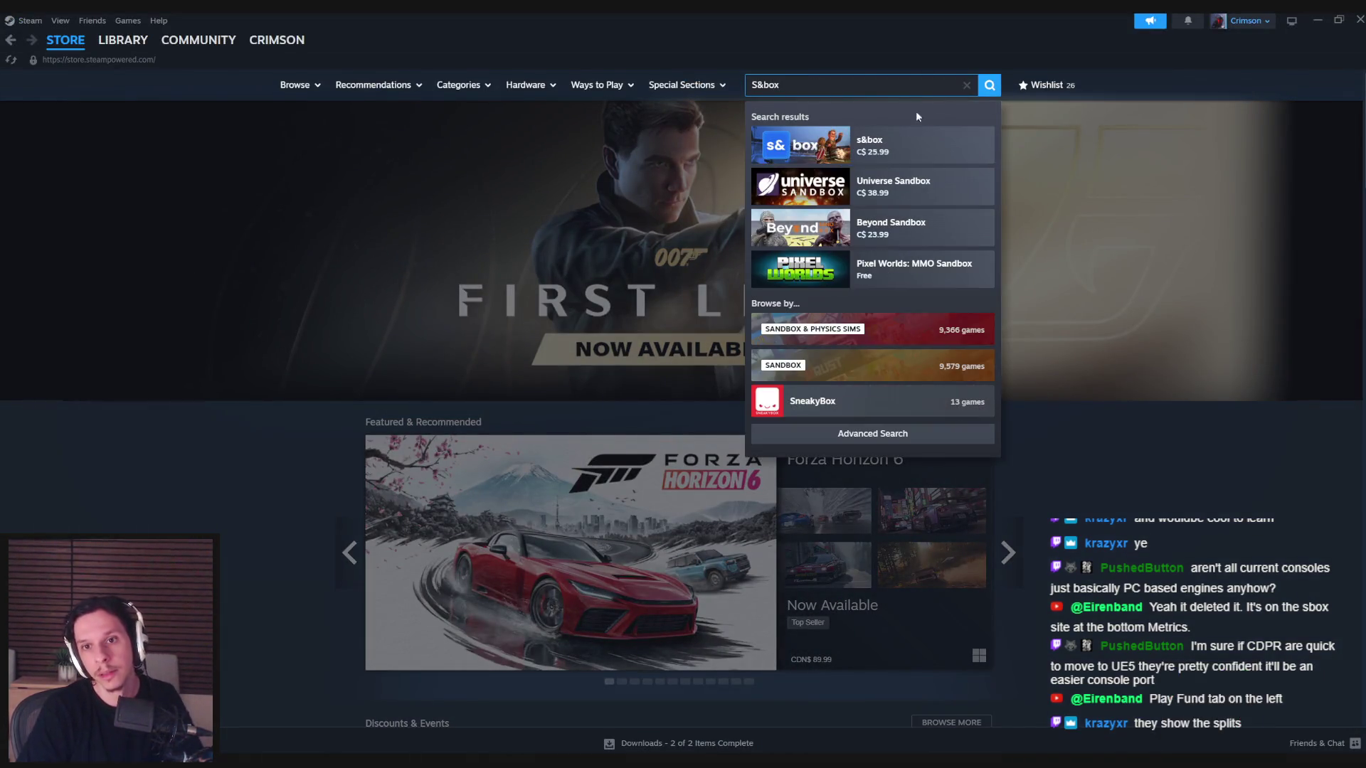
{"action": "left_click", "coordinate": [914, 145]}
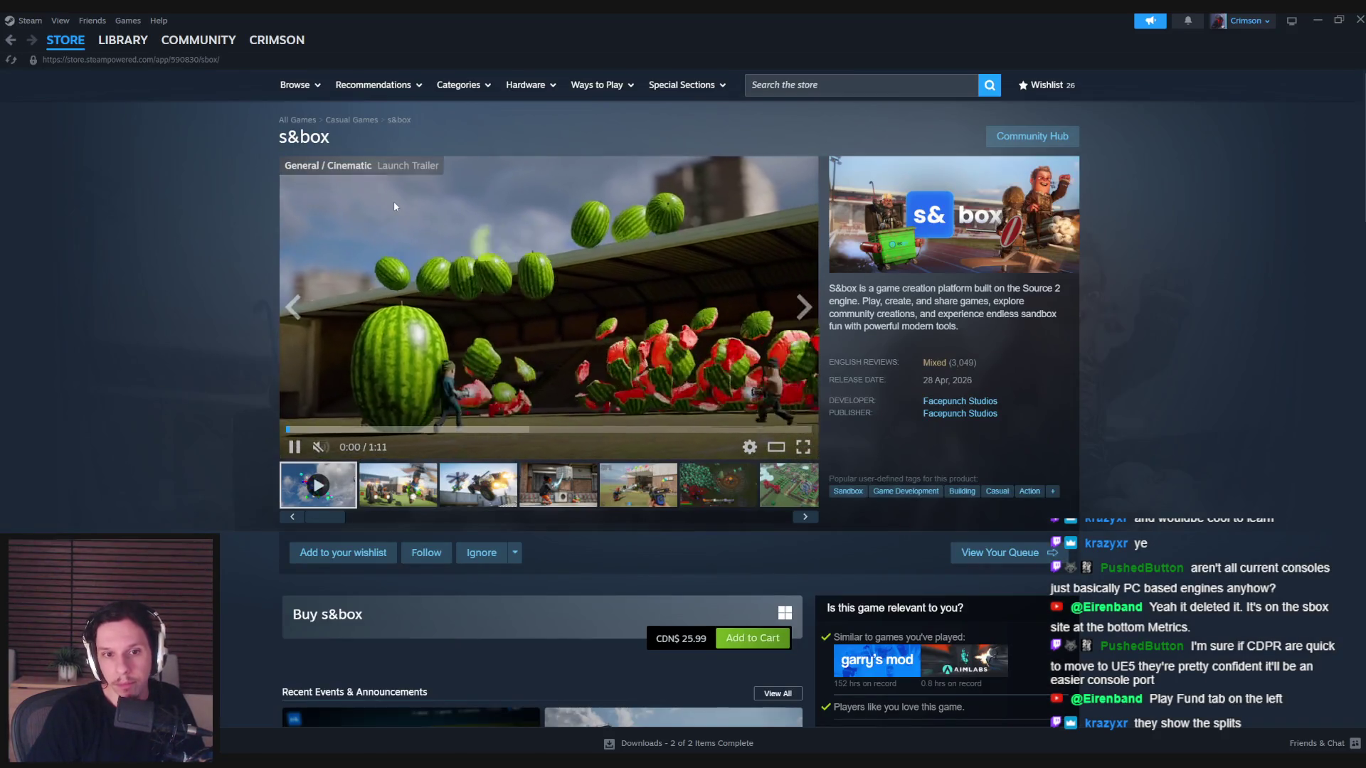
{"action": "scroll", "coordinate": [217, 275], "scroll_direction": "down", "scroll_amount": 3}
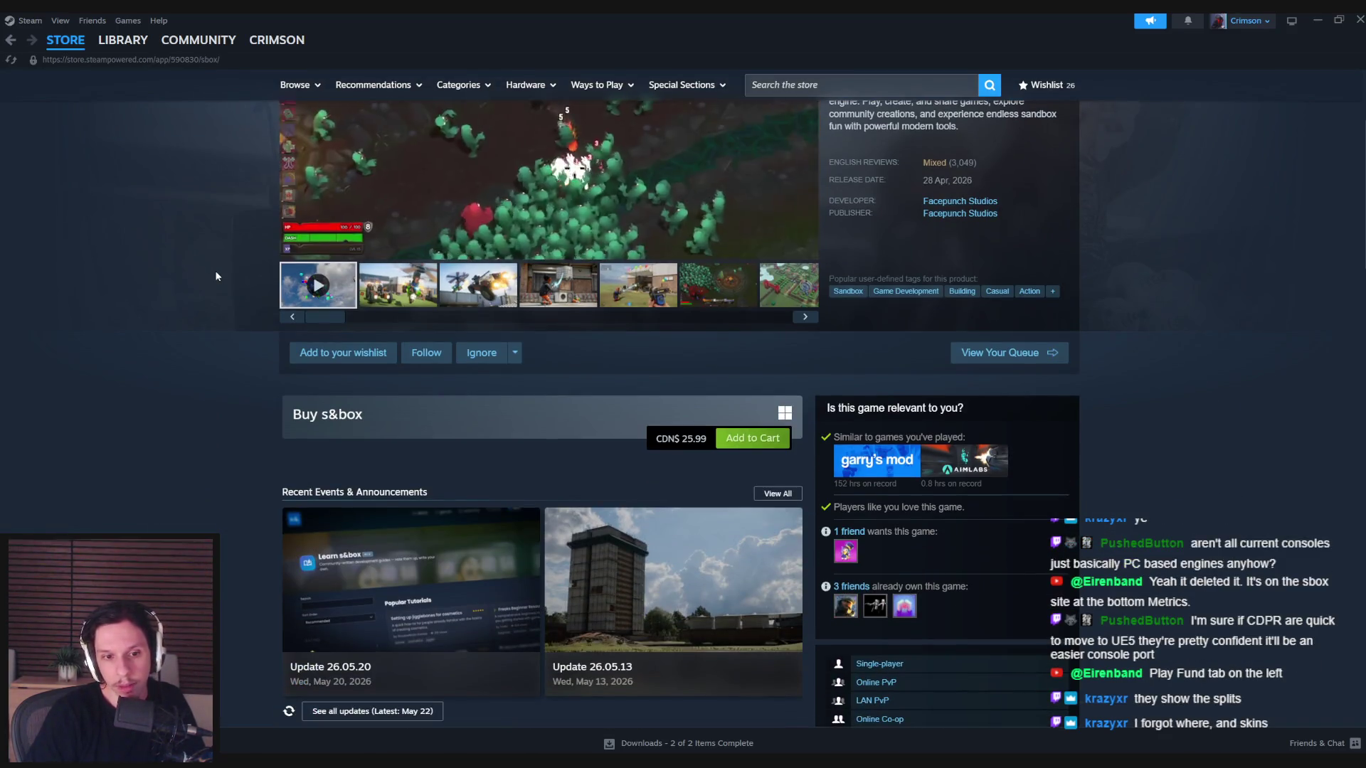
{"action": "scroll", "coordinate": [217, 276], "scroll_direction": "up", "scroll_amount": 3}
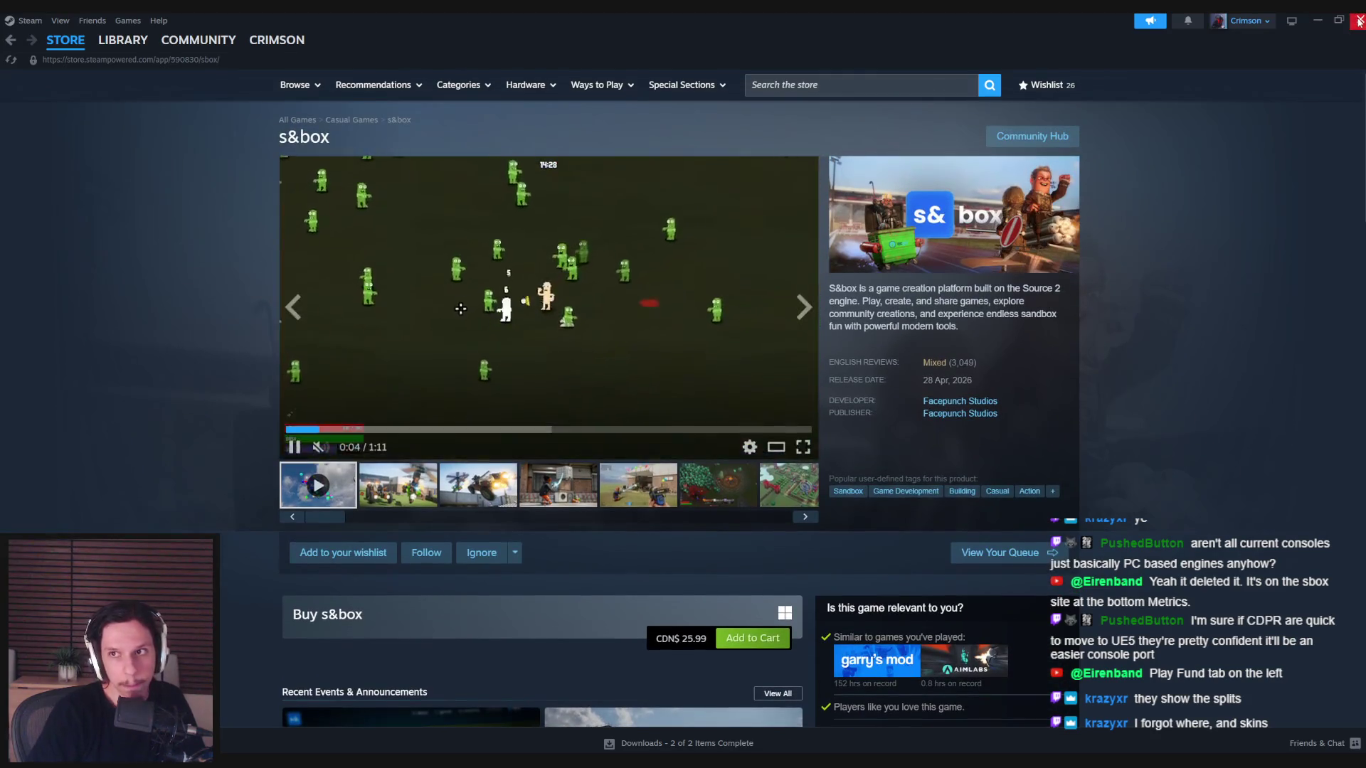
{"action": "left_click", "coordinate": [1358, 20]}
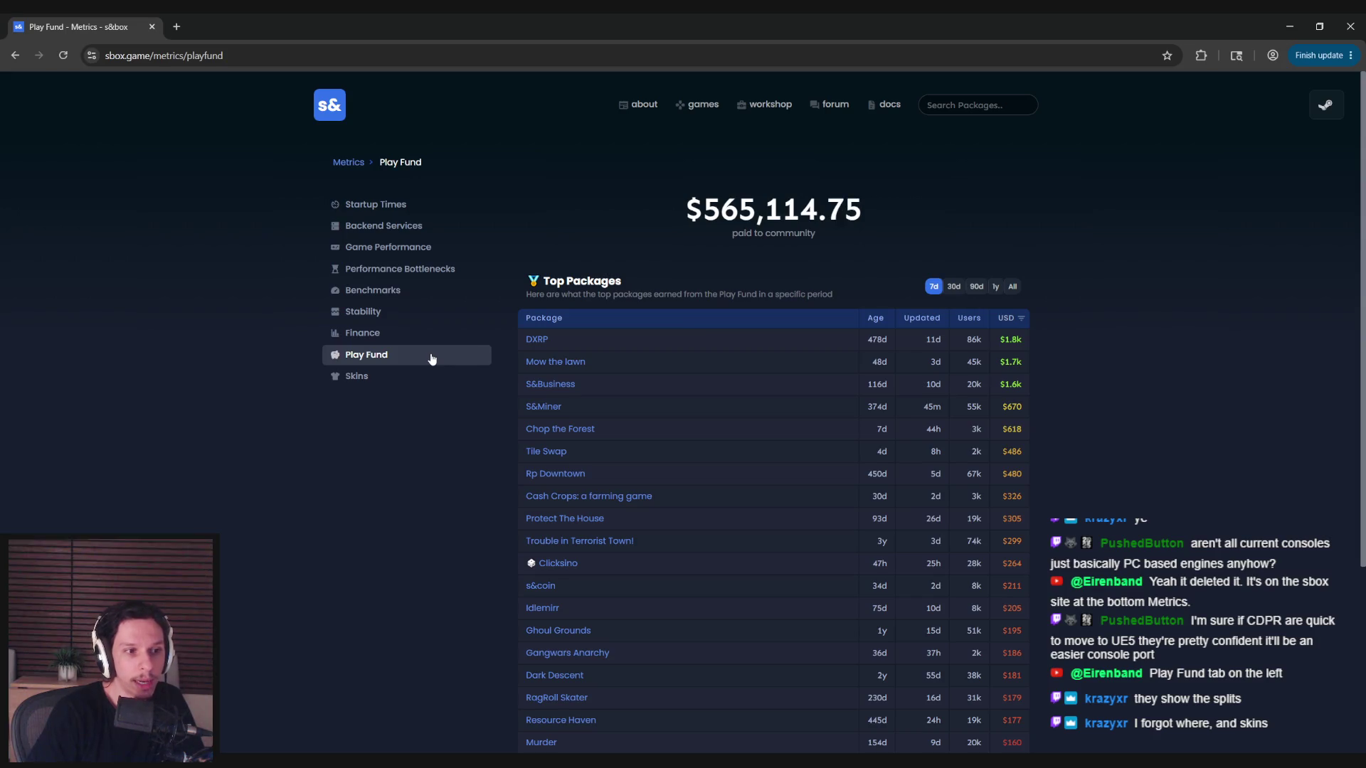
- Open the DXRP package page and view its gallery, from Berdo's Shop to the boxing ring
{"action": "left_click", "coordinate": [536, 340]}
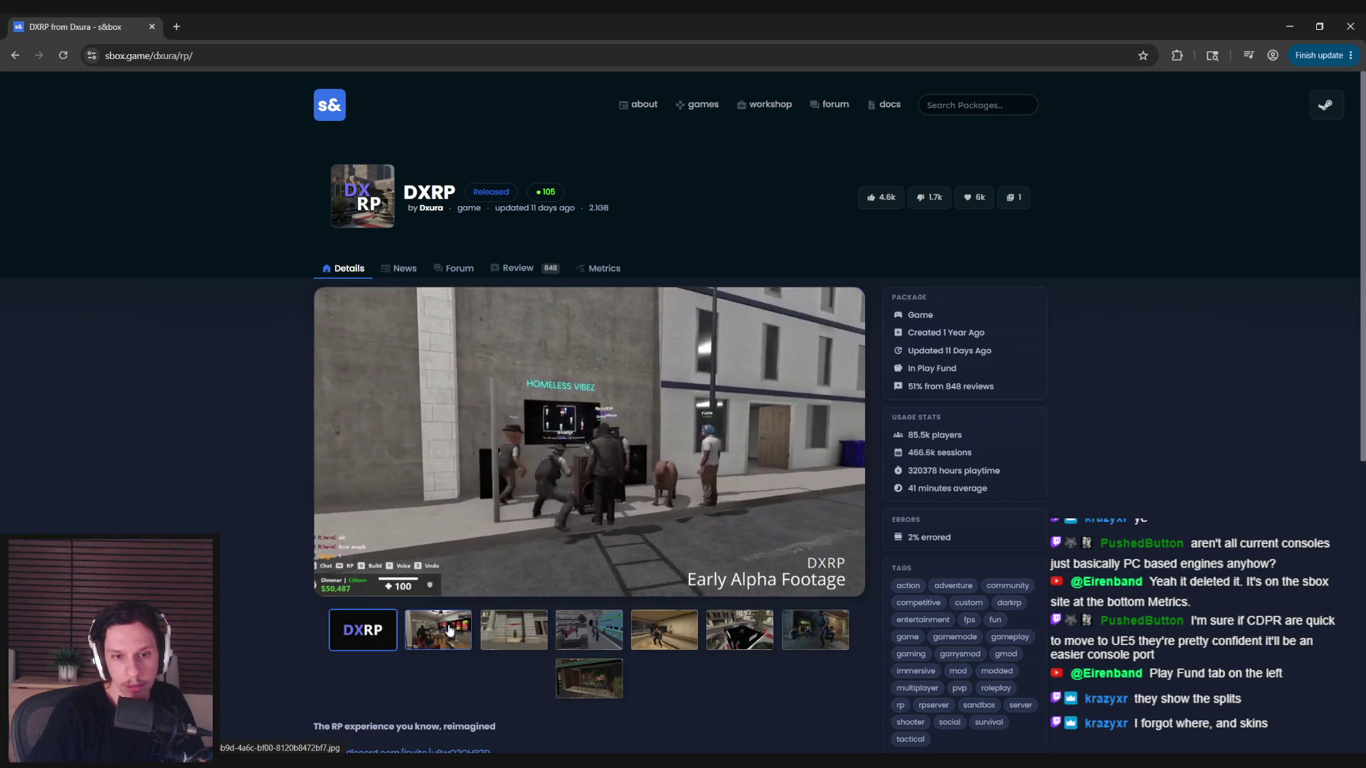
{"action": "left_click", "coordinate": [449, 629]}
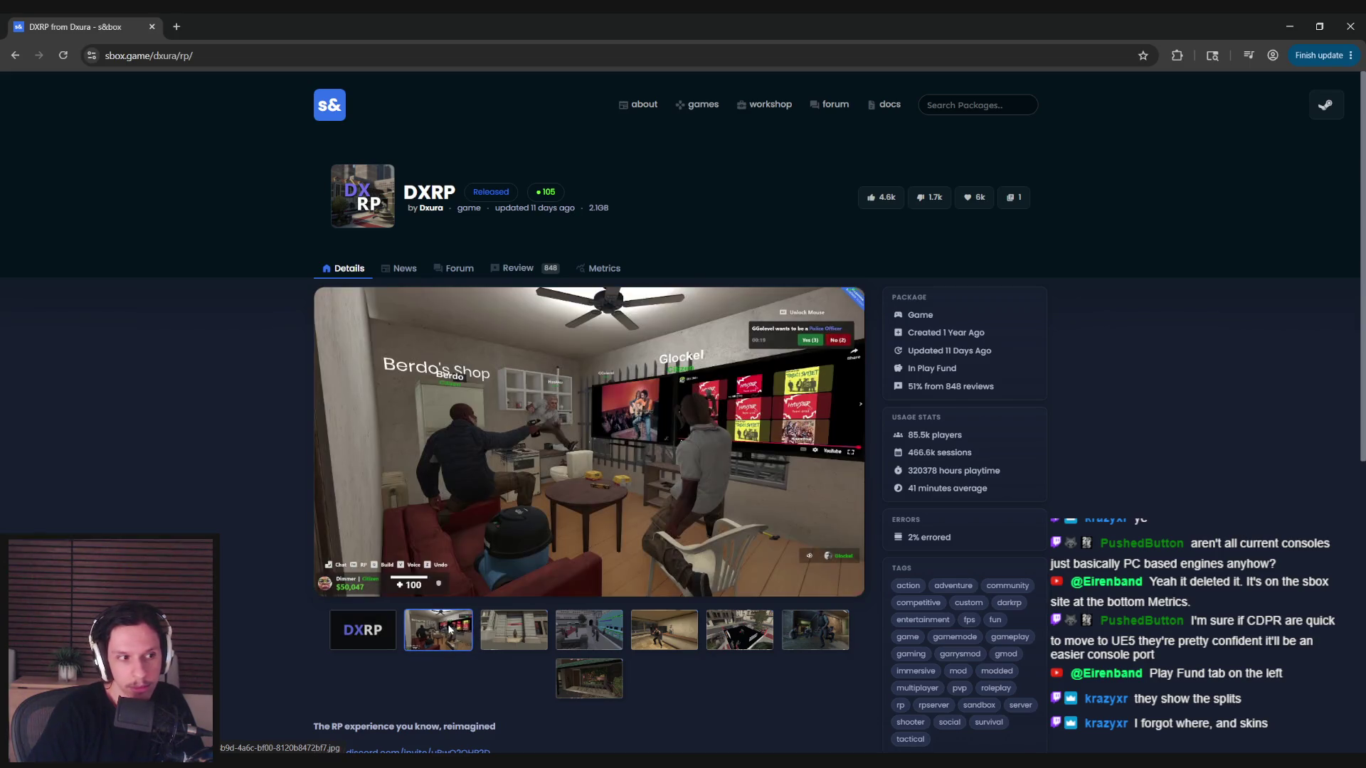
{"action": "left_click", "coordinate": [512, 635]}
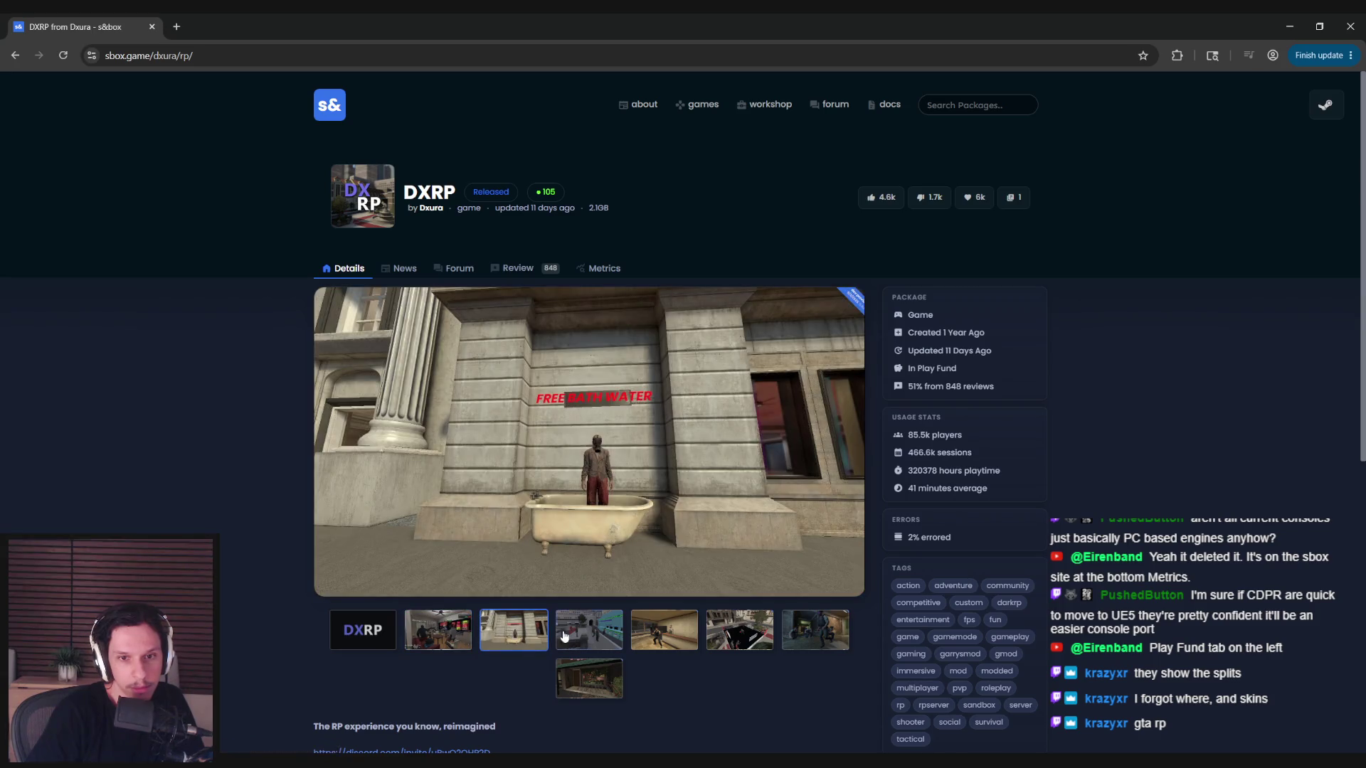
{"action": "left_click", "coordinate": [566, 636]}
{"action": "left_click", "coordinate": [660, 637]}
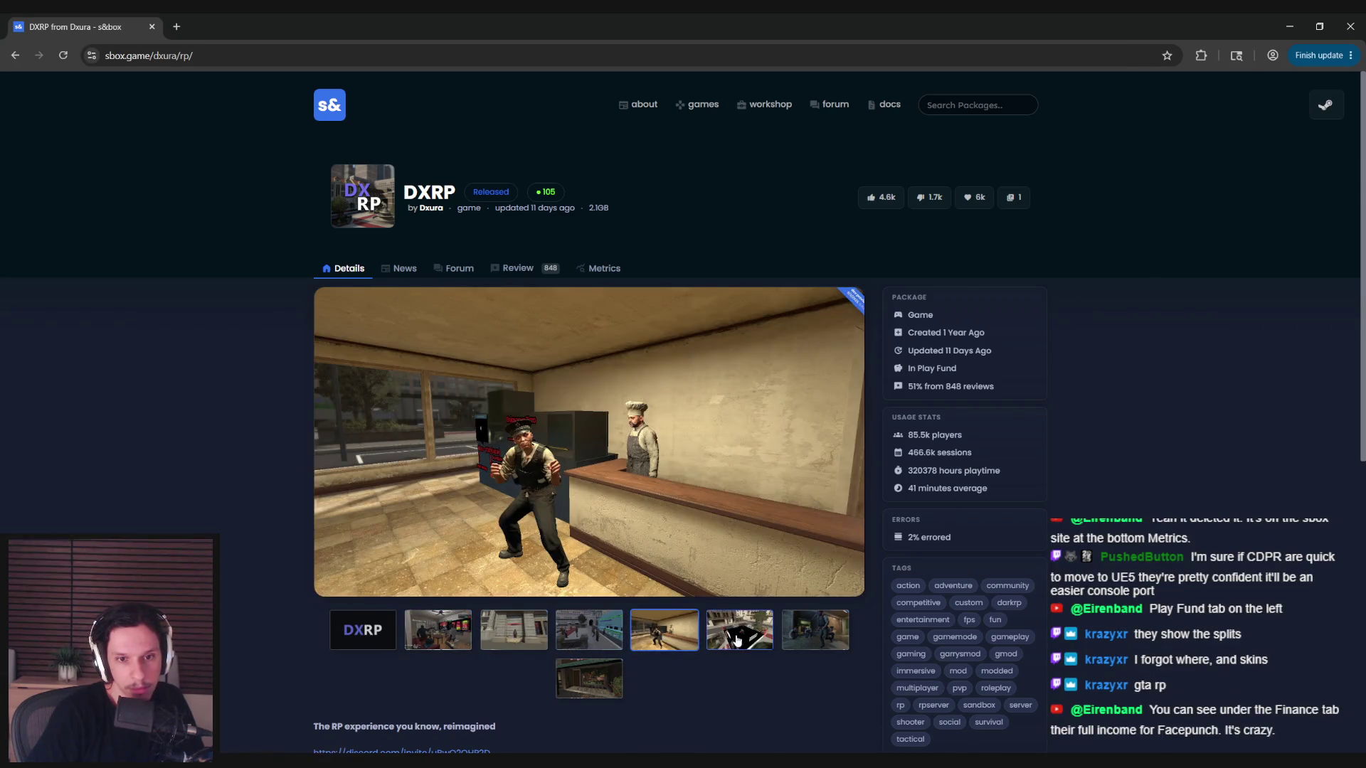
{"action": "left_click", "coordinate": [740, 640]}
{"action": "left_click", "coordinate": [429, 637]}
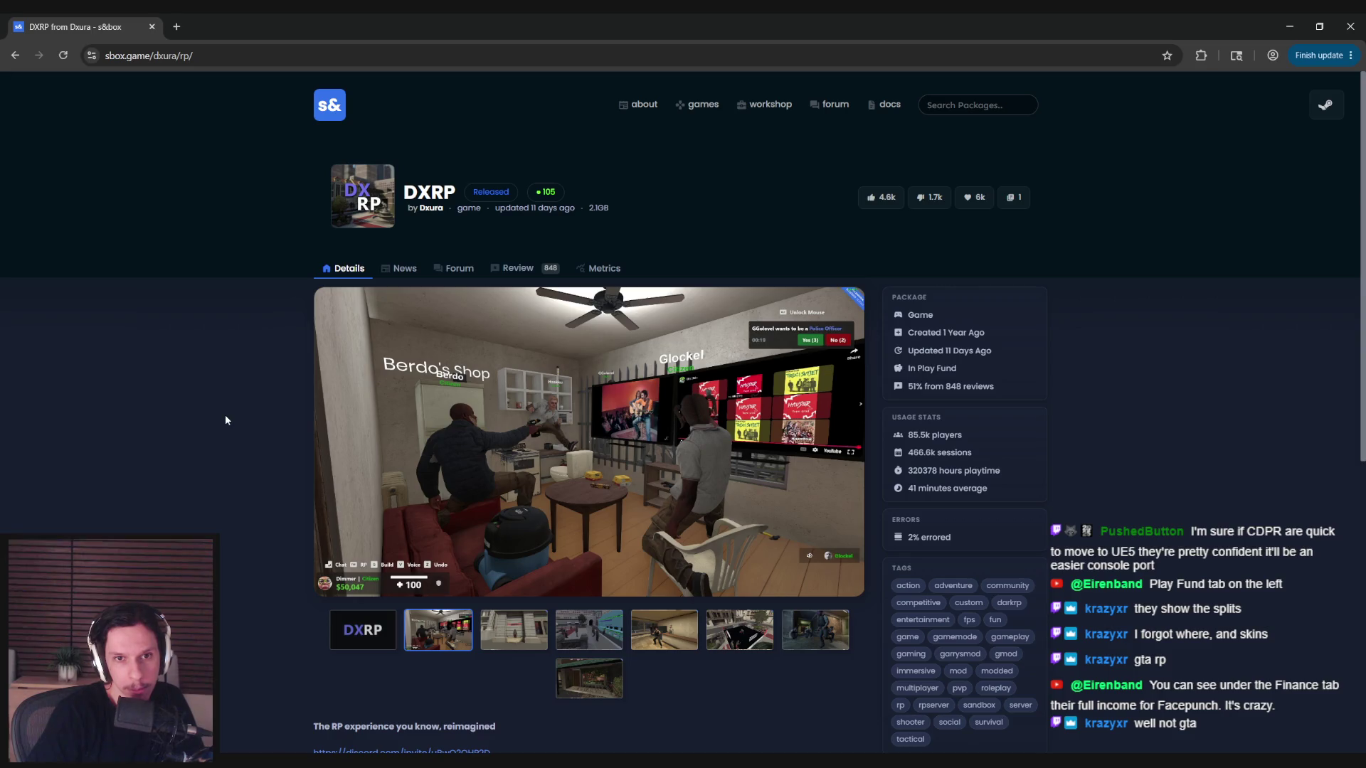
- Scroll through the DXRP description, then go back to the previous page
{"action": "scroll", "coordinate": [226, 419], "scroll_direction": "down", "scroll_amount": 3}
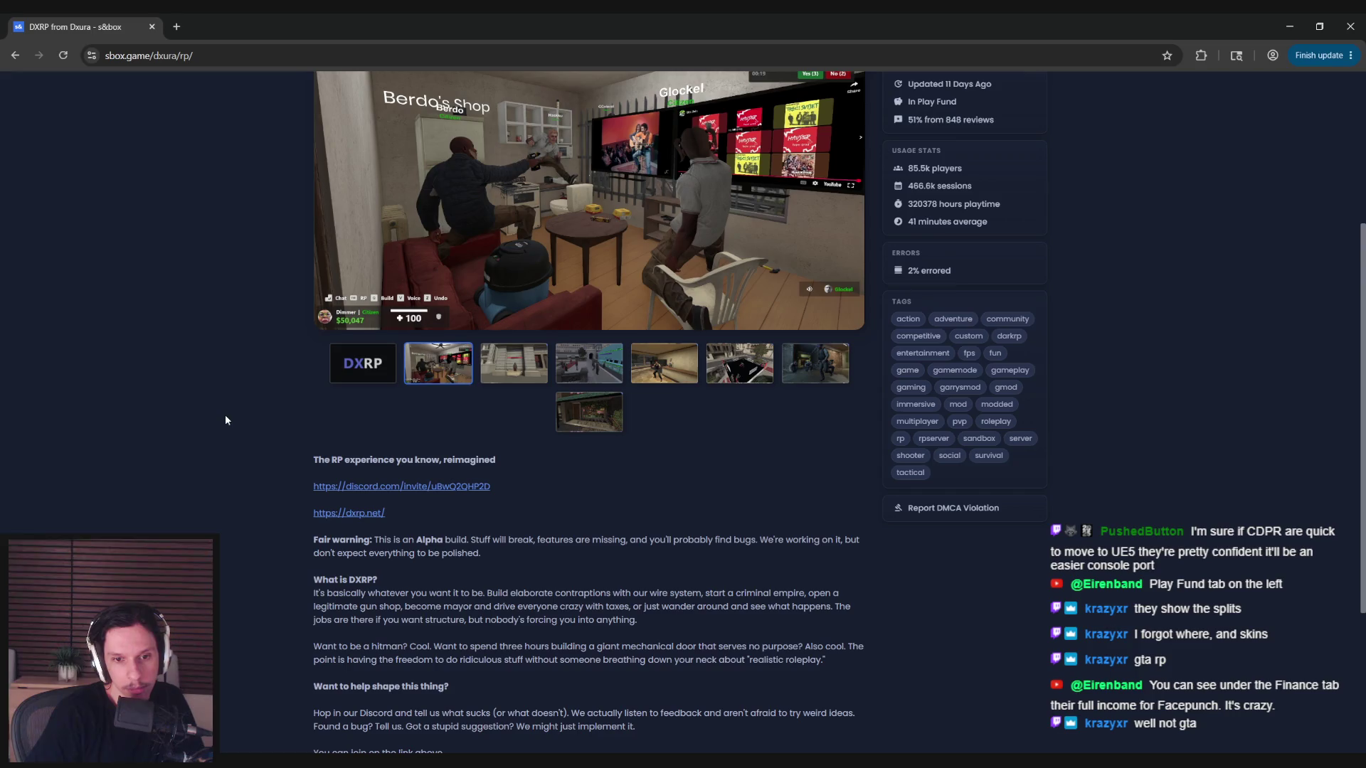
{"action": "scroll", "coordinate": [226, 419], "scroll_direction": "up", "scroll_amount": 3}
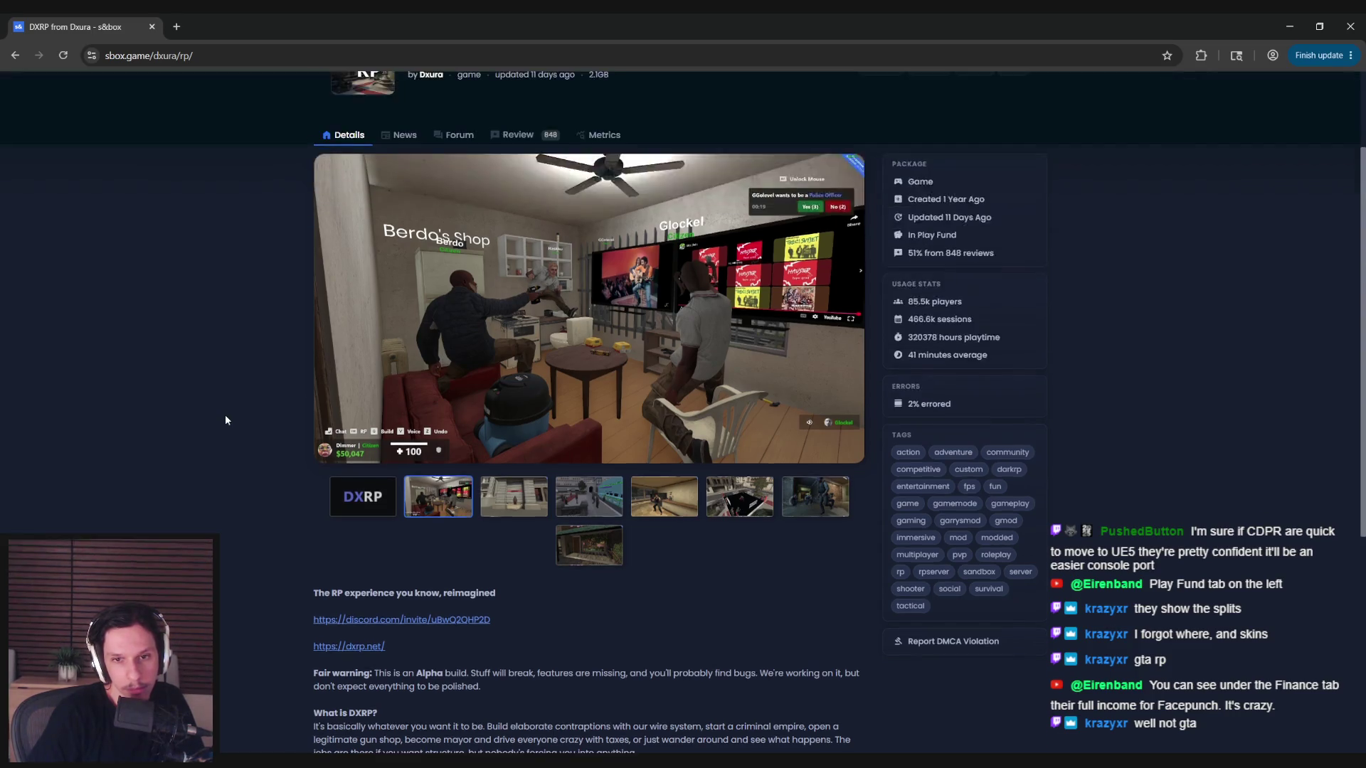
{"action": "key", "text": "alt+Left"}
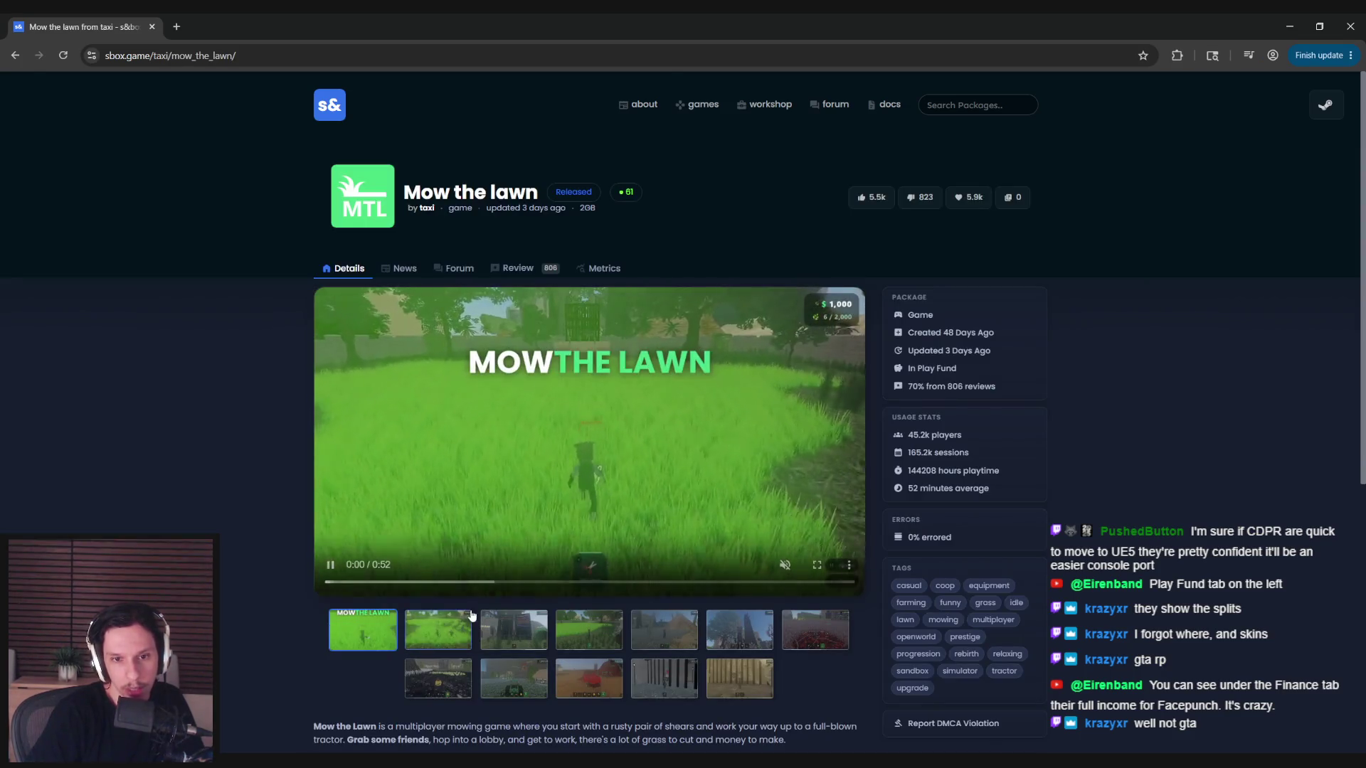
- Step through both rows of Mow the lawn screenshots, ending on the sandy pillar-cage scene
{"action": "left_click", "coordinate": [462, 633]}
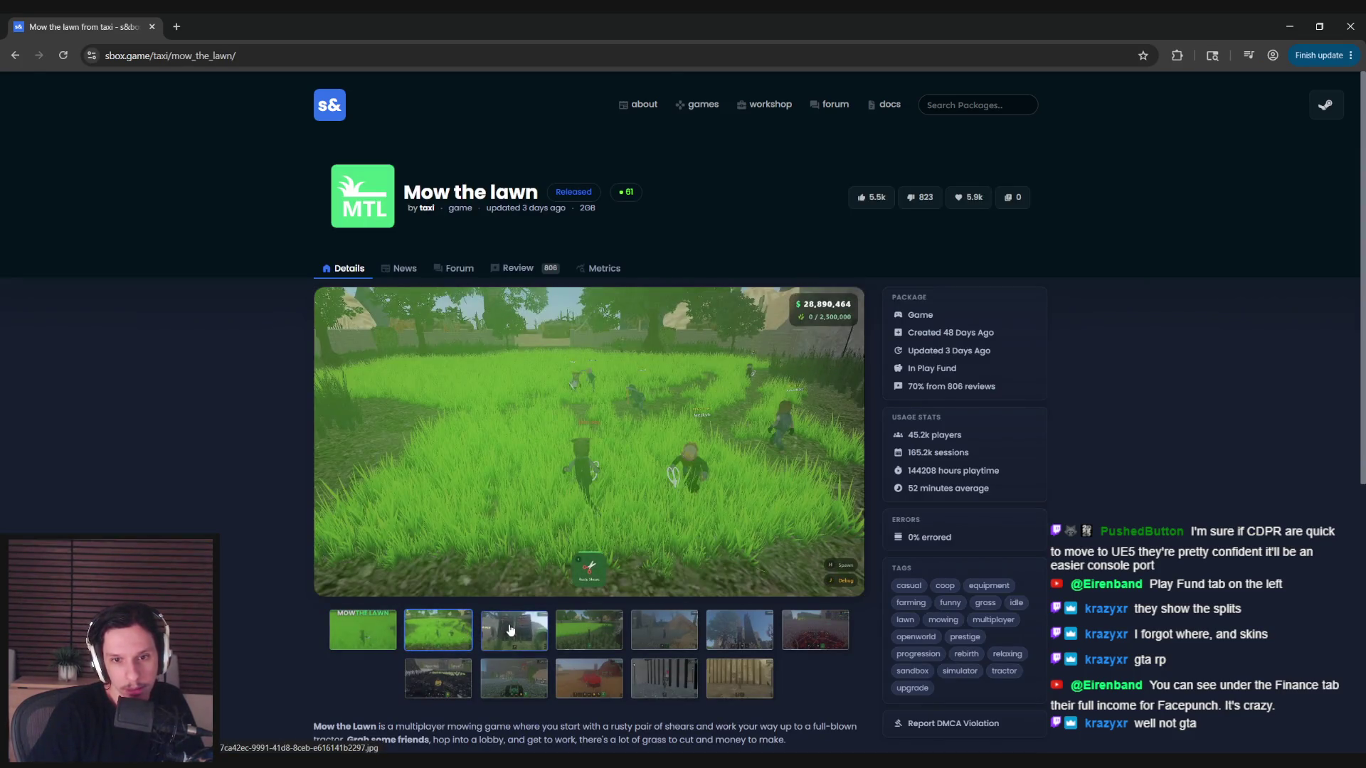
{"action": "left_click", "coordinate": [514, 632]}
{"action": "left_click", "coordinate": [581, 633]}
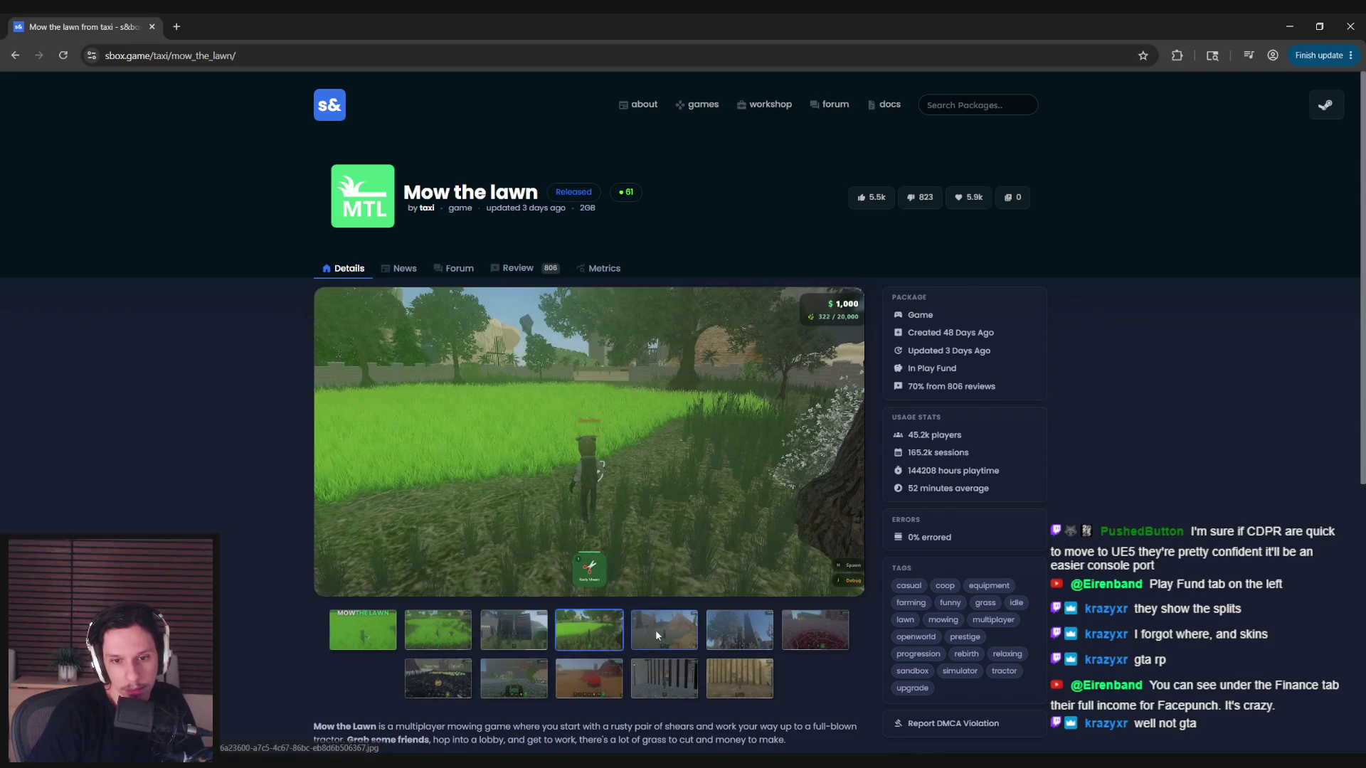
{"action": "left_click", "coordinate": [656, 630]}
{"action": "left_click", "coordinate": [737, 635]}
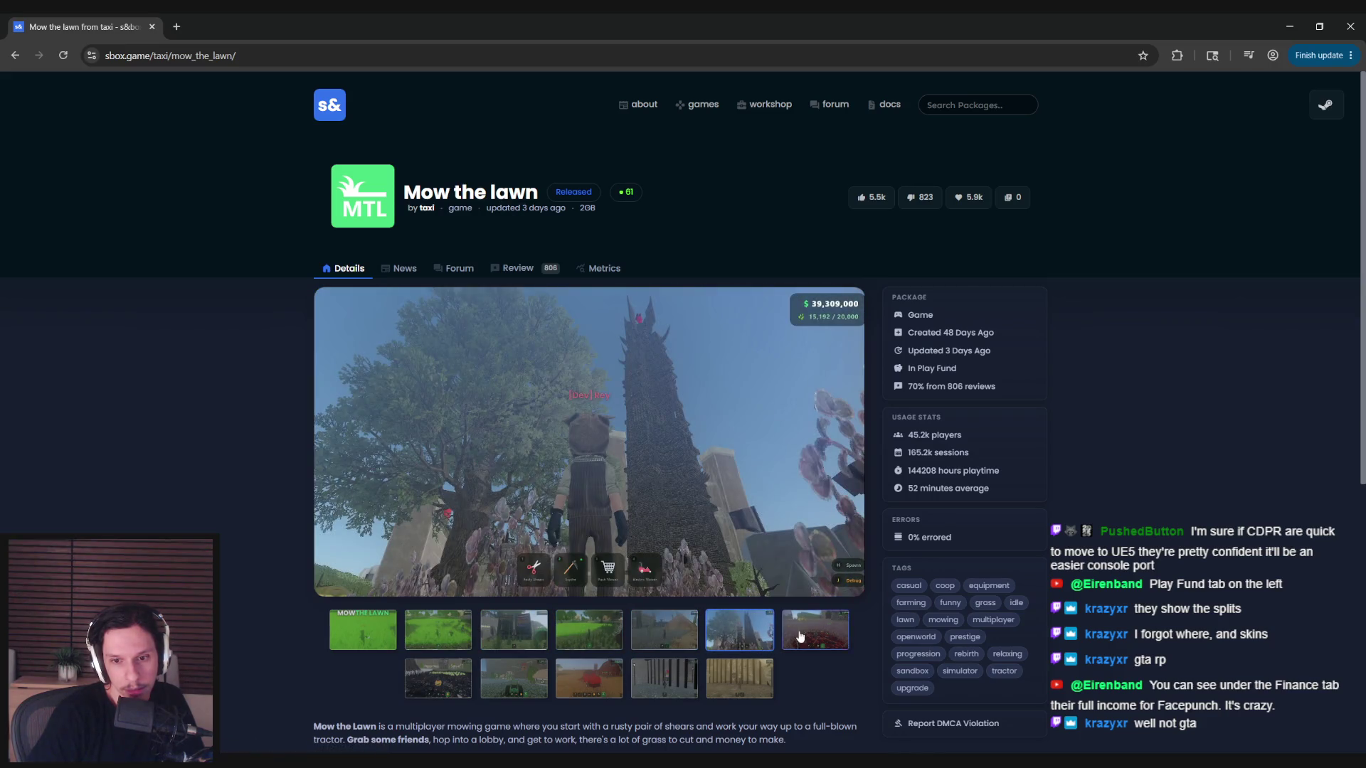
{"action": "left_click", "coordinate": [798, 629]}
{"action": "left_click", "coordinate": [449, 685]}
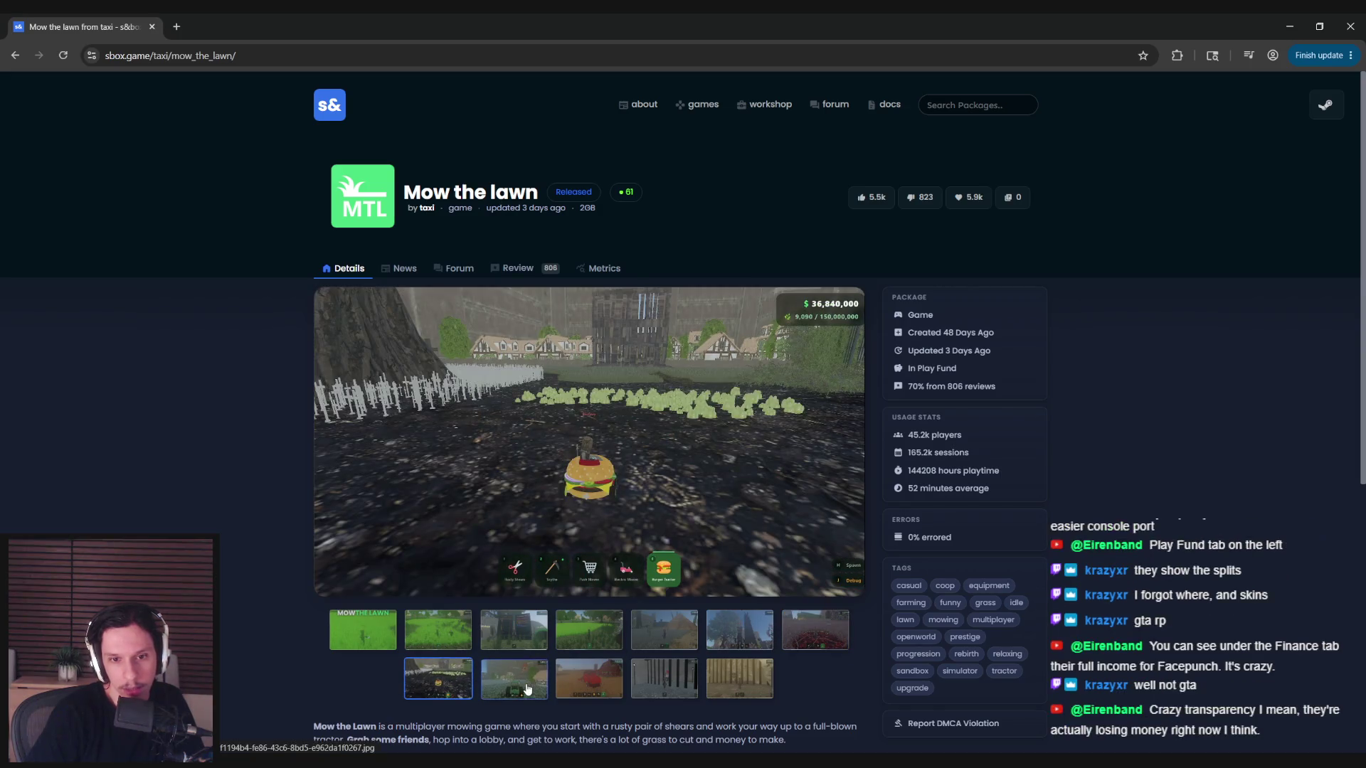
{"action": "left_click", "coordinate": [530, 689]}
{"action": "left_click", "coordinate": [618, 690]}
{"action": "left_click", "coordinate": [658, 686]}
{"action": "left_click", "coordinate": [740, 679]}
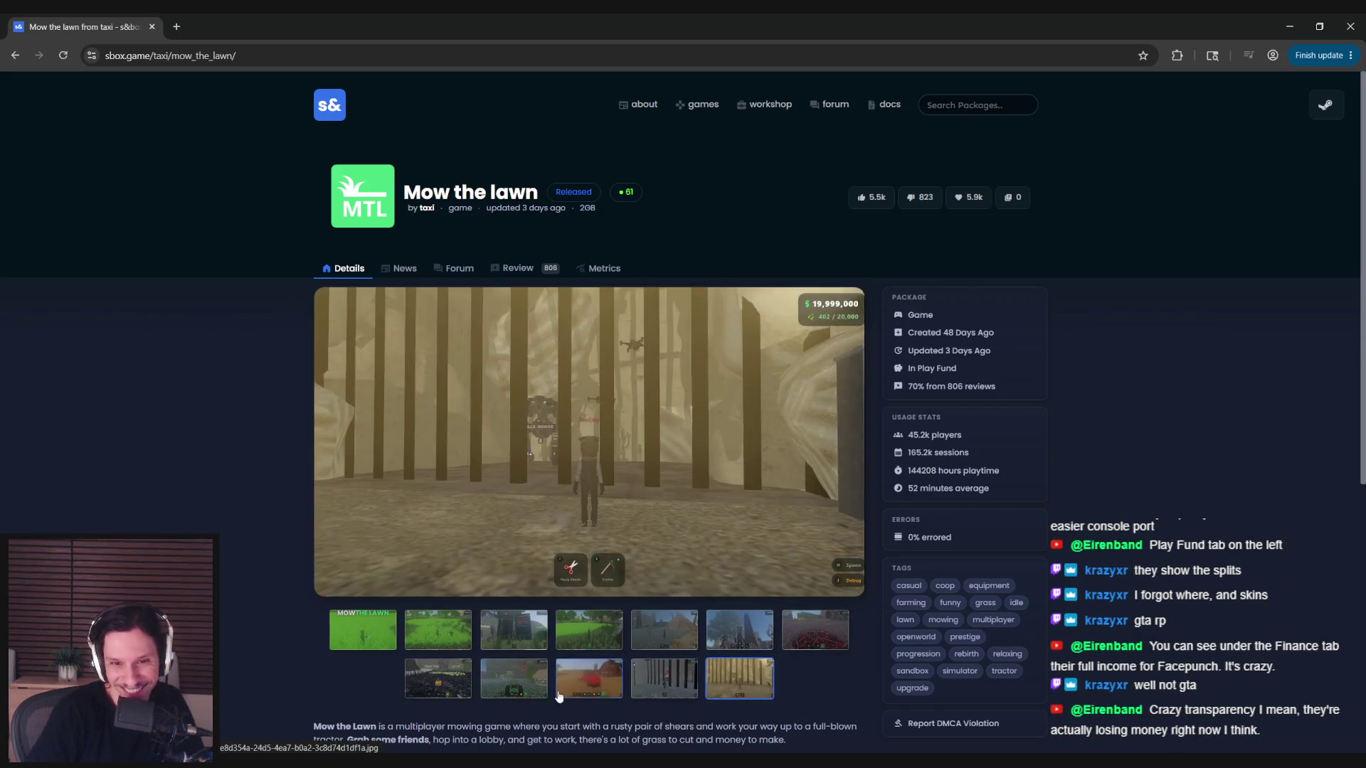
{"action": "left_click", "coordinate": [589, 679]}
{"action": "left_click", "coordinate": [514, 679]}
{"action": "left_click", "coordinate": [733, 685]}
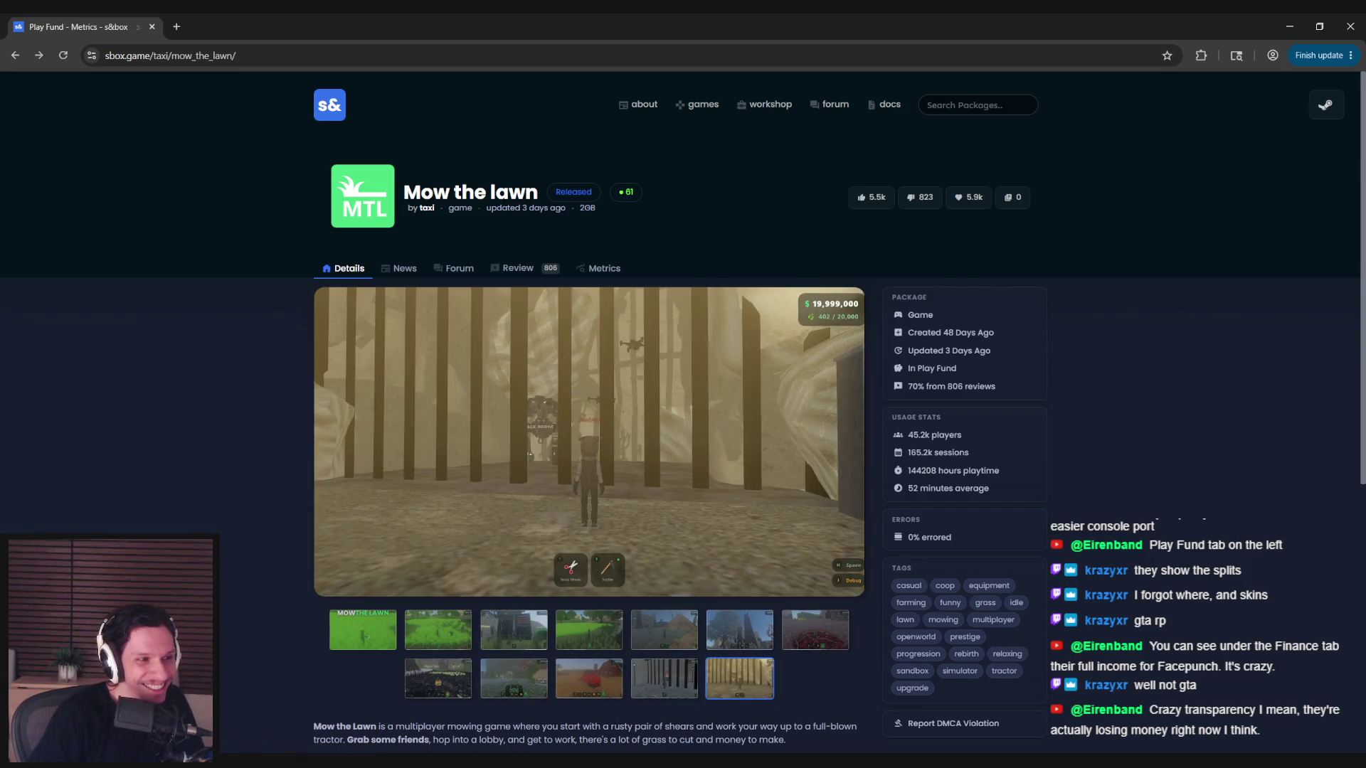
- Sort Play Fund Top Packages by USD descending over 30 days, highlighting Mow the lawn's 45k users
{"action": "key", "text": "alt+Left"}
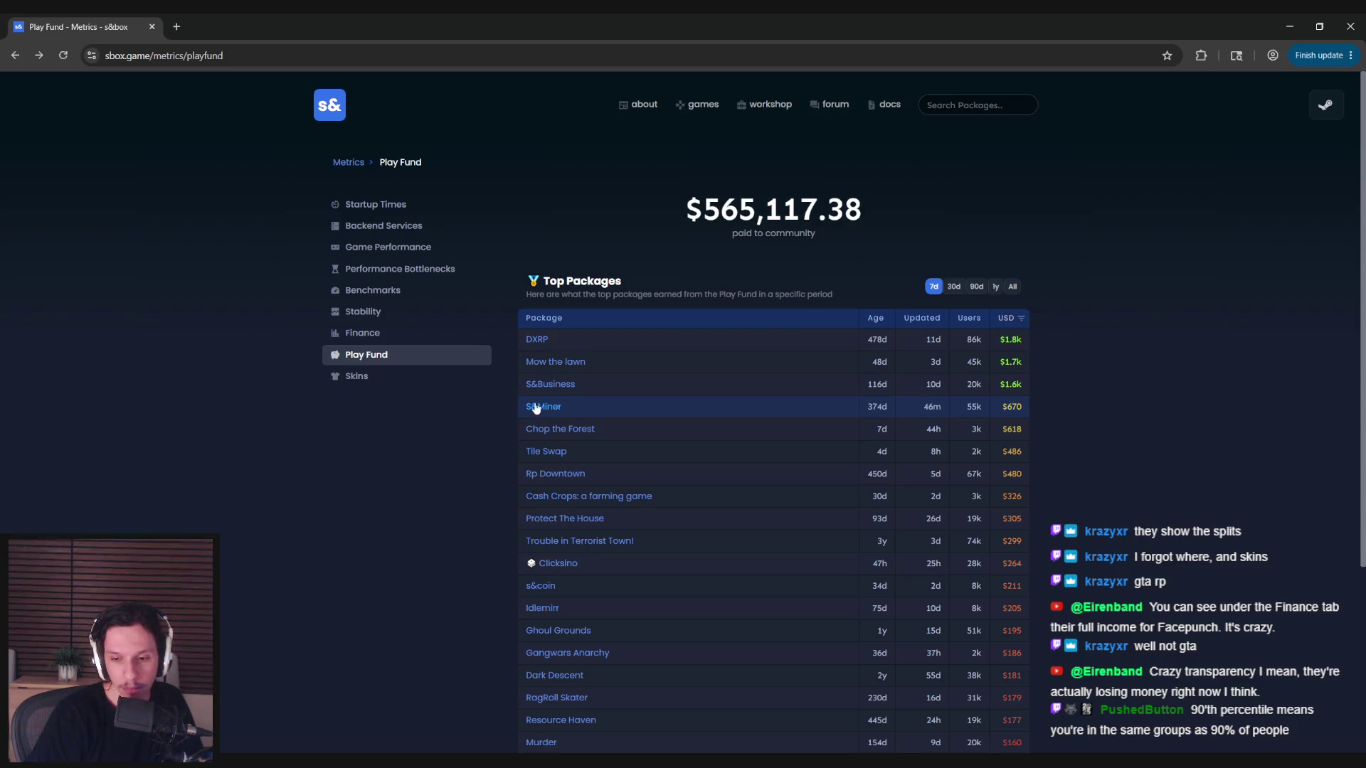
{"action": "scroll", "coordinate": [1014, 622], "scroll_direction": "down", "scroll_amount": 2}
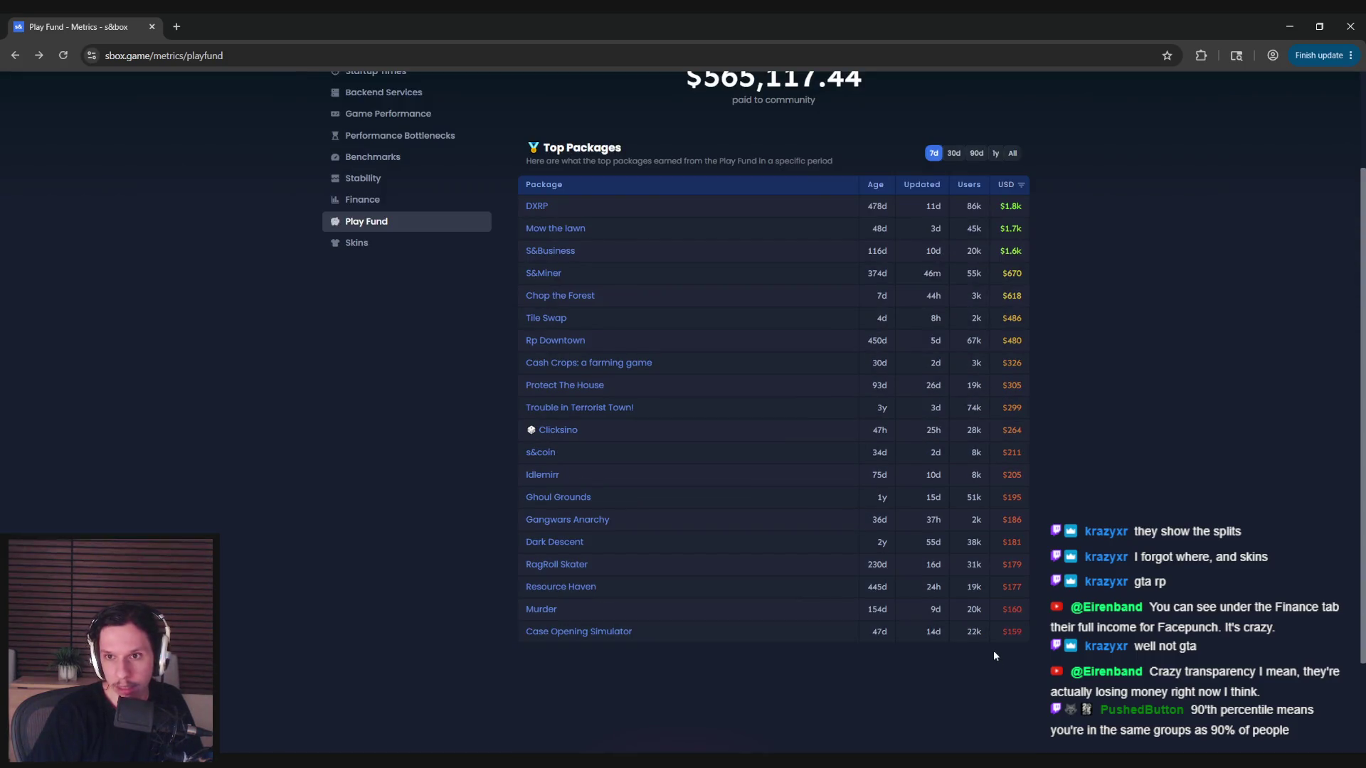
{"action": "scroll", "coordinate": [993, 650], "scroll_direction": "up", "scroll_amount": 1}
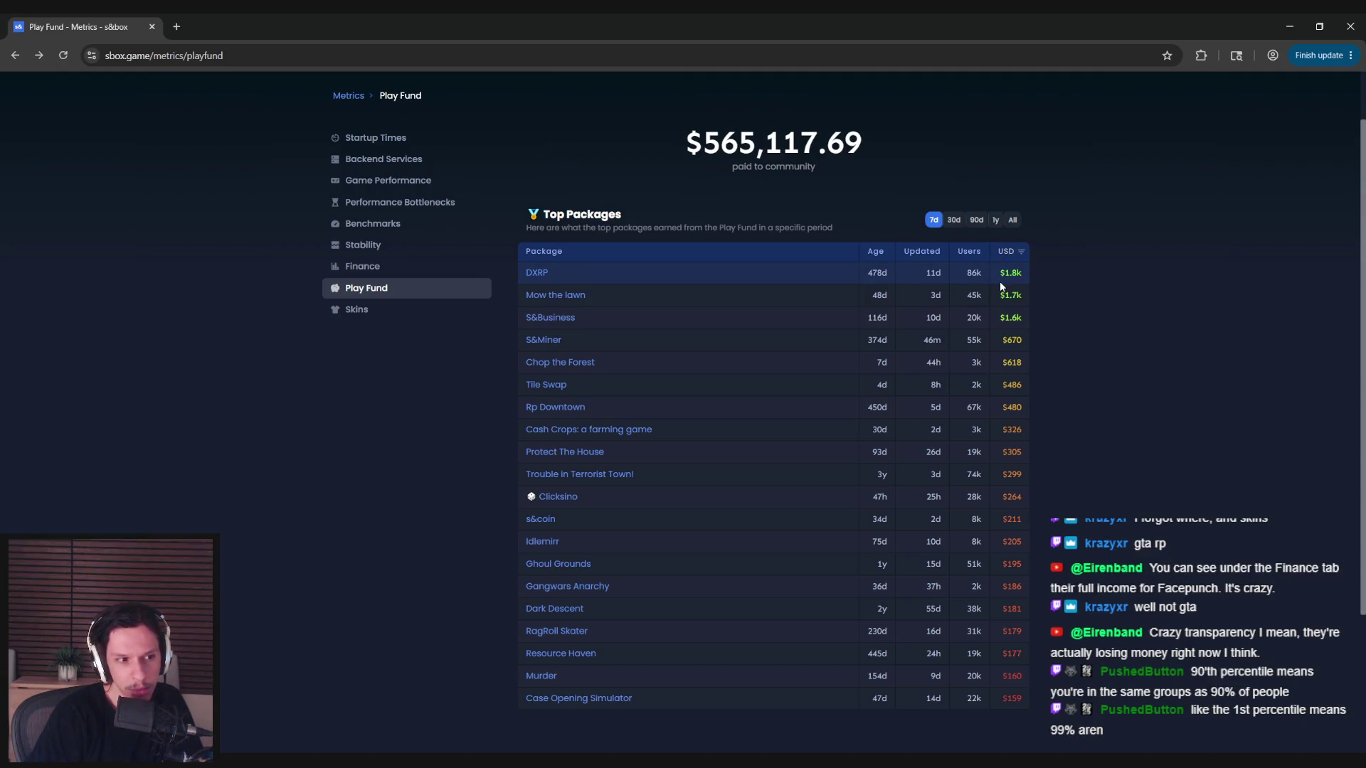
{"action": "left_click", "coordinate": [1003, 253]}
{"action": "left_click", "coordinate": [1002, 258]}
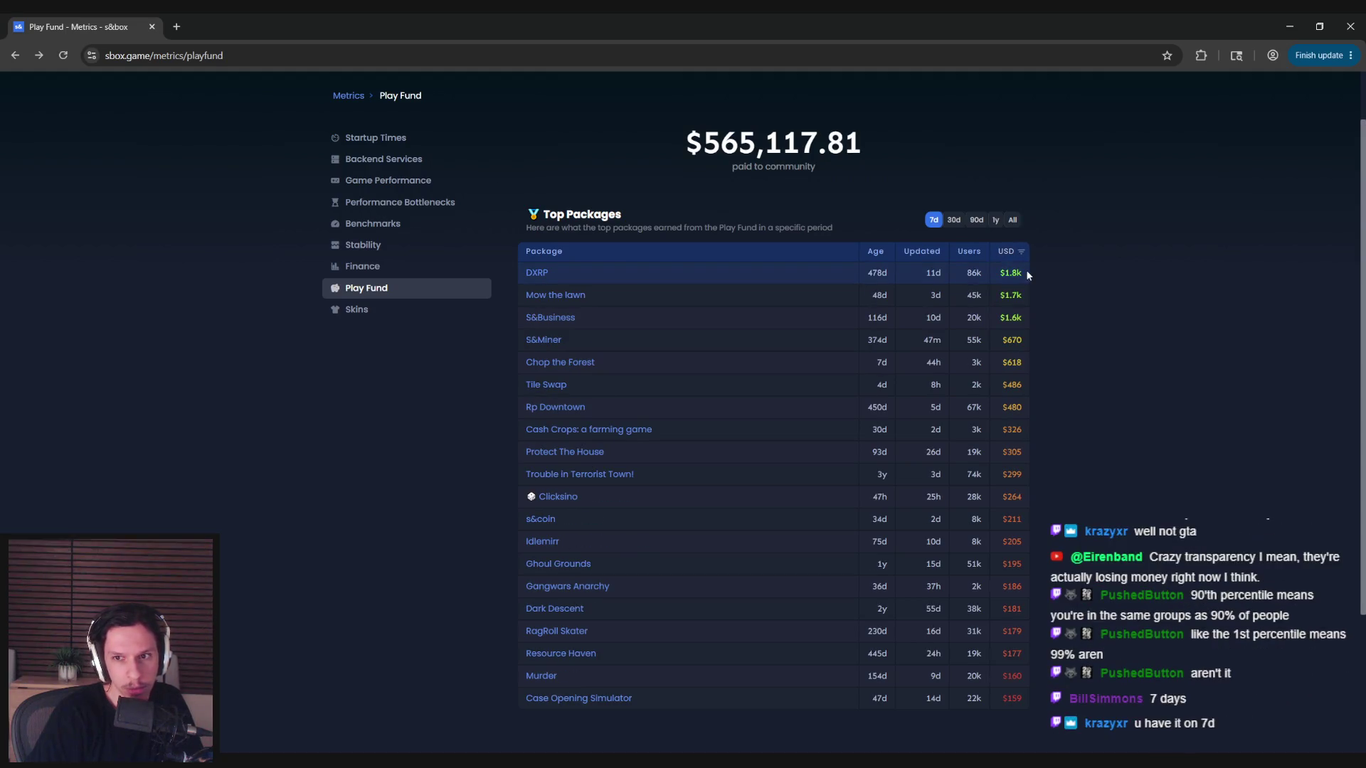
{"action": "left_click", "coordinate": [954, 221]}
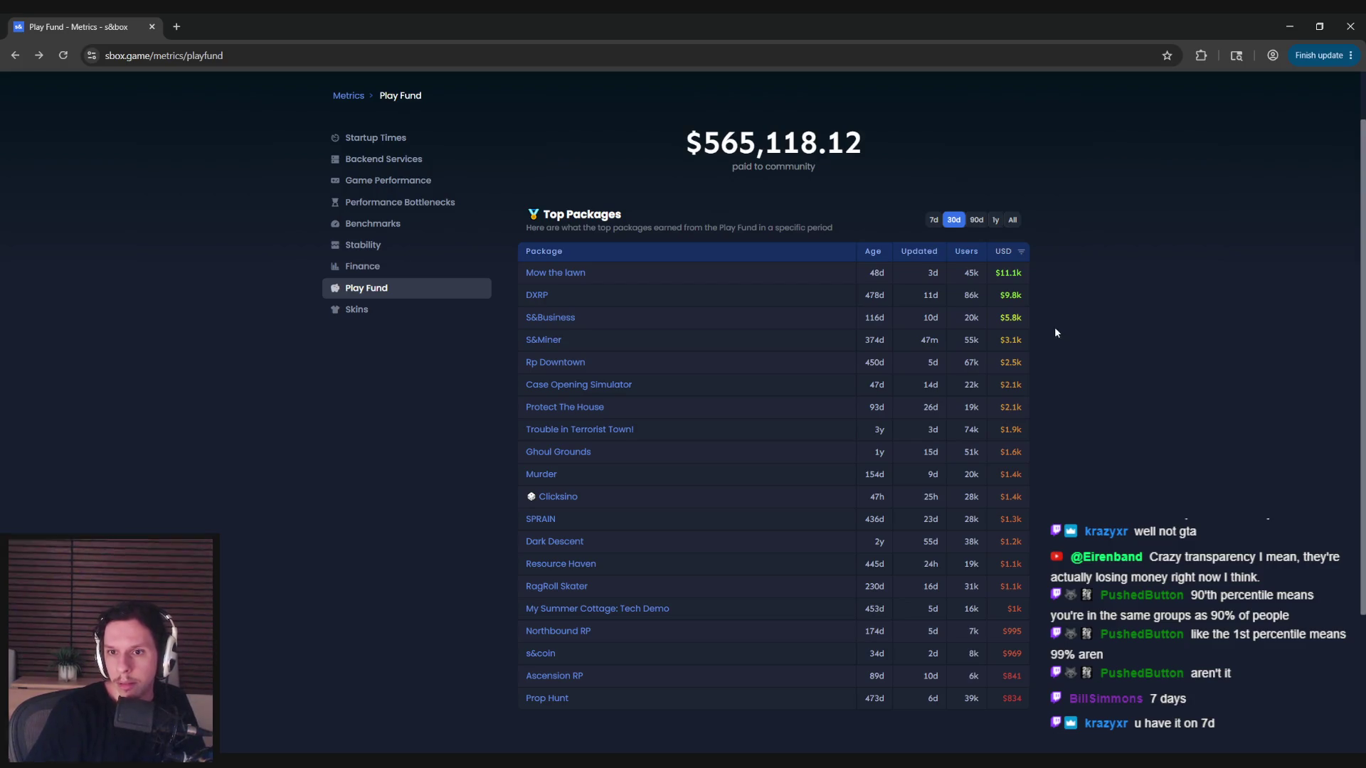
{"action": "double_click", "coordinate": [982, 273]}
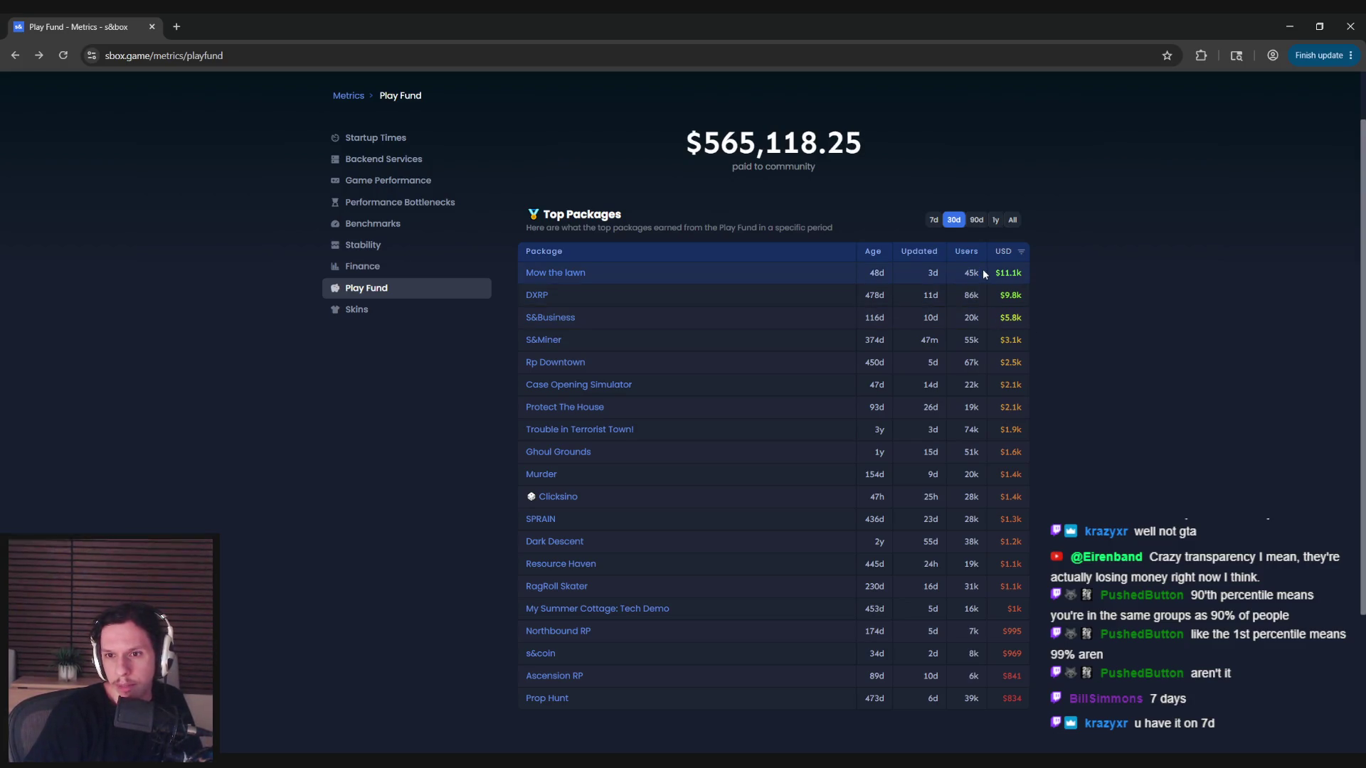
{"action": "left_click", "coordinate": [973, 295]}
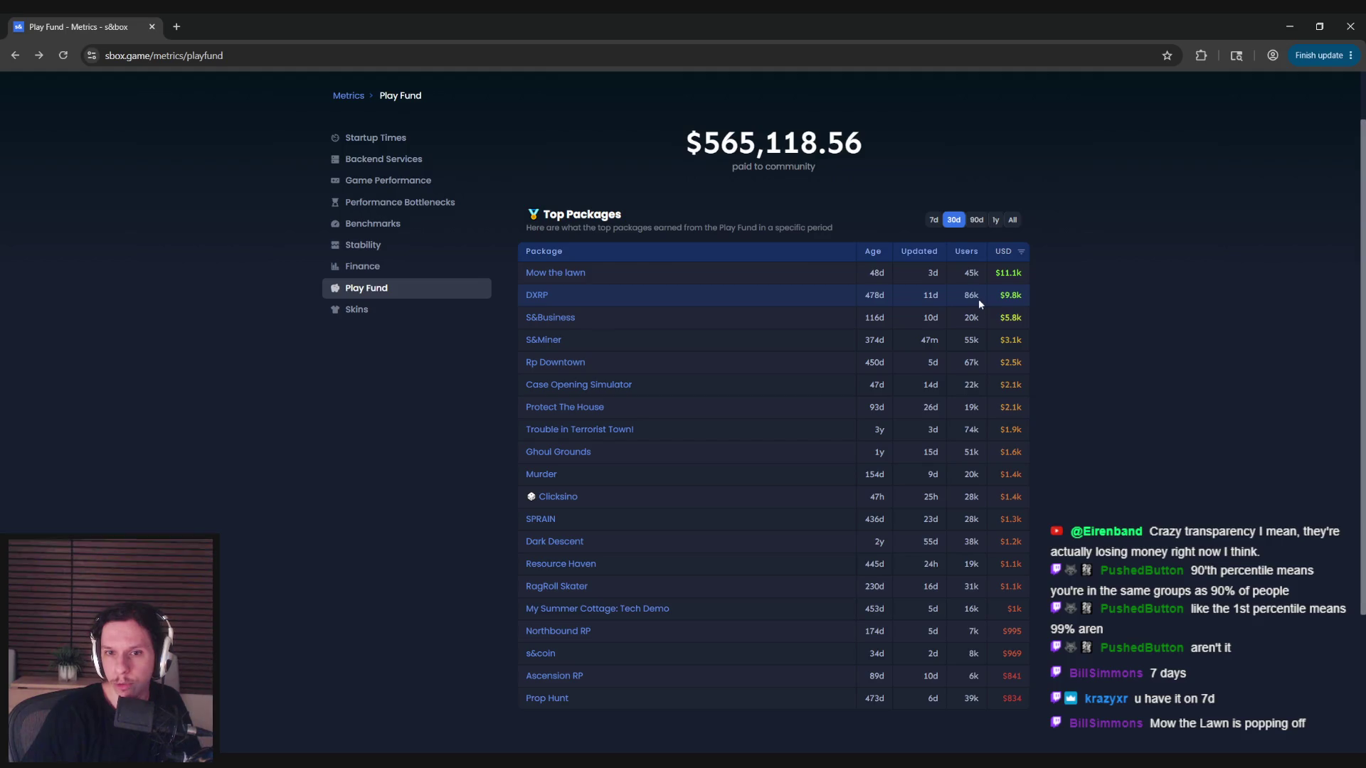
{"action": "left_click", "coordinate": [965, 299]}
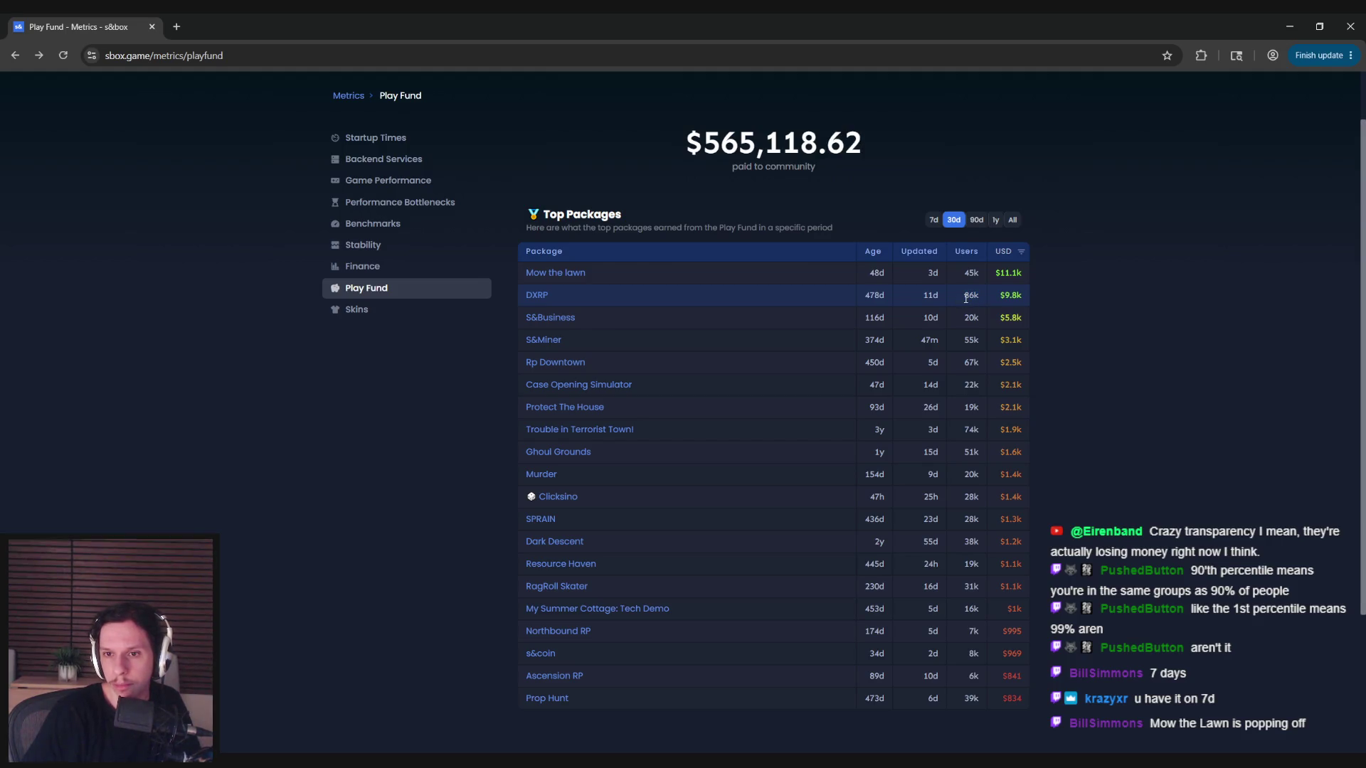
{"action": "left_click_drag", "start_coordinate": [1022, 300], "coordinate": [1002, 299]}
{"action": "left_click", "coordinate": [1001, 300]}
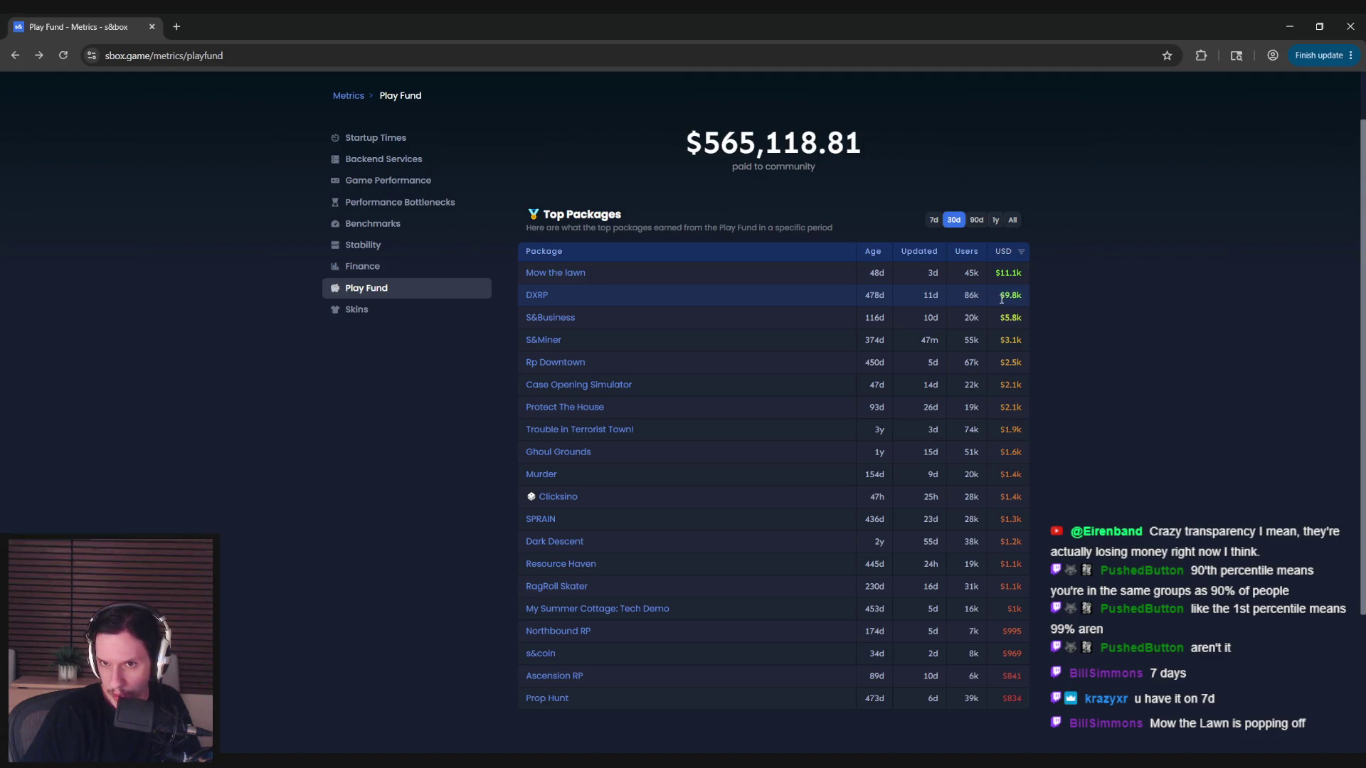
{"action": "left_click_drag", "start_coordinate": [982, 272], "coordinate": [962, 276]}
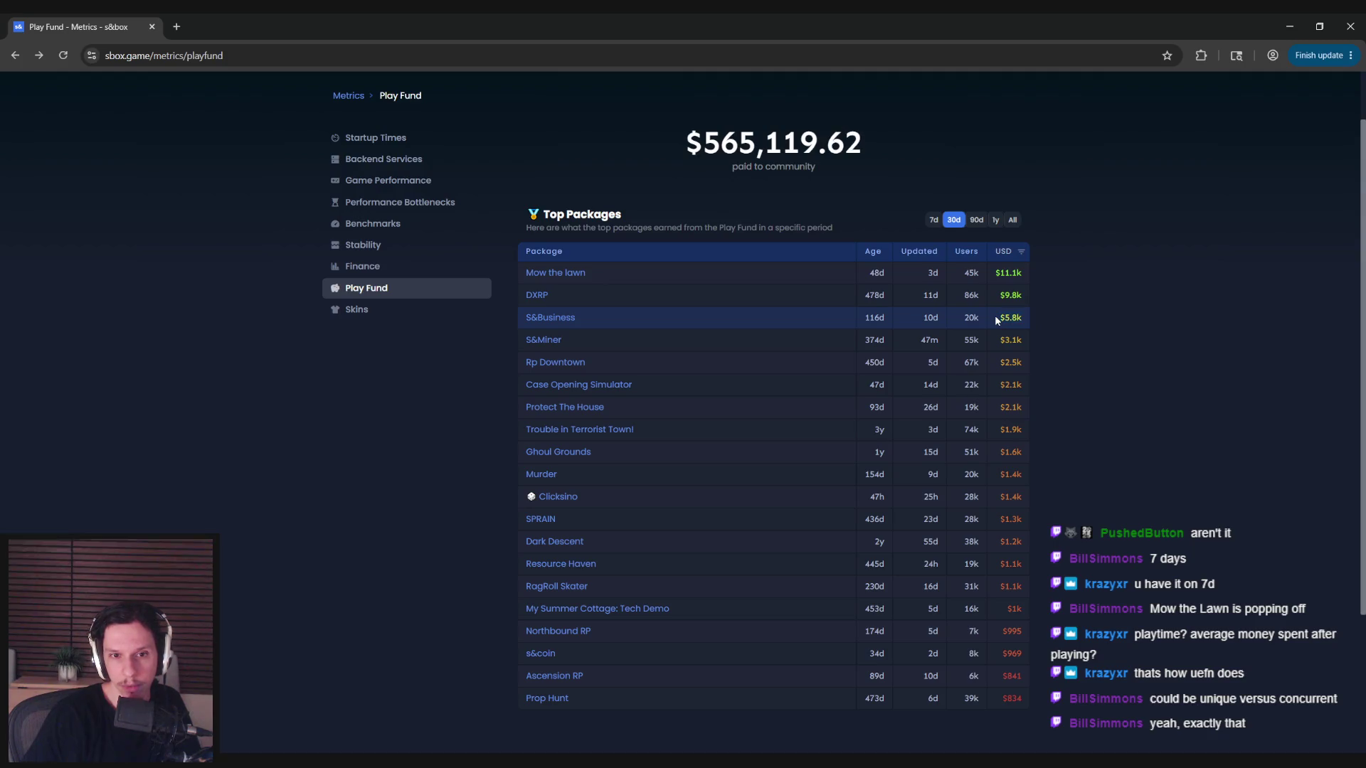
{"action": "right_click", "coordinate": [558, 324]}
{"action": "left_click", "coordinate": [605, 339]}
- In the S&Business tab, browse screenshots and view the Portfolio Analysis one full-size
{"action": "key", "text": "ctrl+Tab"}
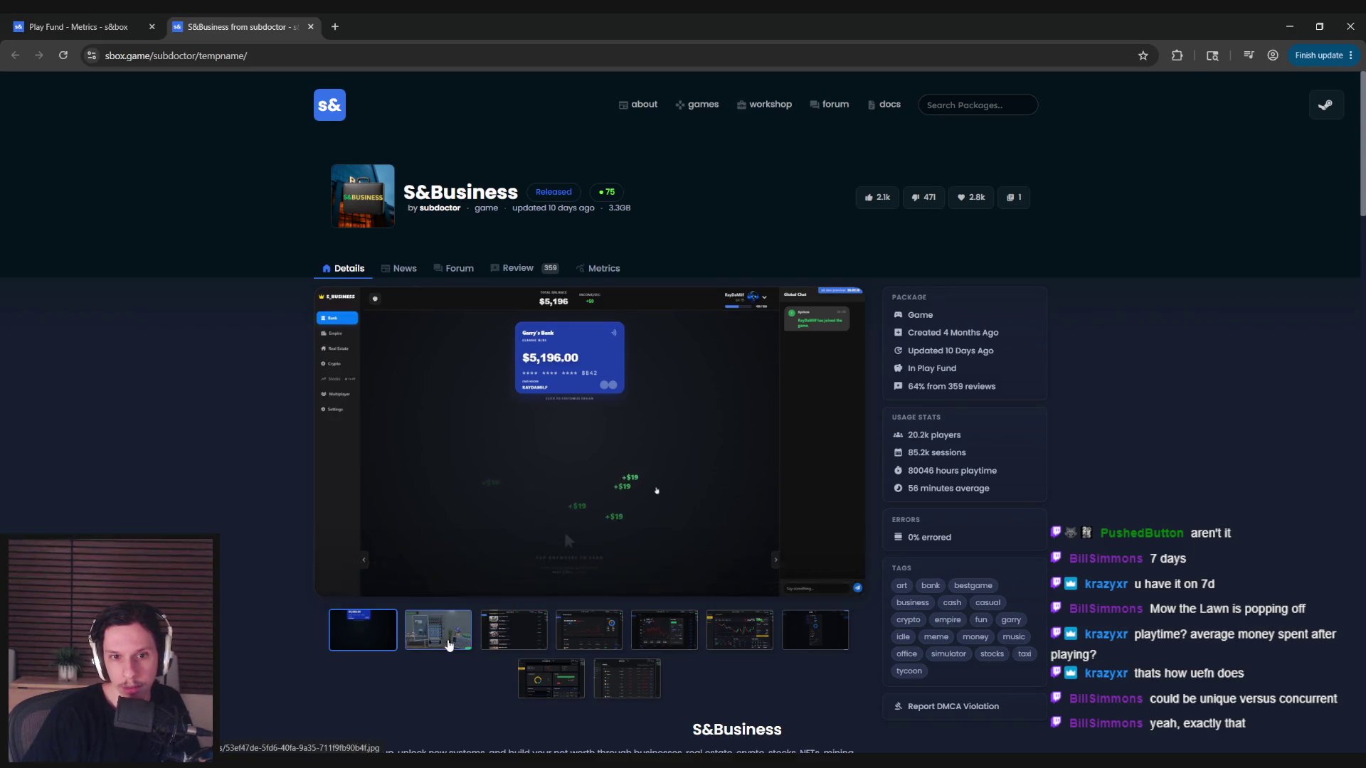
{"action": "left_click", "coordinate": [448, 640]}
{"action": "left_click", "coordinate": [523, 633]}
{"action": "left_click", "coordinate": [590, 632]}
{"action": "left_click", "coordinate": [548, 427]}
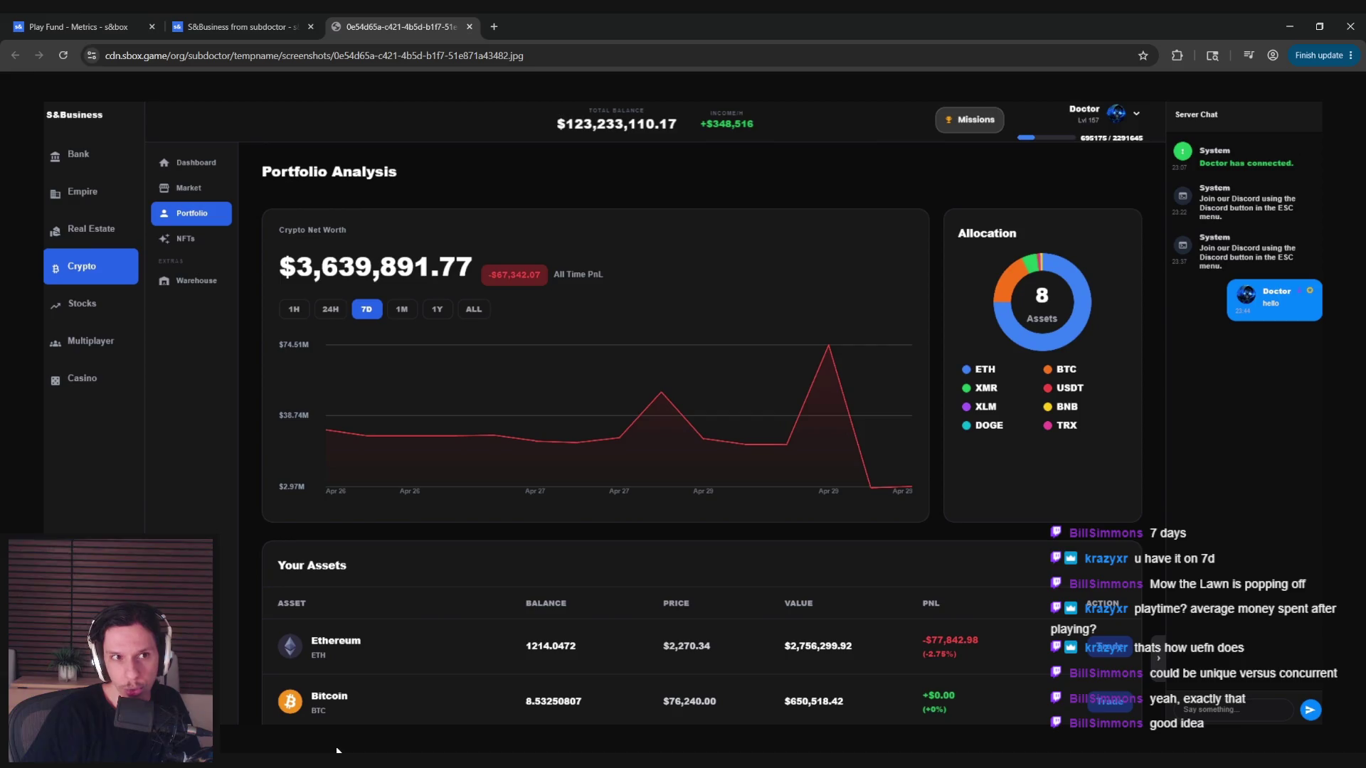
{"action": "key", "text": "ctrl+w"}
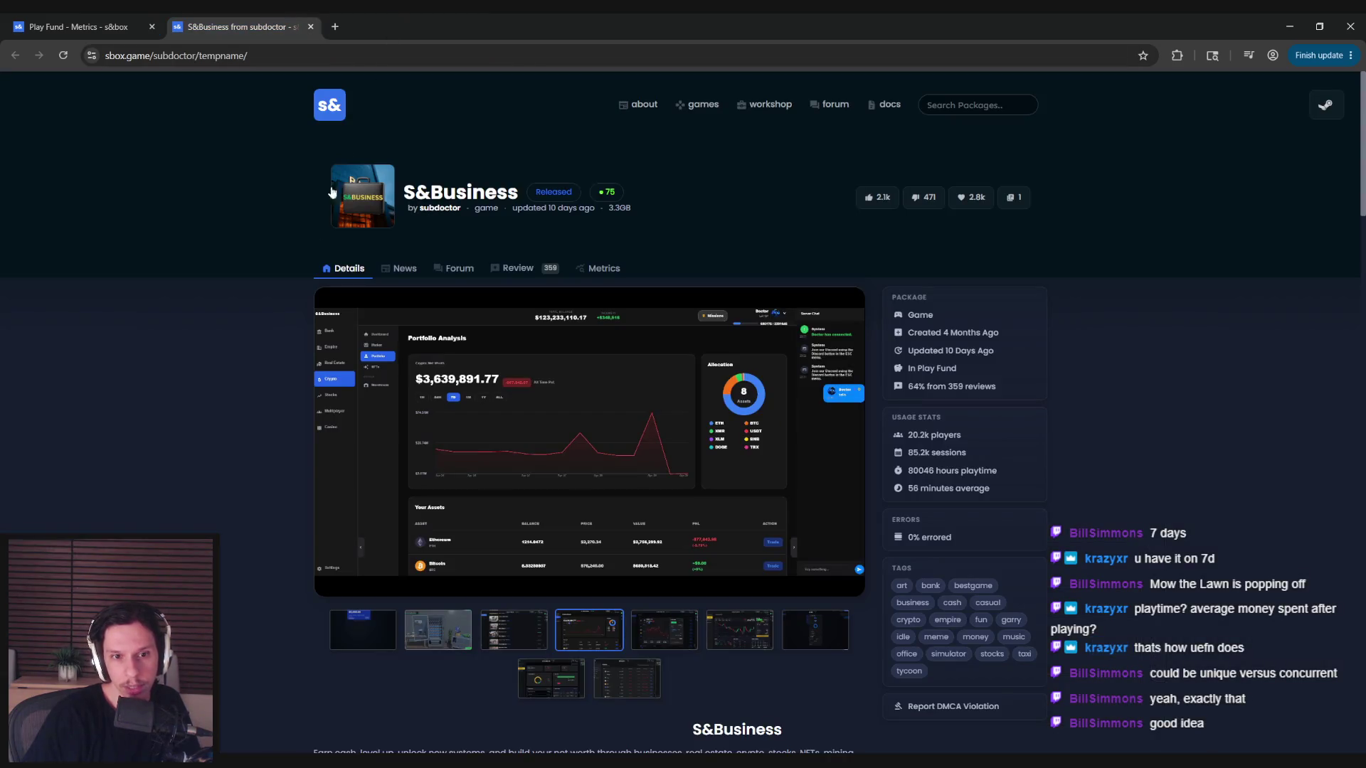
- Browse the remaining S&Business screenshots, view the Market one full-size, then close the S&Business tab
{"action": "left_click", "coordinate": [650, 634]}
{"action": "left_click", "coordinate": [733, 629]}
{"action": "left_click", "coordinate": [815, 630]}
{"action": "left_click", "coordinate": [730, 630]}
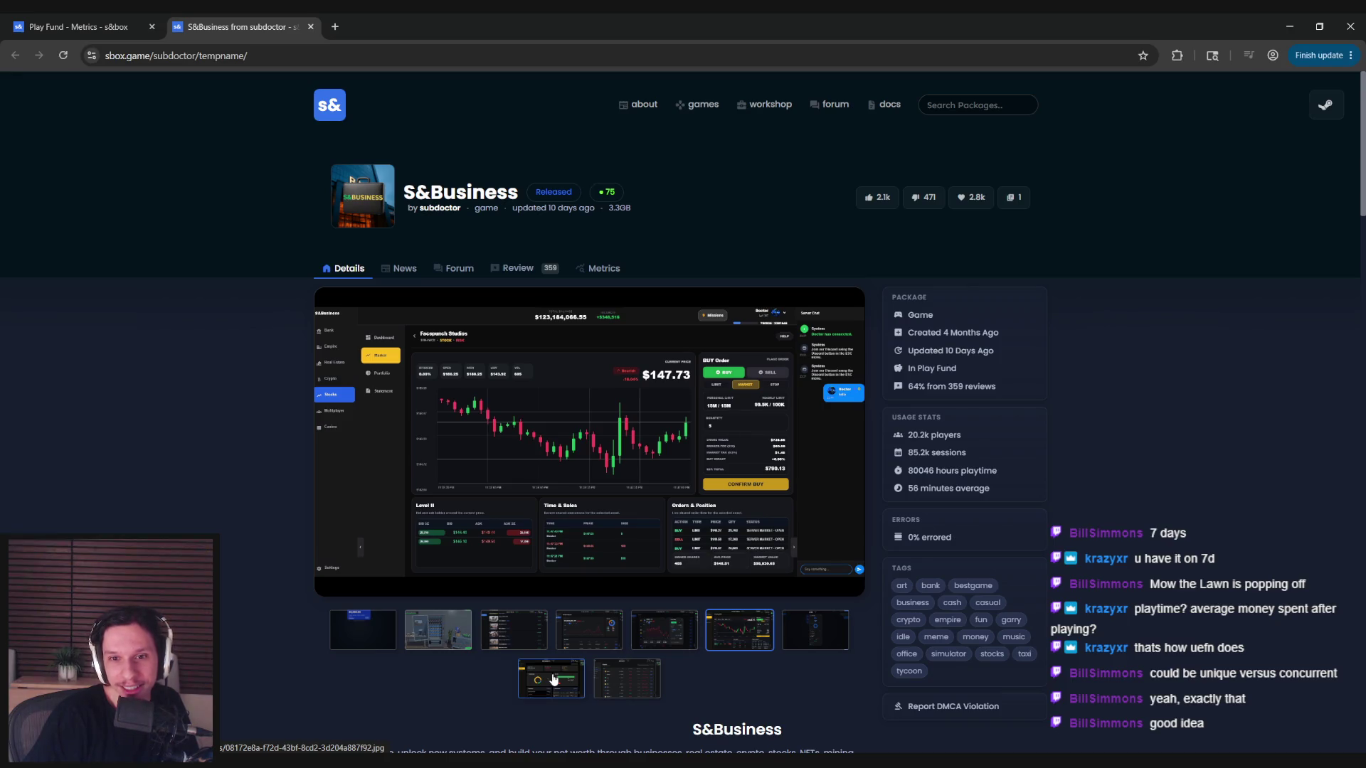
{"action": "left_click", "coordinate": [554, 679]}
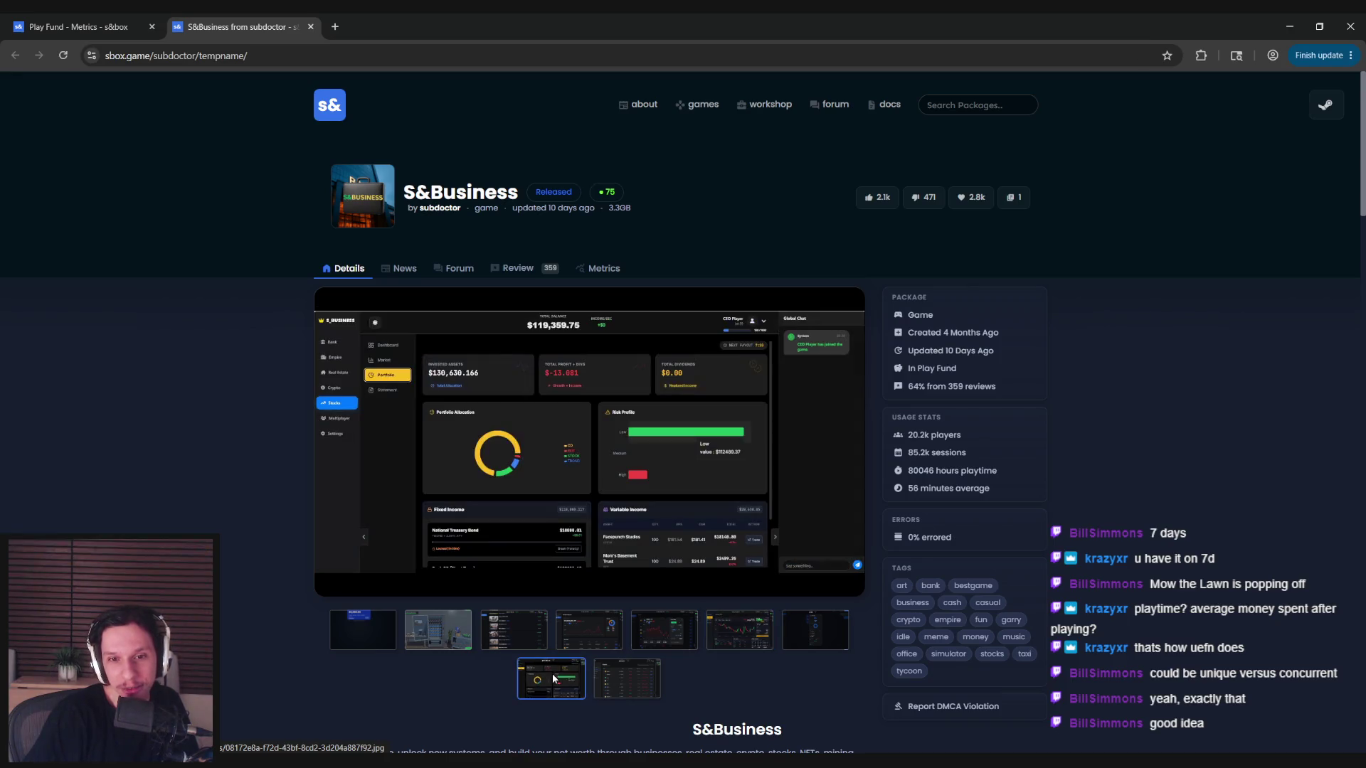
{"action": "left_click", "coordinate": [605, 683]}
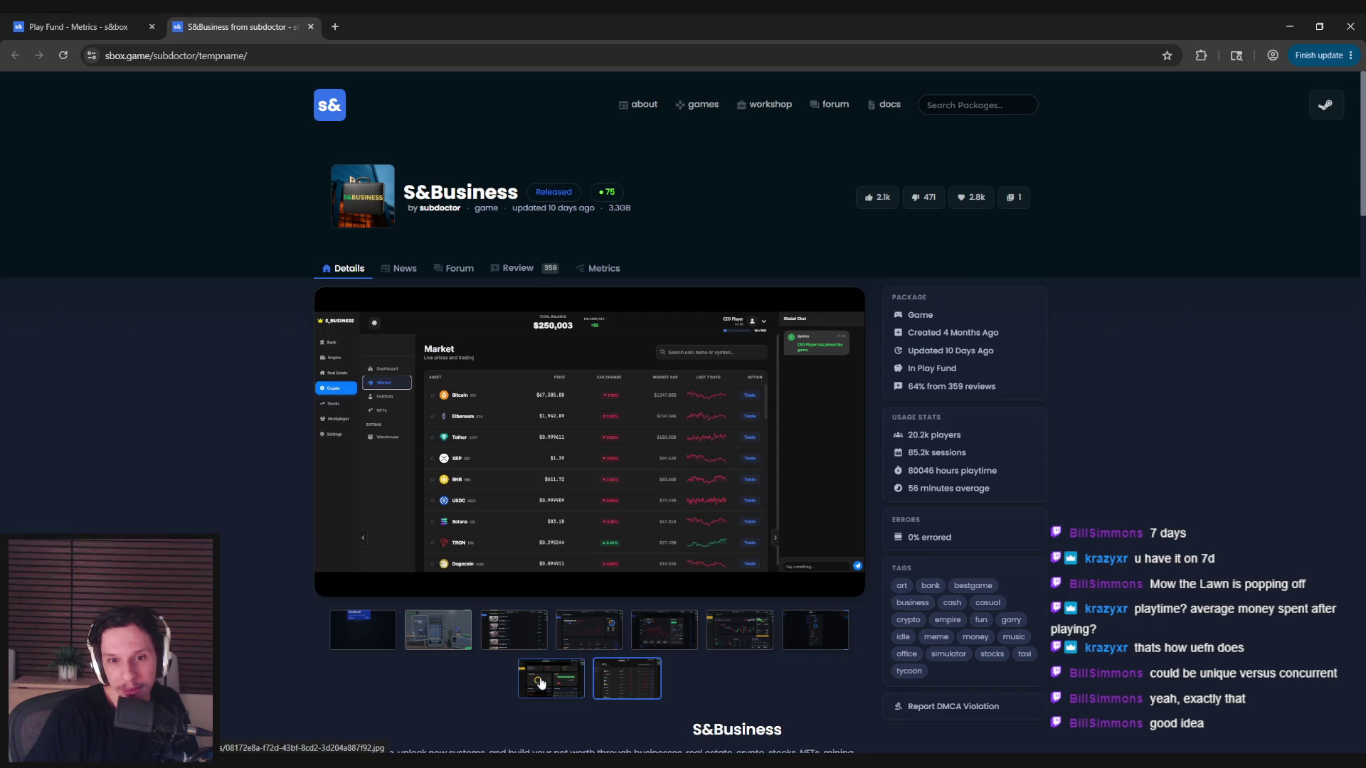
{"action": "left_click", "coordinate": [545, 464]}
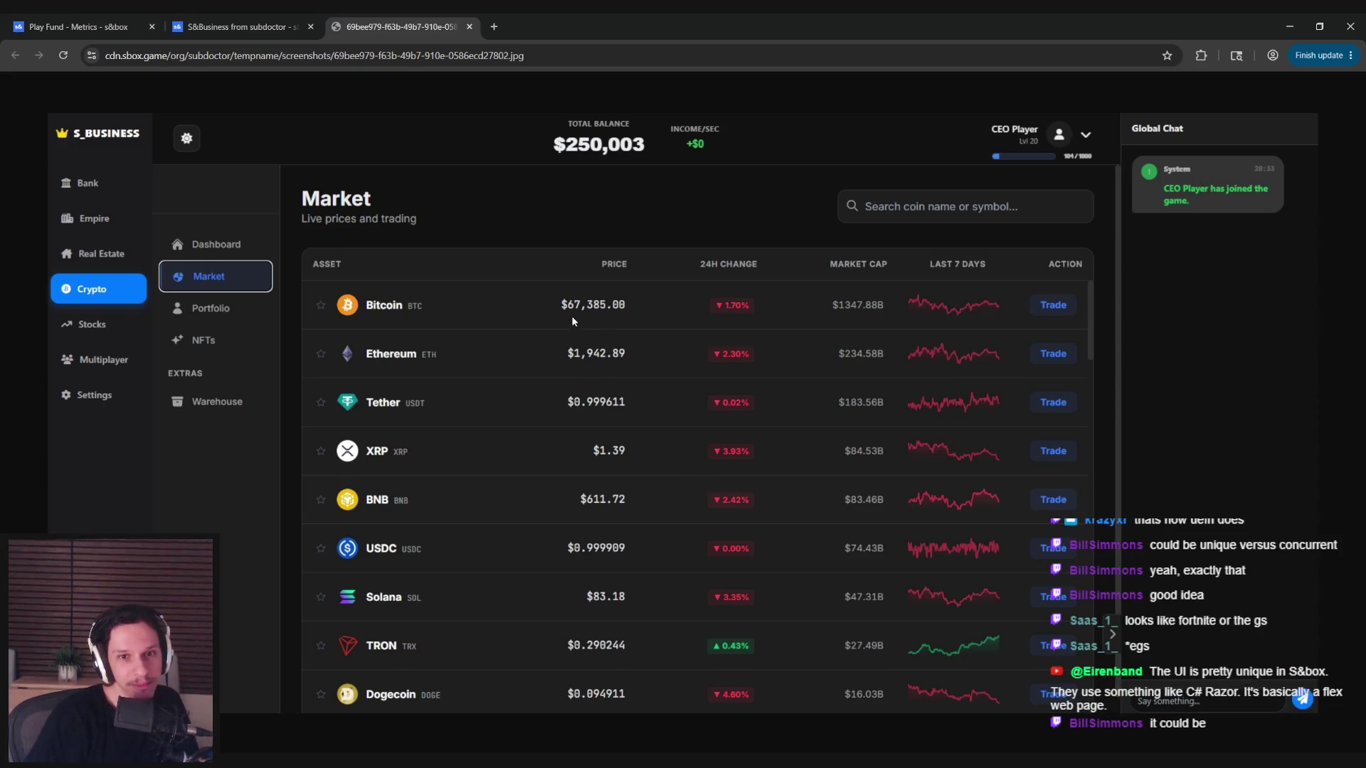
{"action": "key", "text": "ctrl+w"}
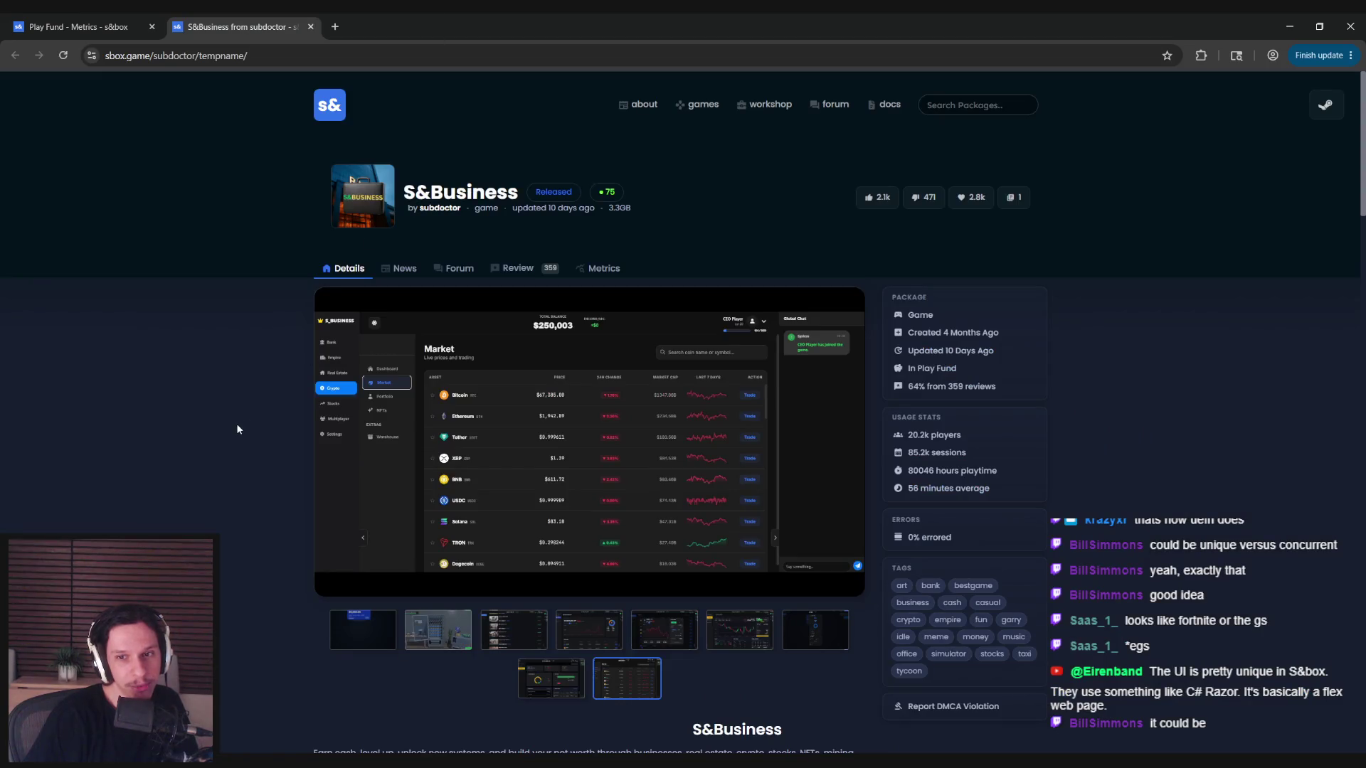
{"action": "middle_click", "coordinate": [246, 27]}
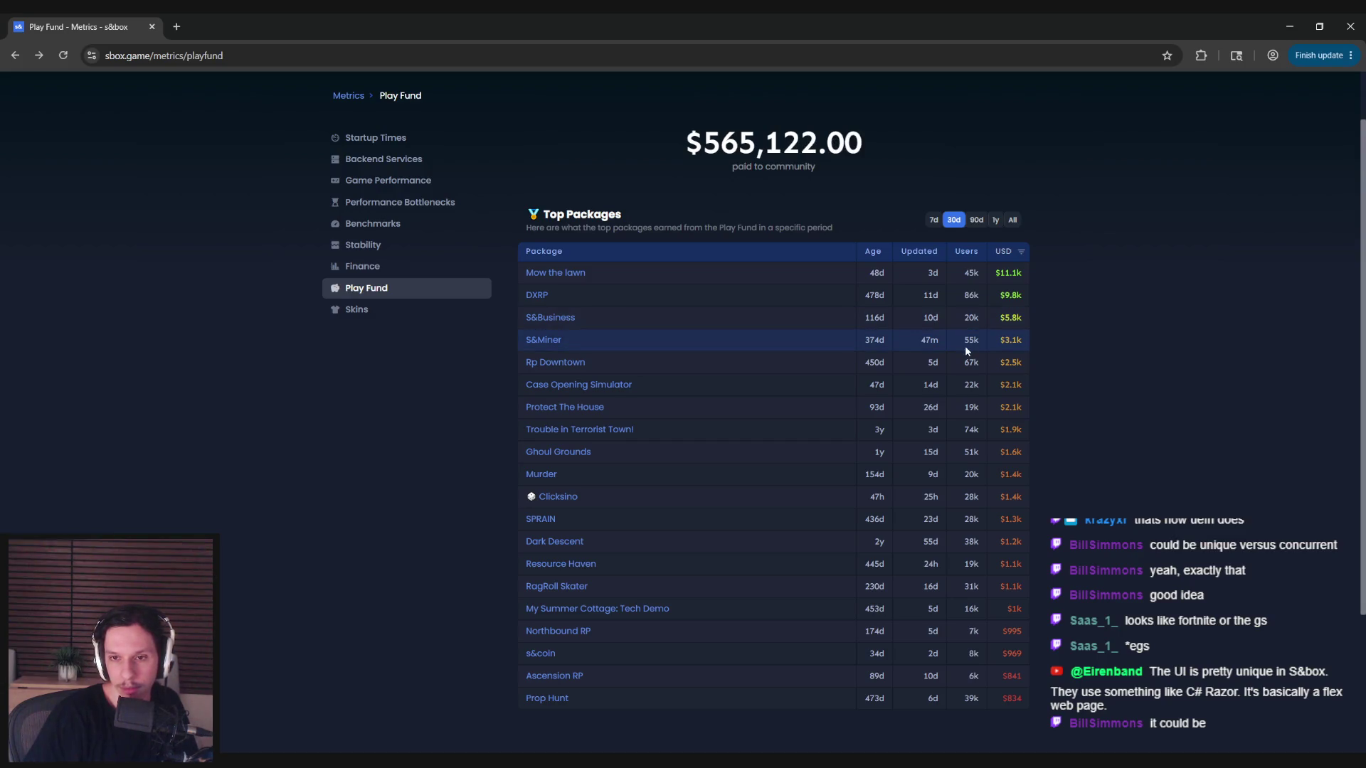
- Browse S&Miner's screenshots in a new tab, close it, then switch Top Packages to one year
{"action": "right_click", "coordinate": [531, 342]}
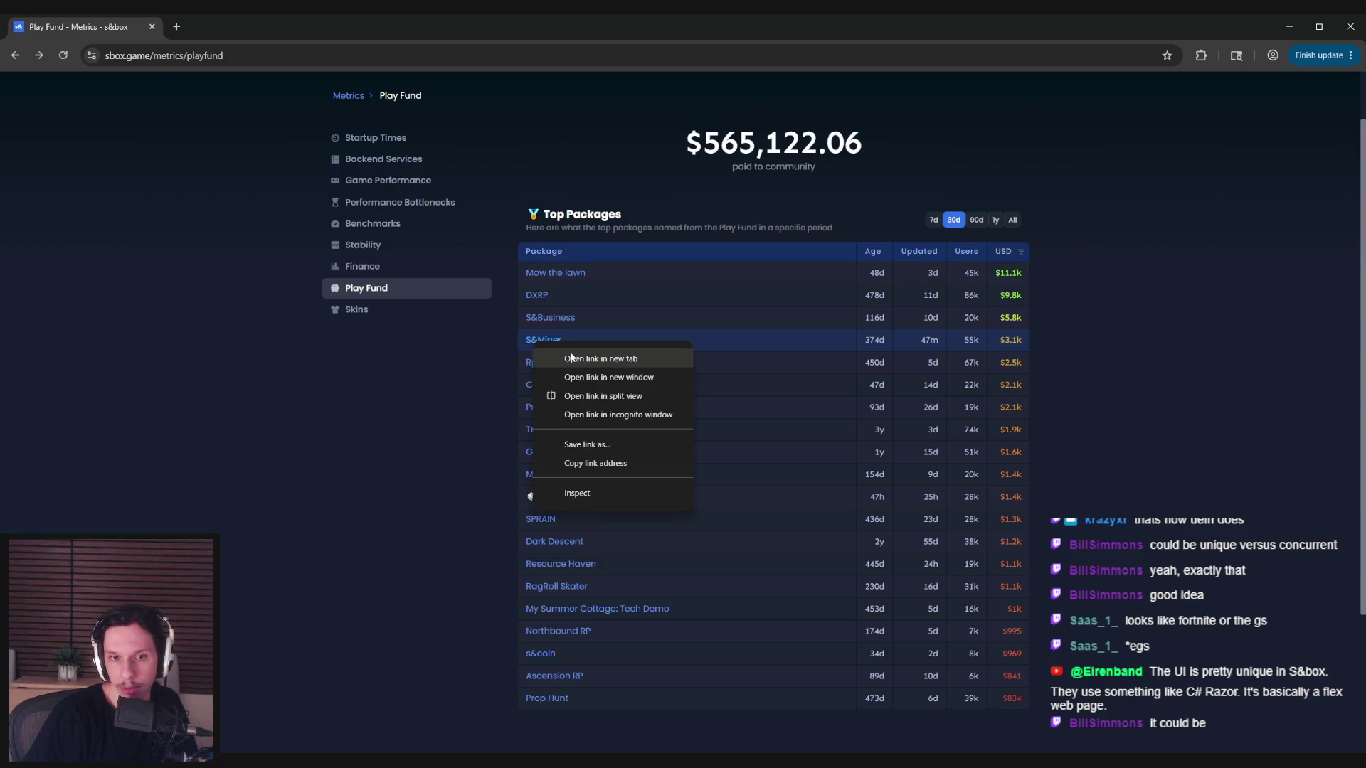
{"action": "left_click", "coordinate": [562, 350]}
{"action": "left_click", "coordinate": [232, 26]}
{"action": "left_click", "coordinate": [514, 629]}
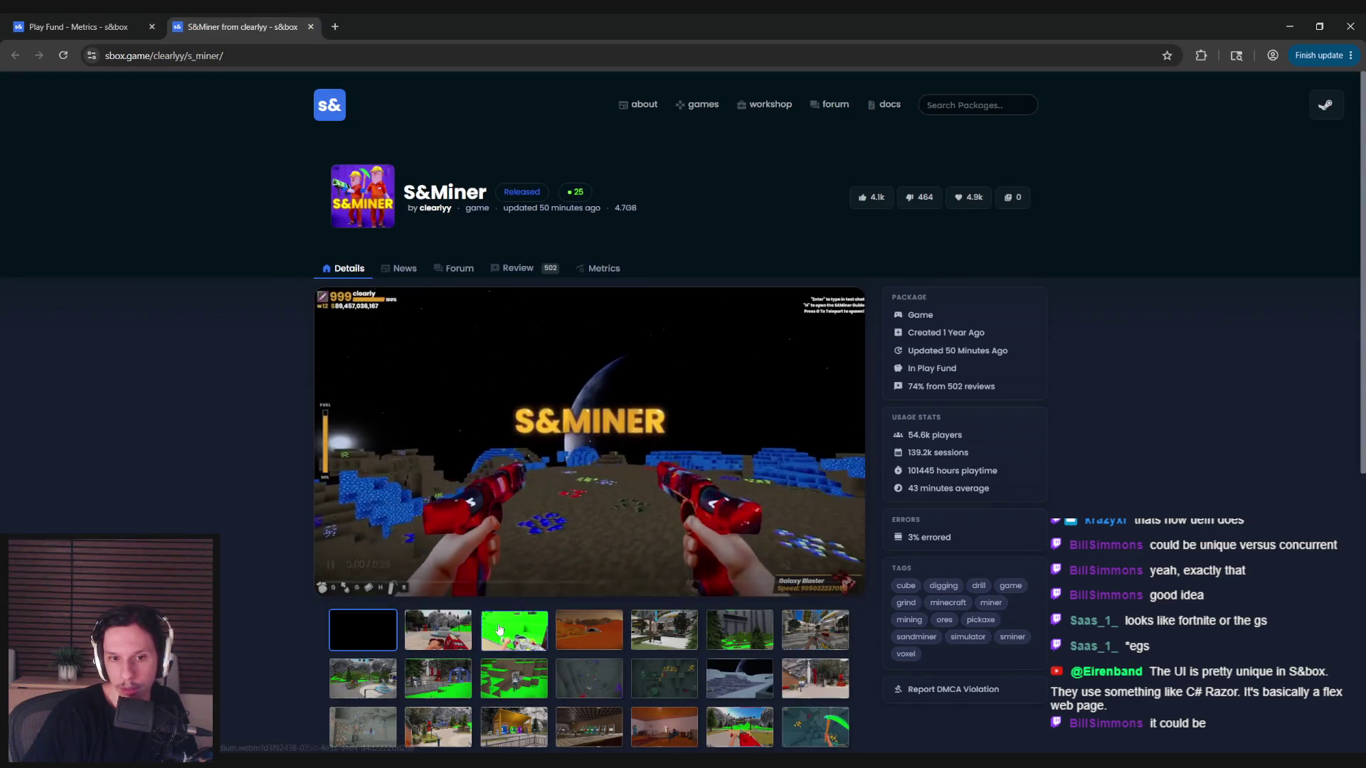
{"action": "left_click", "coordinate": [576, 623]}
{"action": "left_click", "coordinate": [650, 636]}
{"action": "left_click", "coordinate": [740, 629]}
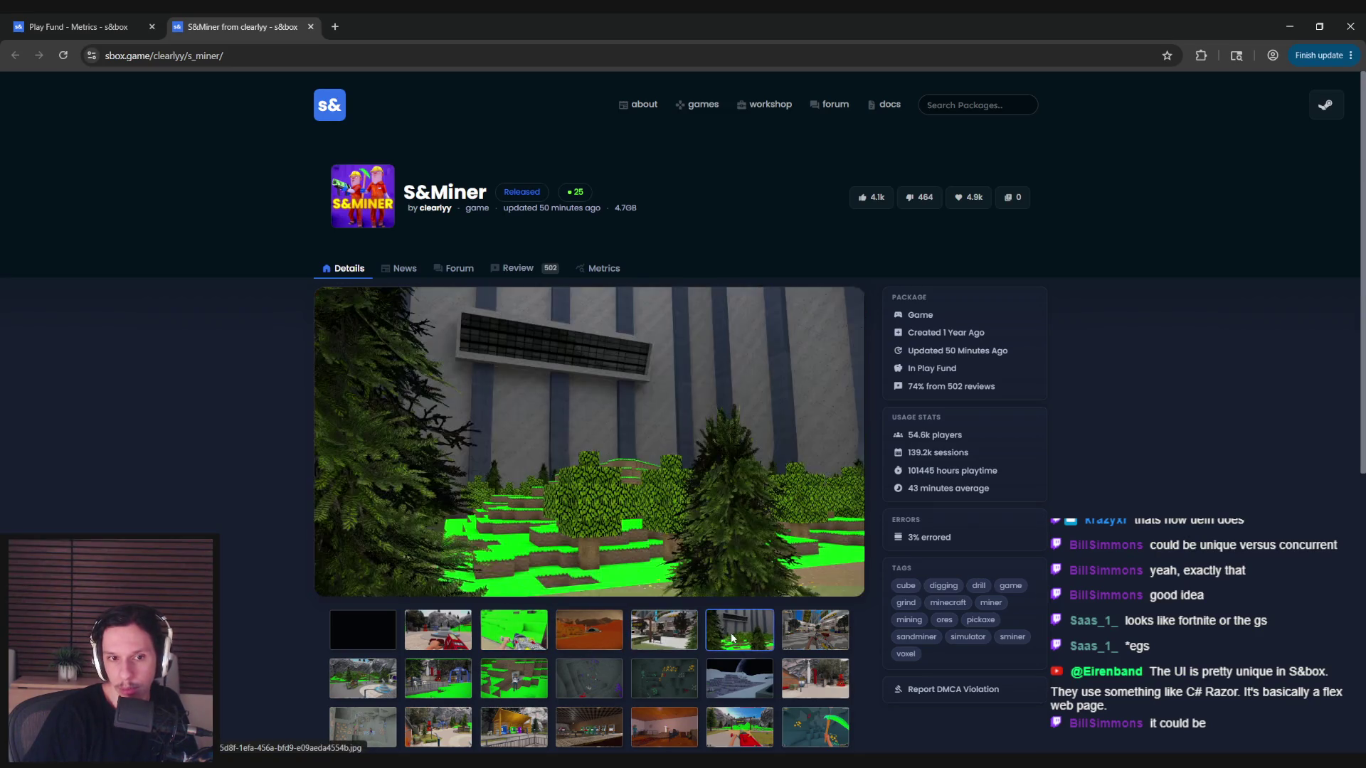
{"action": "left_click", "coordinate": [815, 629]}
{"action": "middle_click", "coordinate": [264, 18]}
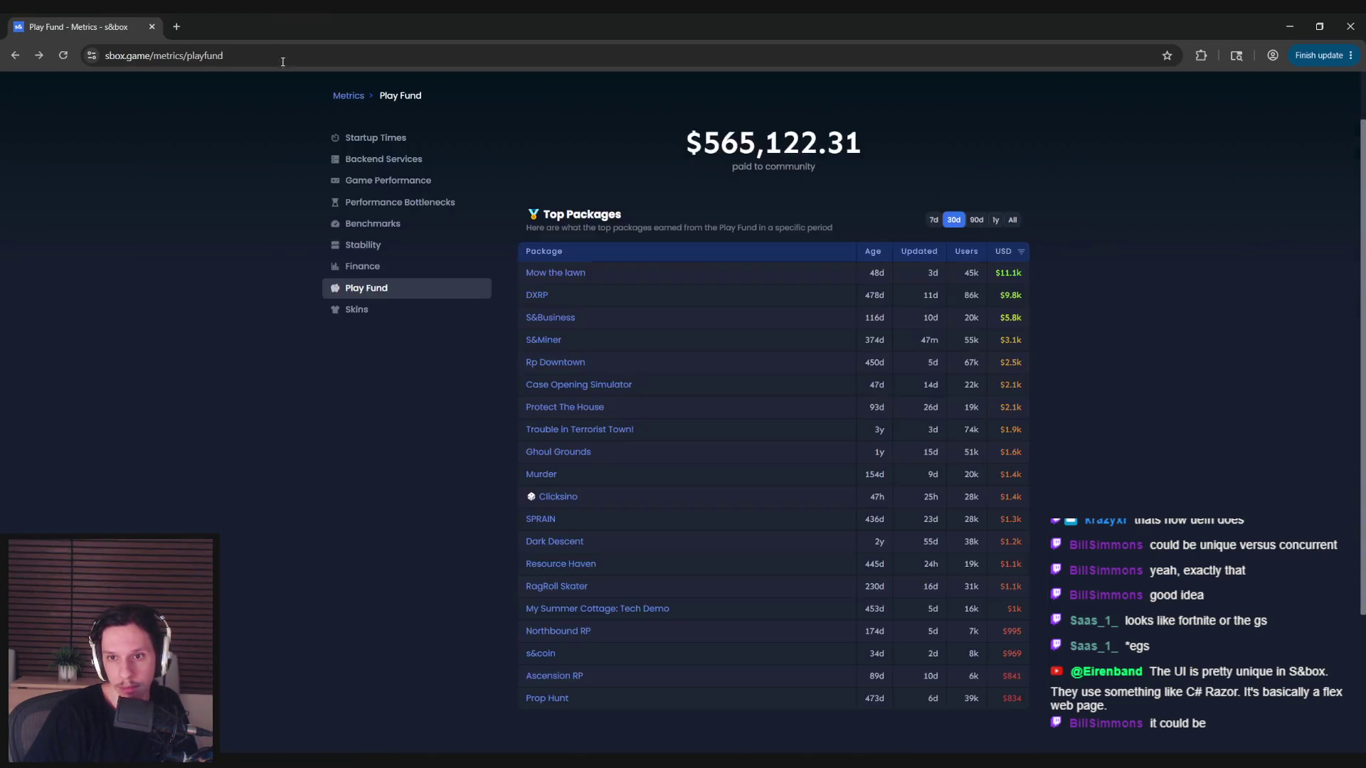
{"action": "left_click", "coordinate": [995, 222]}
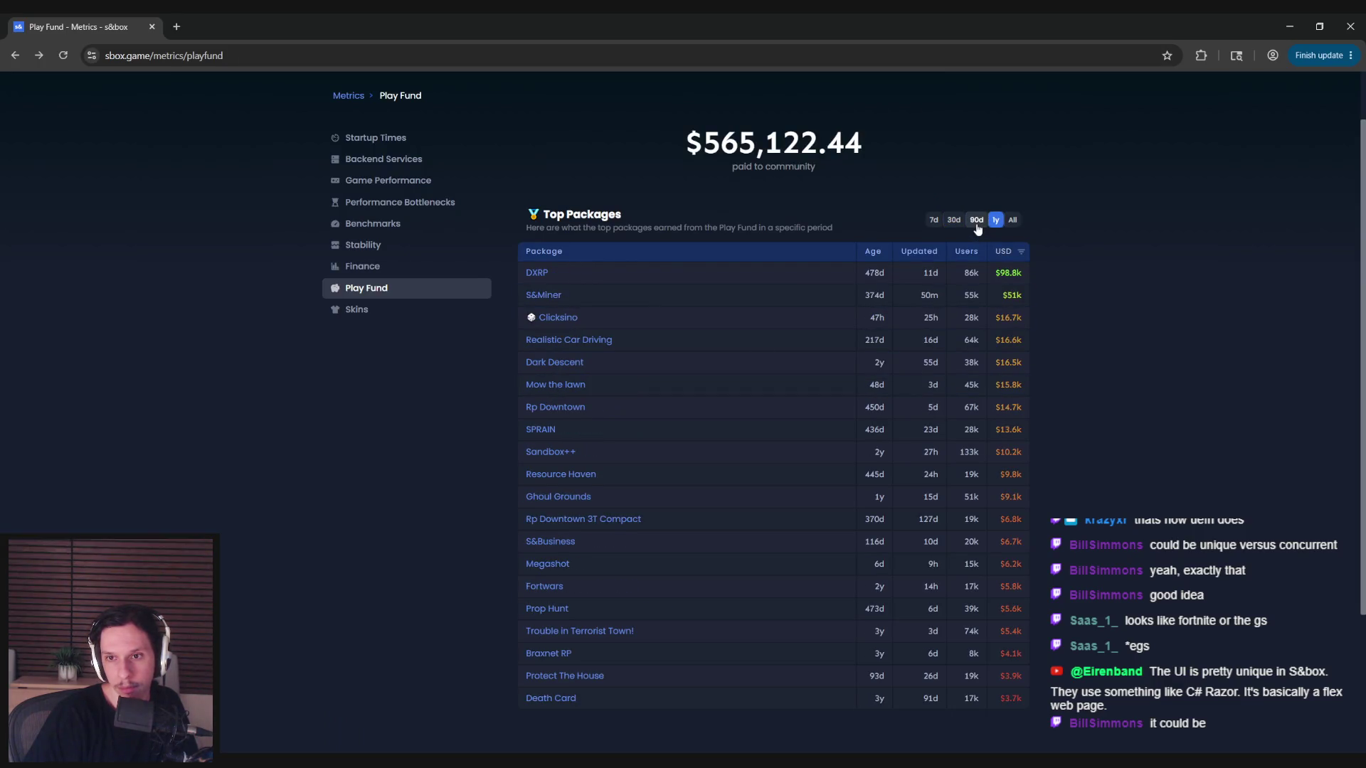
- Switch Top Packages between 90 days and one year, settling on All-time payouts
{"action": "left_click", "coordinate": [977, 222]}
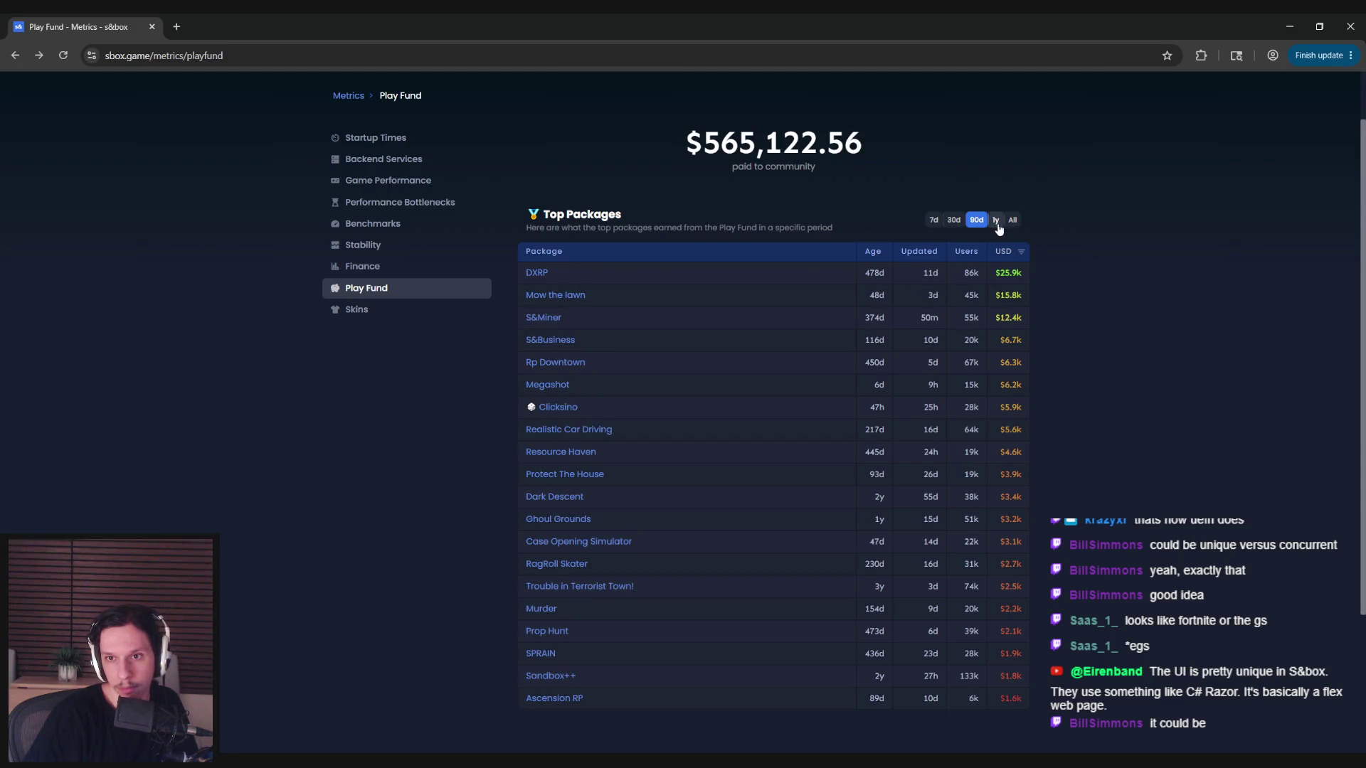
{"action": "left_click", "coordinate": [997, 223]}
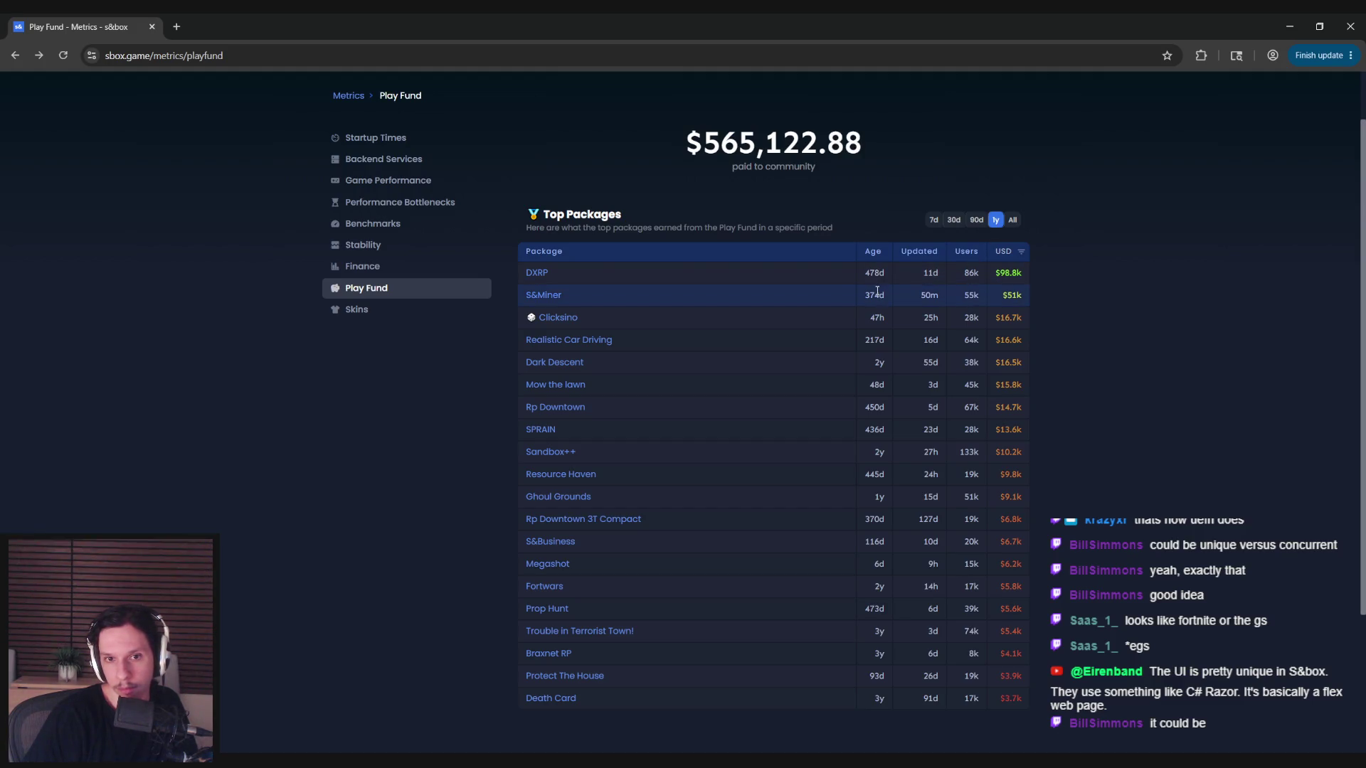
{"action": "left_click", "coordinate": [1013, 220]}
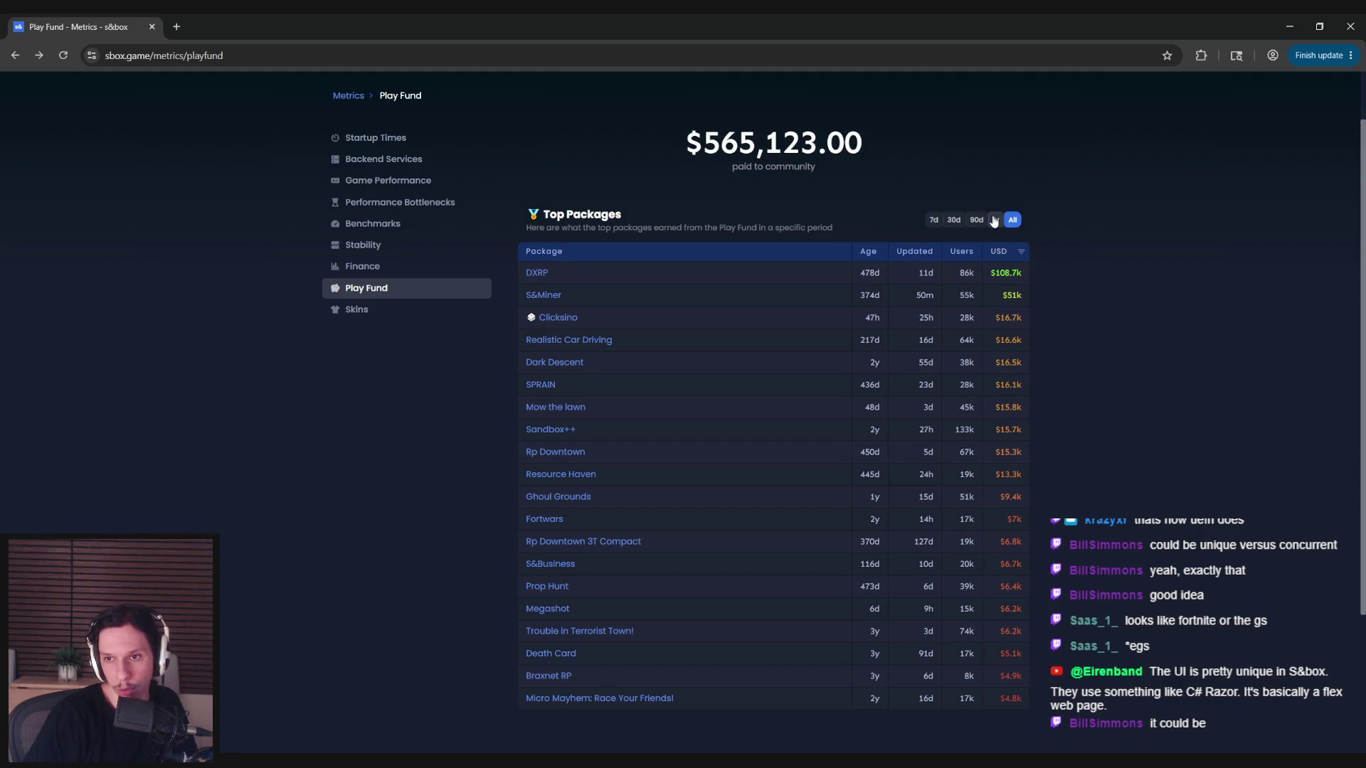
- Highlight DXRP's all-time figures ($108.7k, 478d age), then open the Fortwars package page
{"action": "left_click_drag", "start_coordinate": [852, 273], "coordinate": [1023, 276]}
{"action": "left_click", "coordinate": [869, 312]}
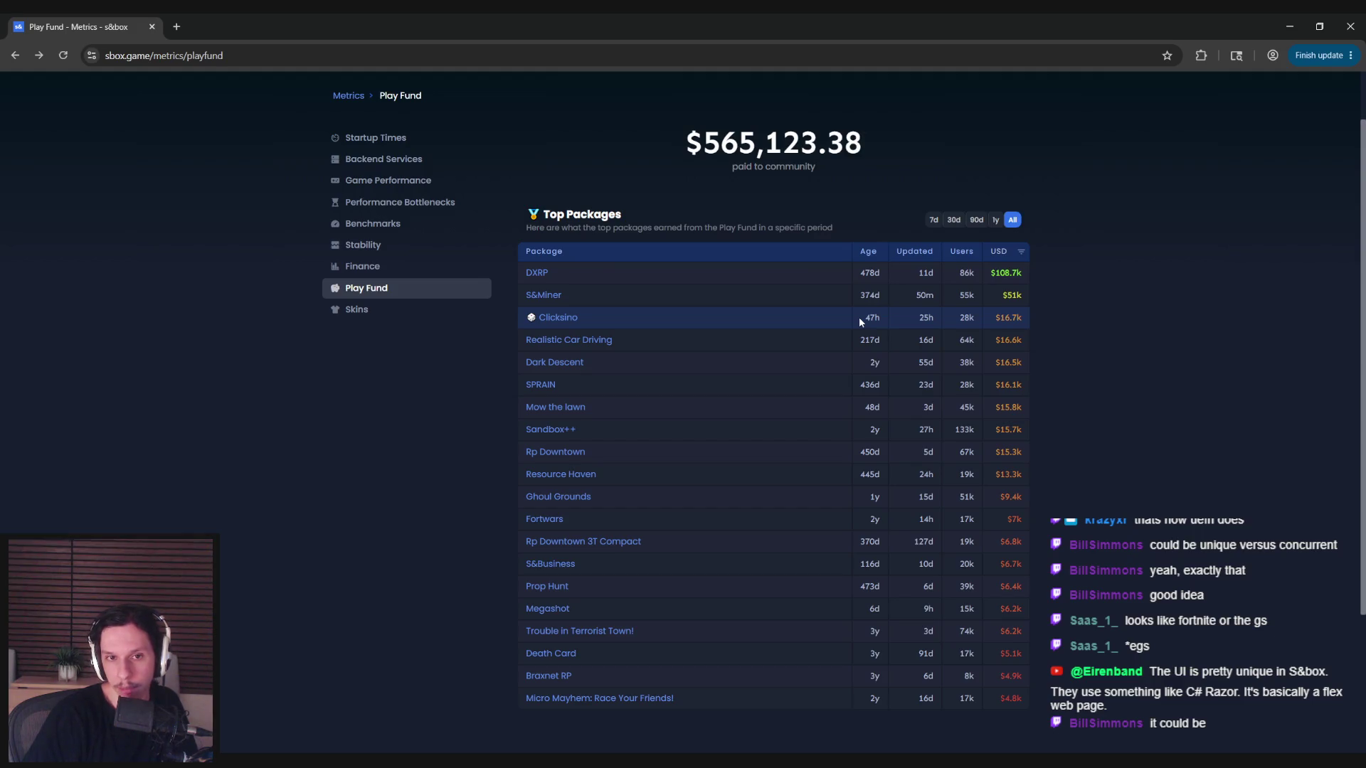
{"action": "mouse_move", "coordinate": [991, 273]}
{"action": "left_mouse_down"}
{"action": "mouse_move", "coordinate": [1030, 291]}
{"action": "mouse_move", "coordinate": [1027, 500]}
{"action": "mouse_move", "coordinate": [1042, 494]}
{"action": "left_mouse_up"}
{"action": "left_click", "coordinate": [986, 276]}
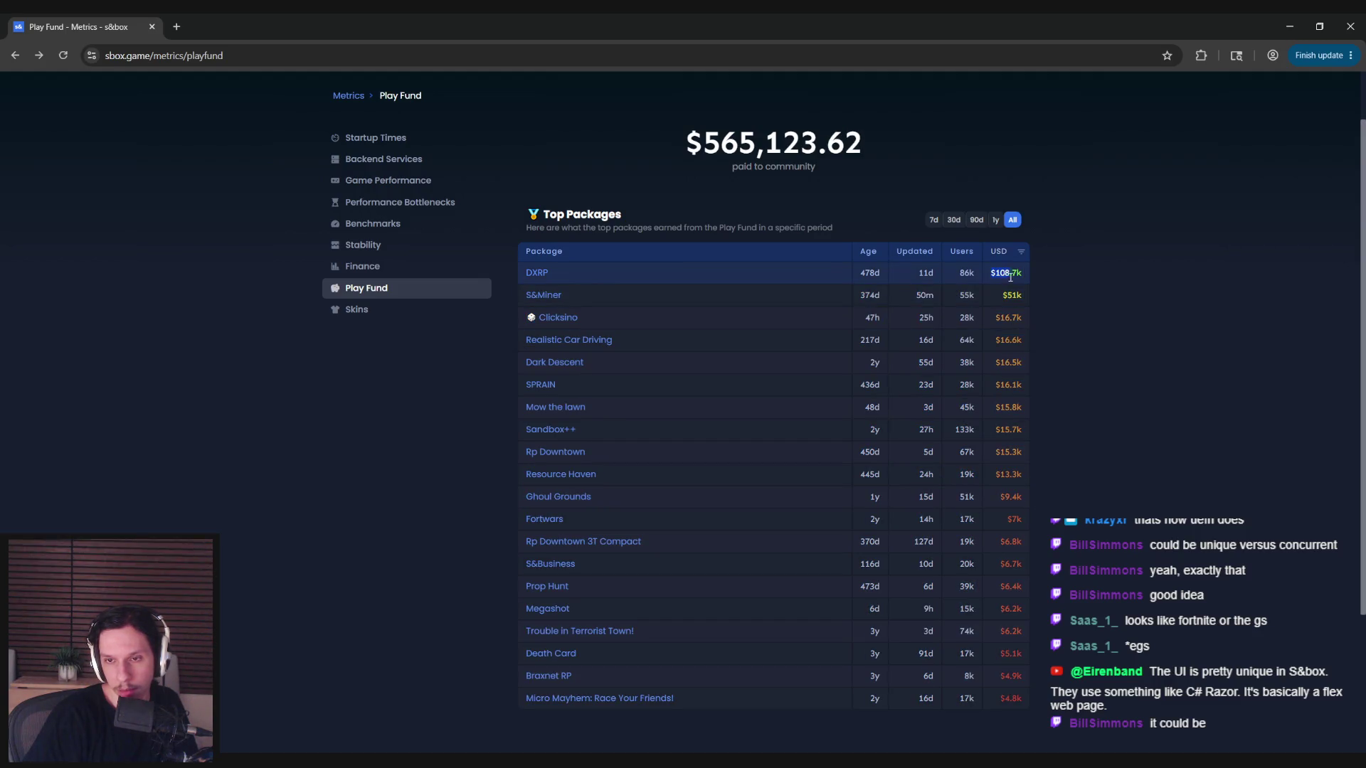
{"action": "left_click", "coordinate": [980, 276]}
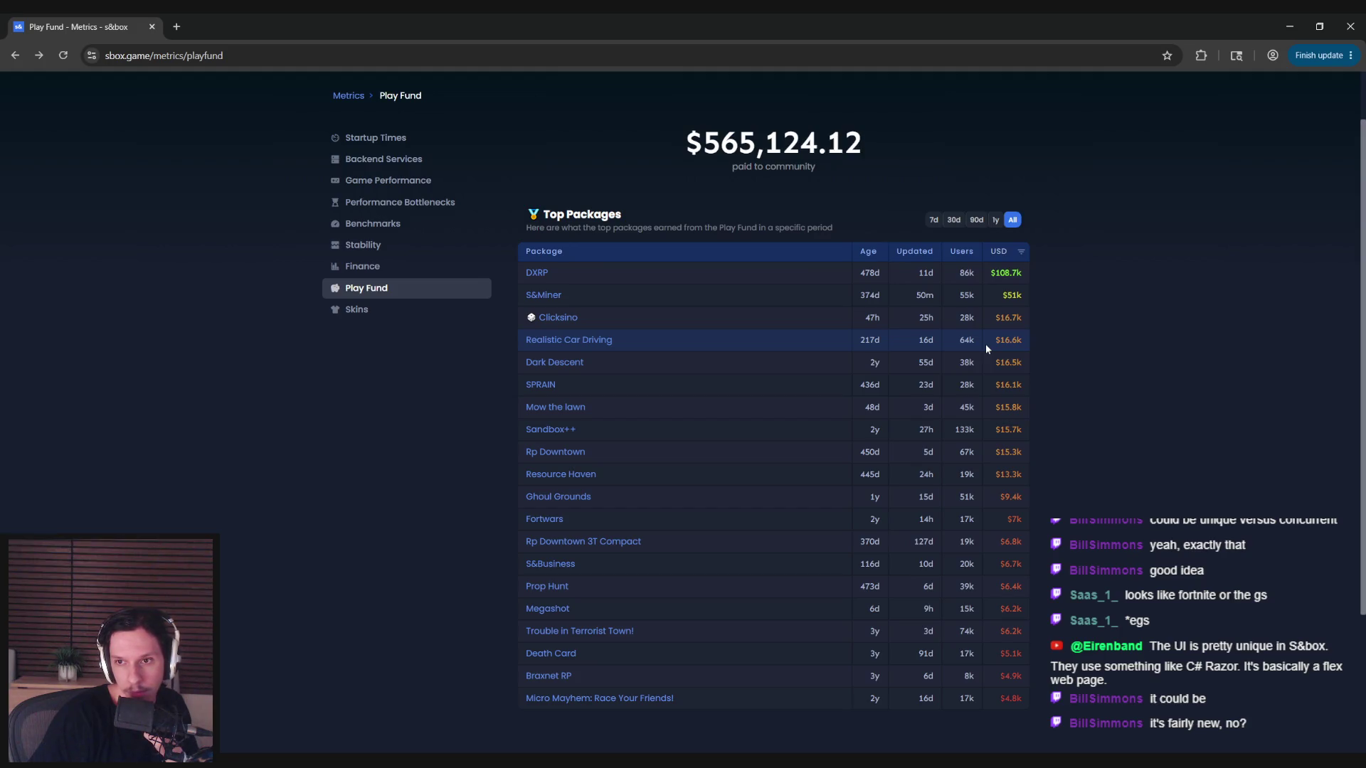
{"action": "double_click", "coordinate": [865, 273]}
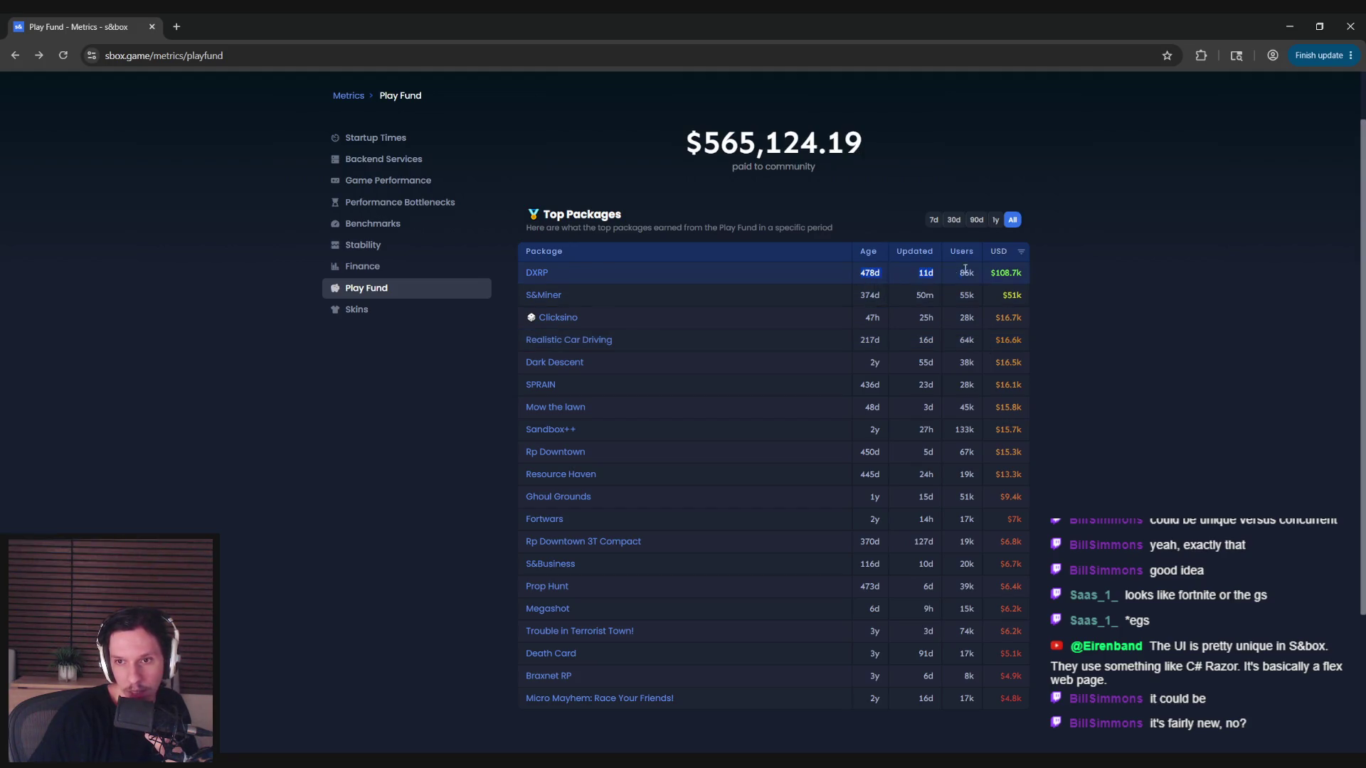
{"action": "left_click", "coordinate": [1025, 274]}
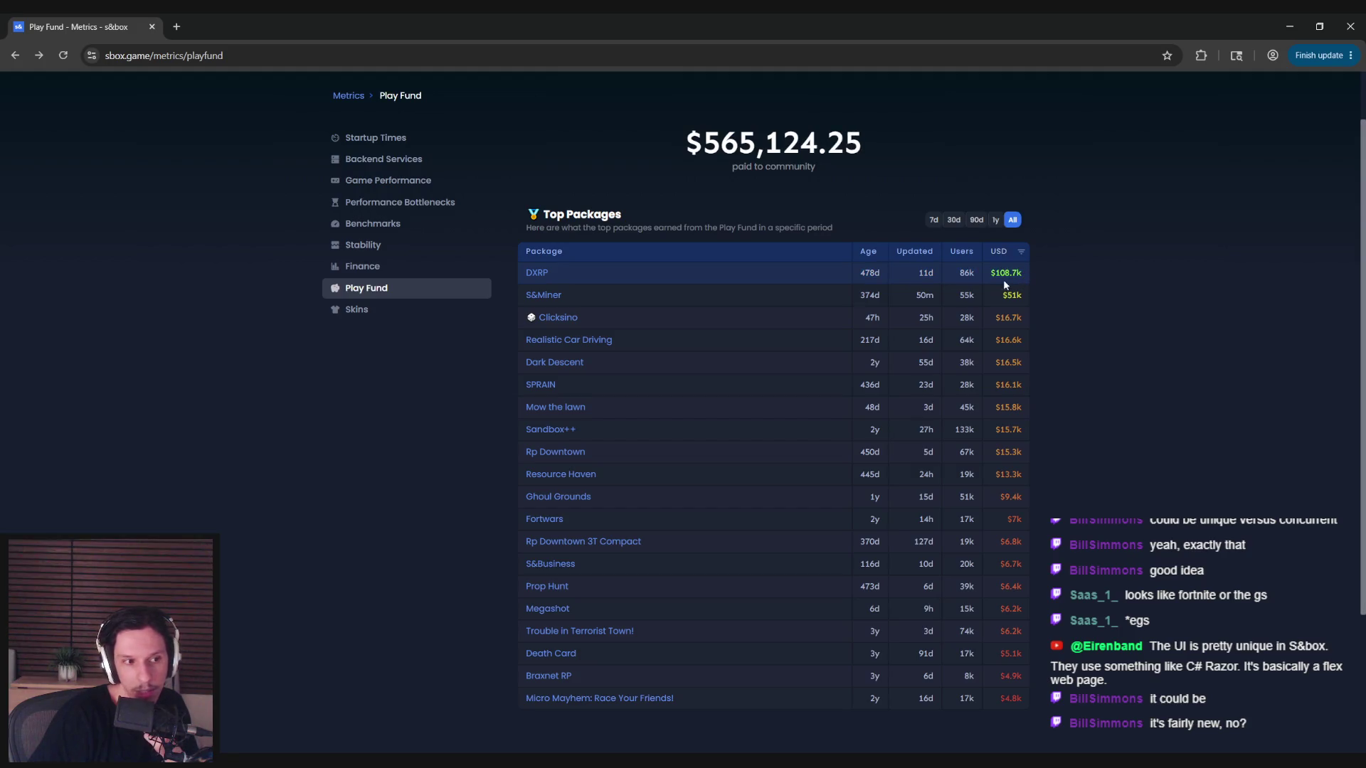
{"action": "mouse_move", "coordinate": [855, 276]}
{"action": "left_mouse_down"}
{"action": "mouse_move", "coordinate": [1022, 271]}
{"action": "mouse_move", "coordinate": [870, 273]}
{"action": "left_mouse_up"}
{"action": "left_click", "coordinate": [859, 280]}
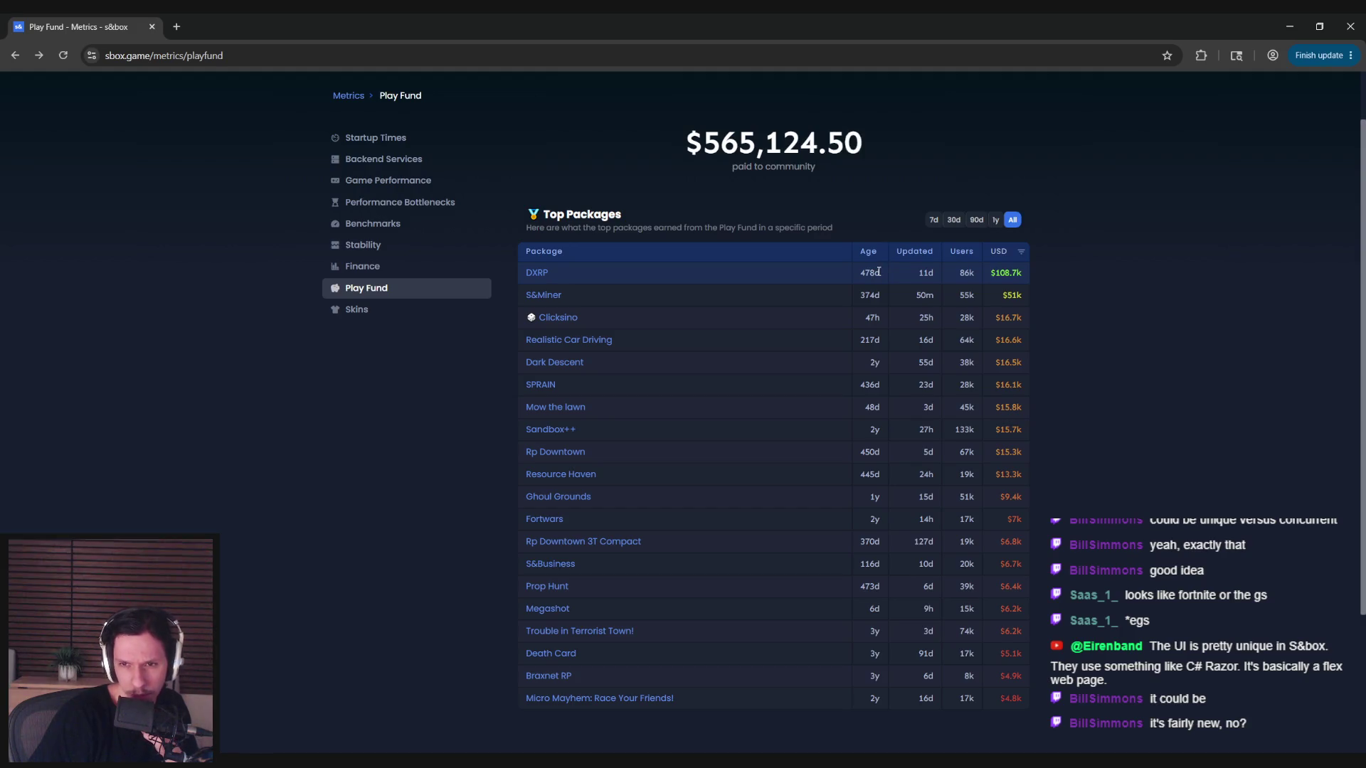
{"action": "left_click_drag", "start_coordinate": [857, 275], "coordinate": [1021, 272]}
{"action": "left_click", "coordinate": [1025, 276]}
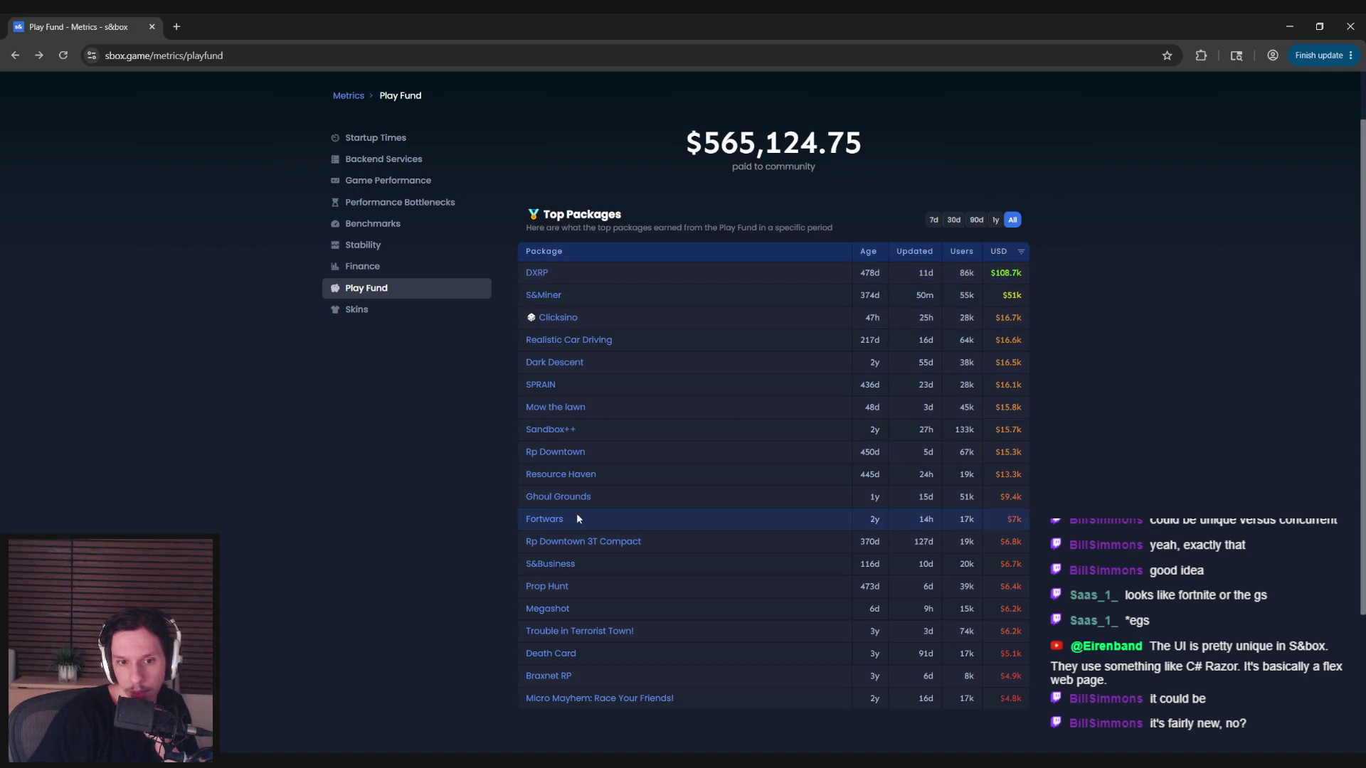
{"action": "left_click", "coordinate": [558, 520]}
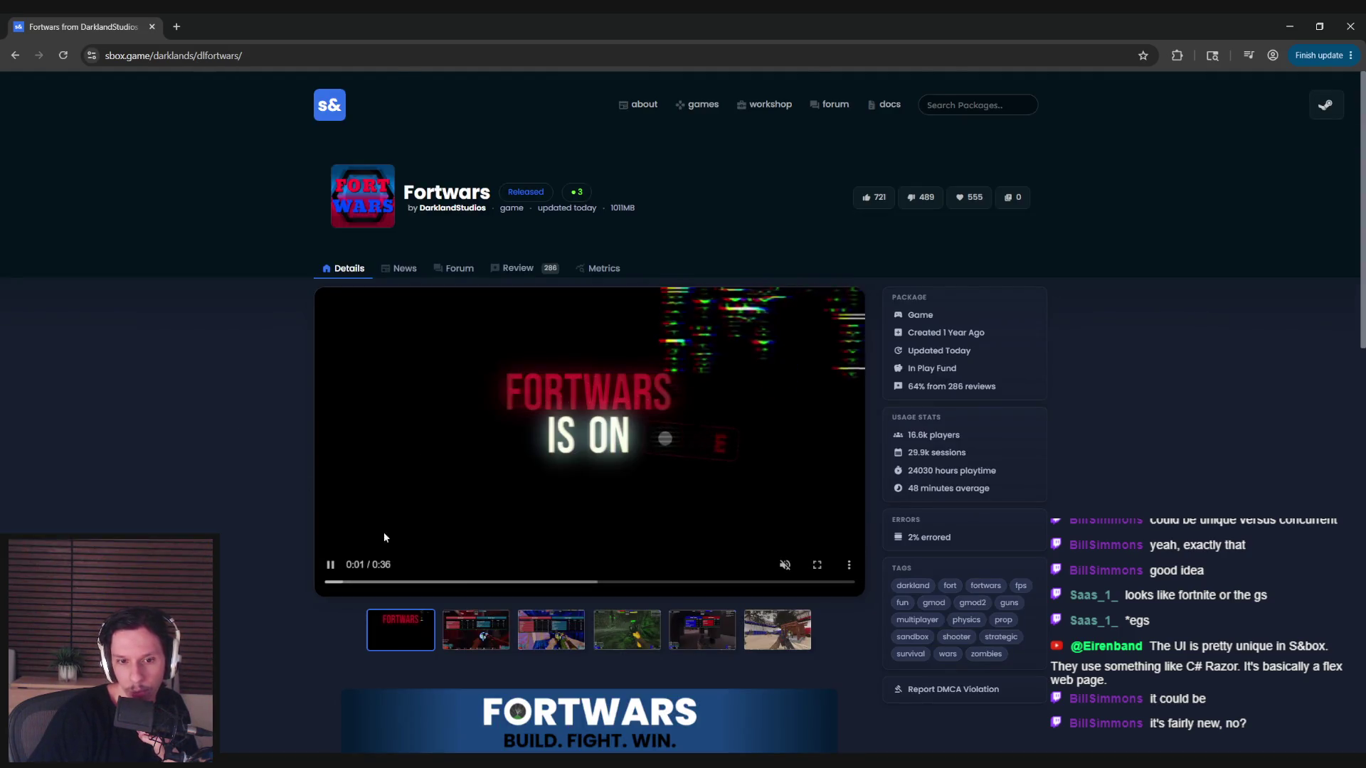
- View the Fortwars gallery screenshots up to the sixth one
{"action": "left_click", "coordinate": [551, 630]}
{"action": "left_click", "coordinate": [627, 630]}
{"action": "left_click", "coordinate": [684, 626]}
{"action": "left_click", "coordinate": [758, 629]}
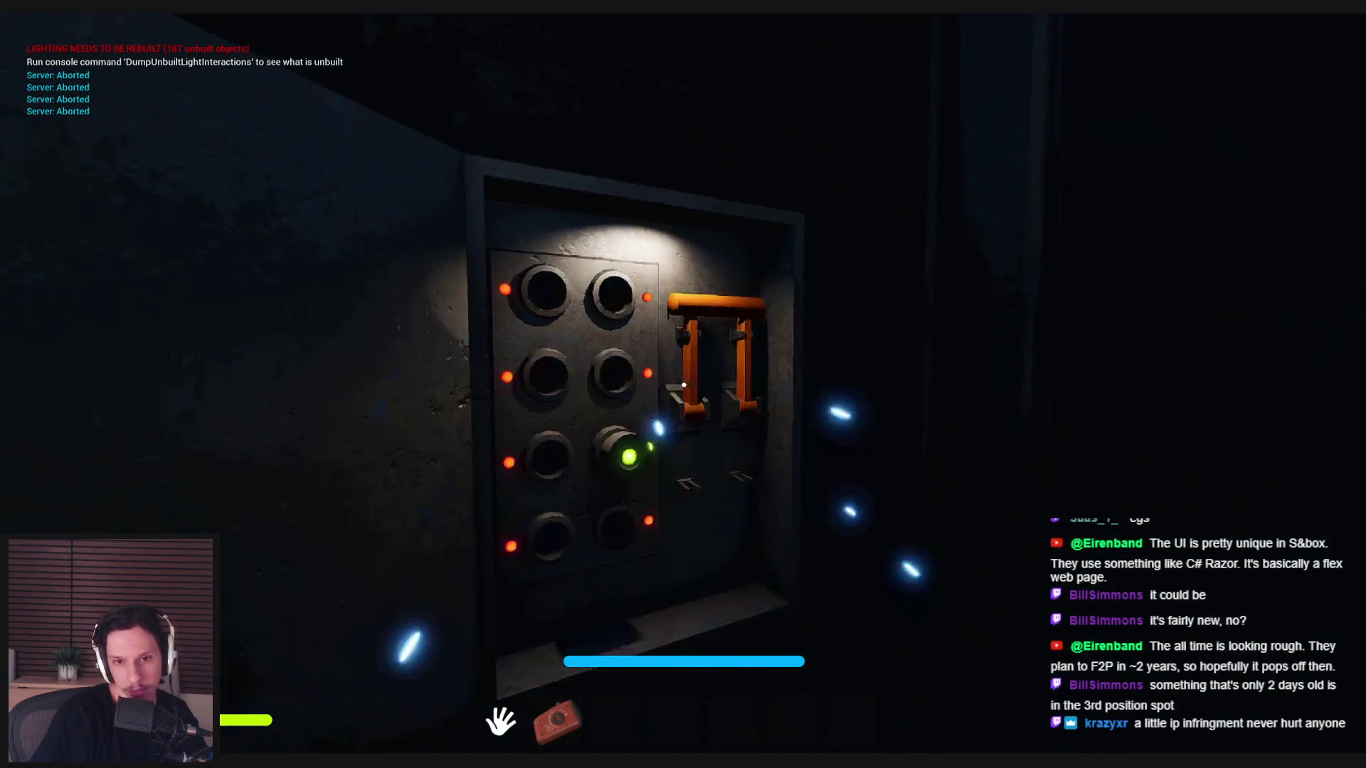
- Pull the fuse box lever down, check the cars on the Train Monitoring terminal, and stop the playtest
{"action": "left_click_drag", "start_coordinate": [683, 385], "coordinate": [717, 523]}
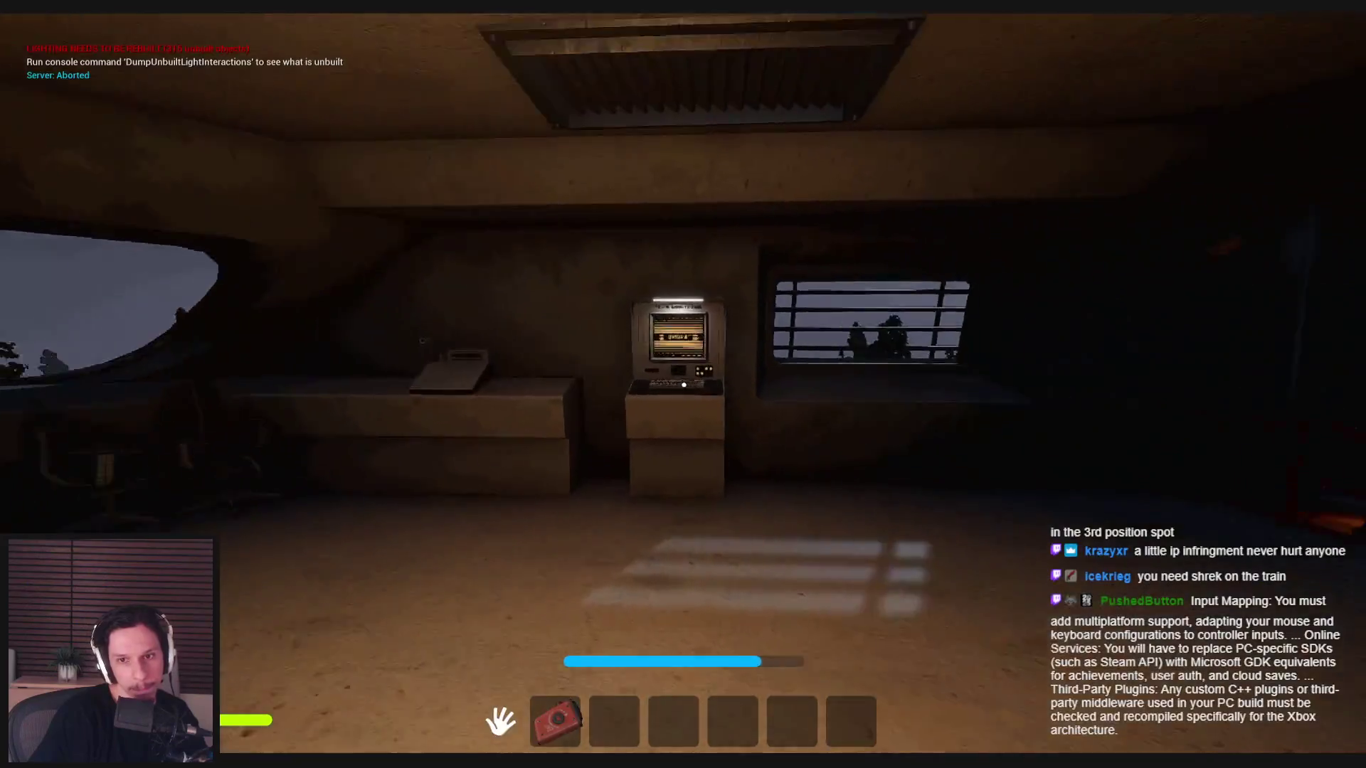
{"action": "left_click", "coordinate": [683, 384]}
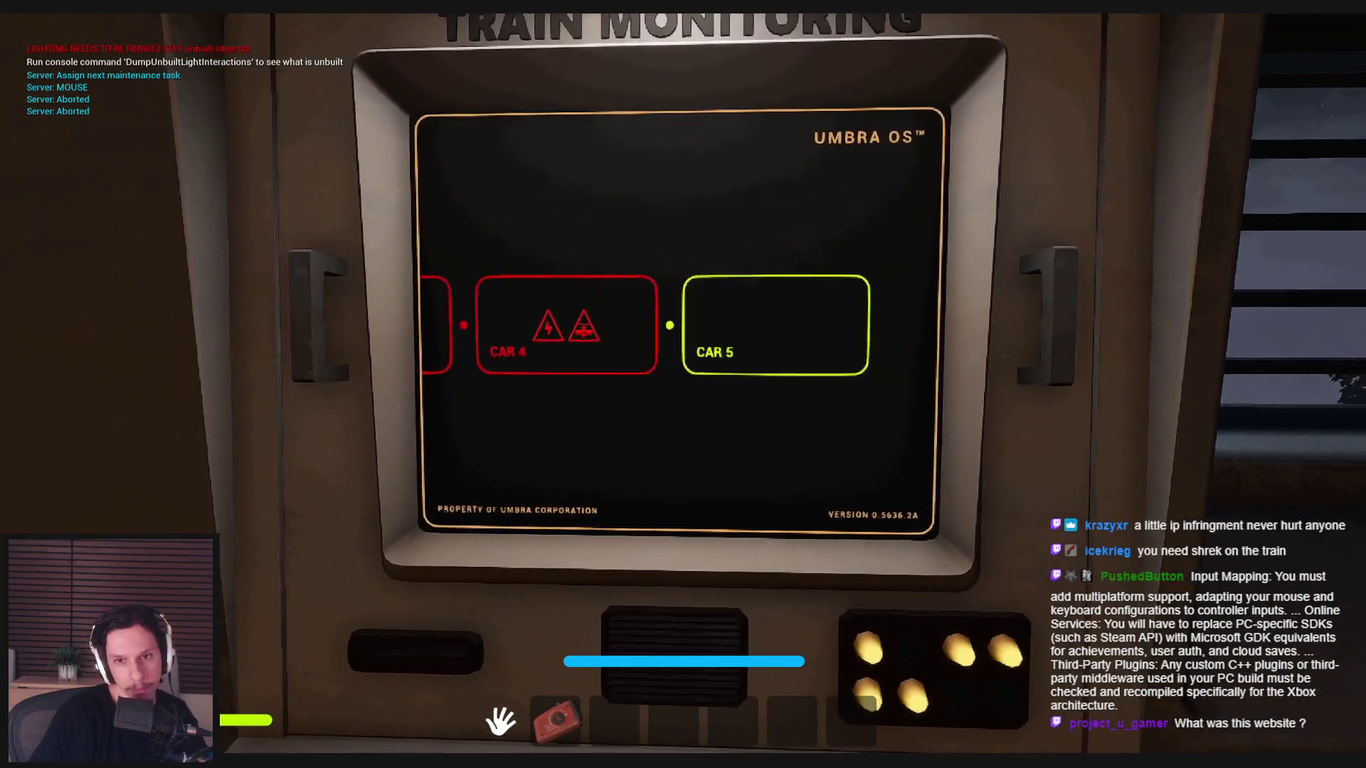
{"action": "key", "text": "Escape"}
{"action": "key", "text": "Escape"}
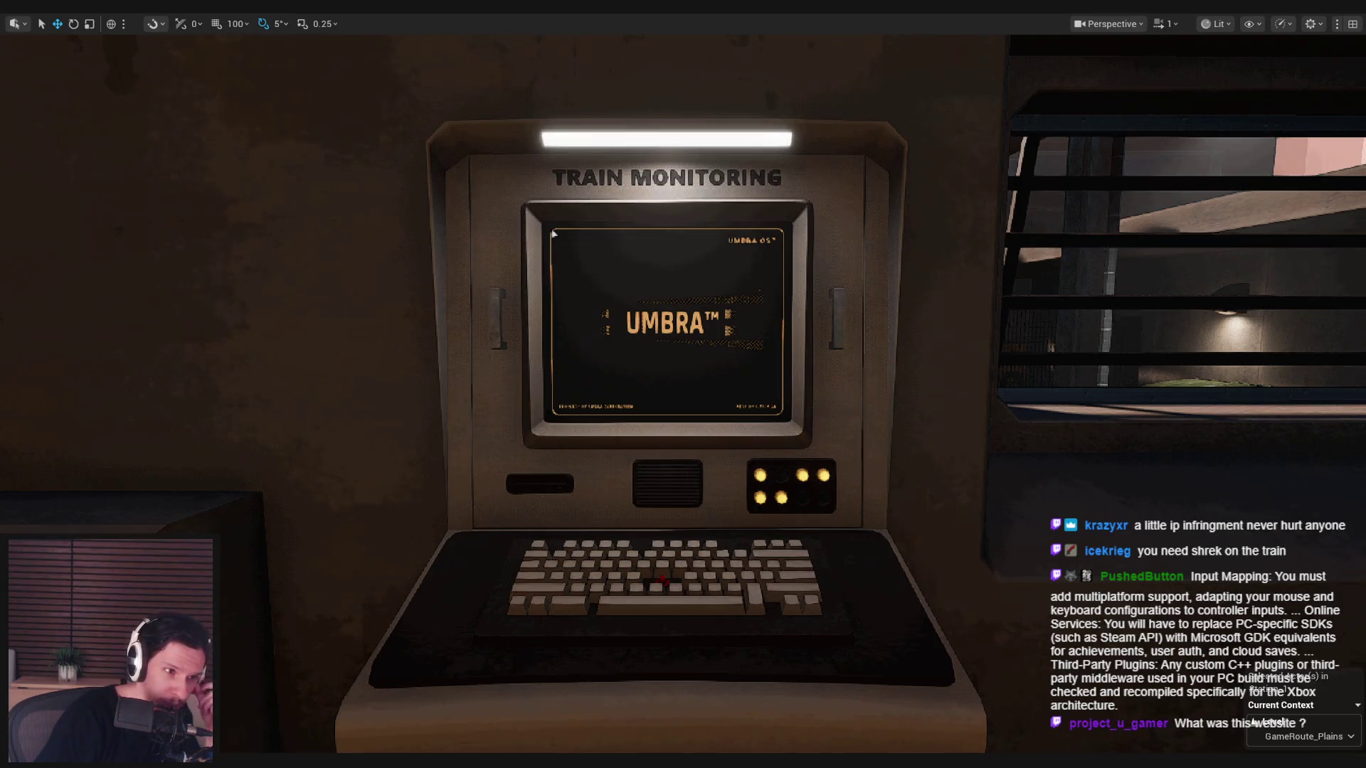
- Fly the camera from the monitoring terminal to the furnace, then pull back to see more of the cabin
{"action": "mouse_move", "coordinate": [180, 368]}
{"action": "left_mouse_down"}
{"action": "mouse_move", "coordinate": [497, 365]}
{"action": "mouse_move", "coordinate": [299, 366]}
{"action": "mouse_move", "coordinate": [447, 389]}
{"action": "mouse_move", "coordinate": [384, 355]}
{"action": "mouse_move", "coordinate": [299, 363]}
{"action": "mouse_move", "coordinate": [446, 389]}
{"action": "left_mouse_up"}
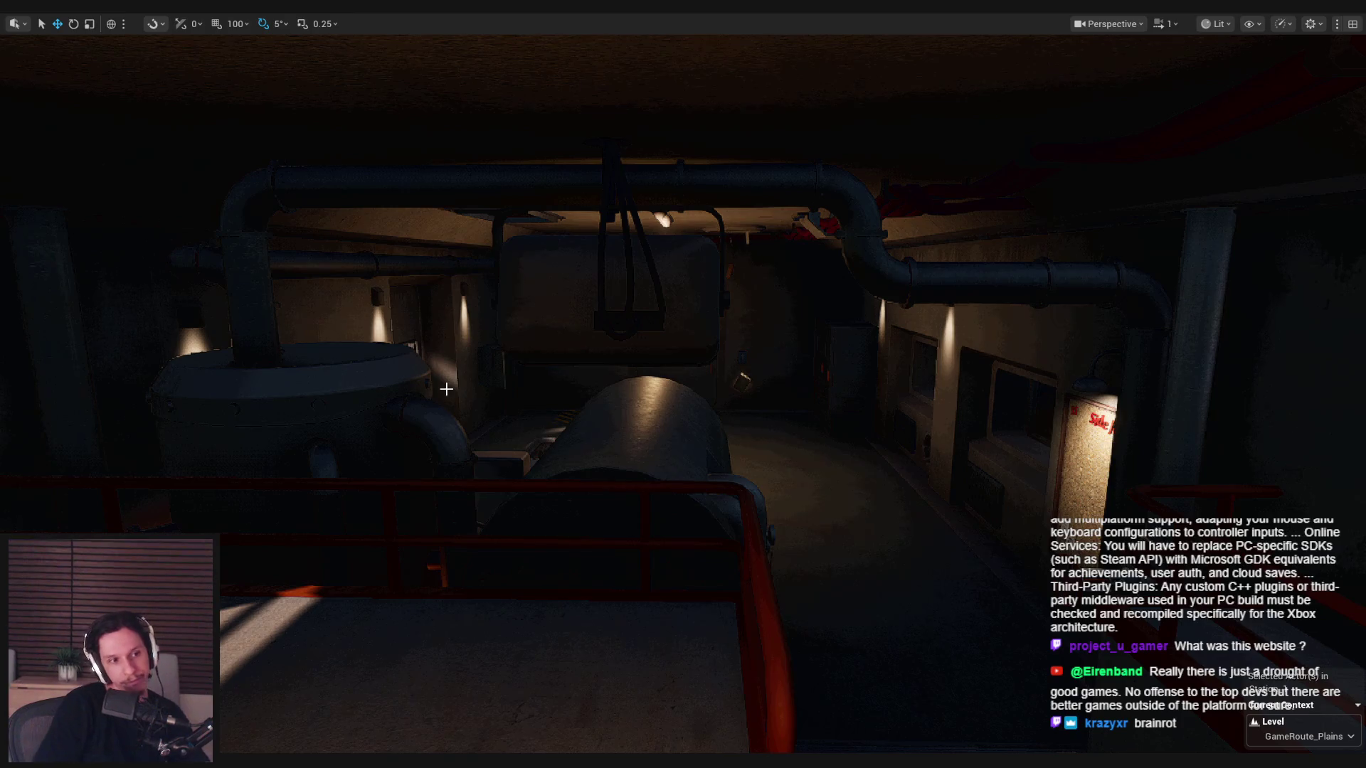
{"action": "mouse_move", "coordinate": [446, 388]}
{"action": "left_mouse_down"}
{"action": "mouse_move", "coordinate": [646, 521]}
{"action": "mouse_move", "coordinate": [640, 427]}
{"action": "mouse_move", "coordinate": [583, 427]}
{"action": "mouse_move", "coordinate": [704, 427]}
{"action": "left_mouse_up"}
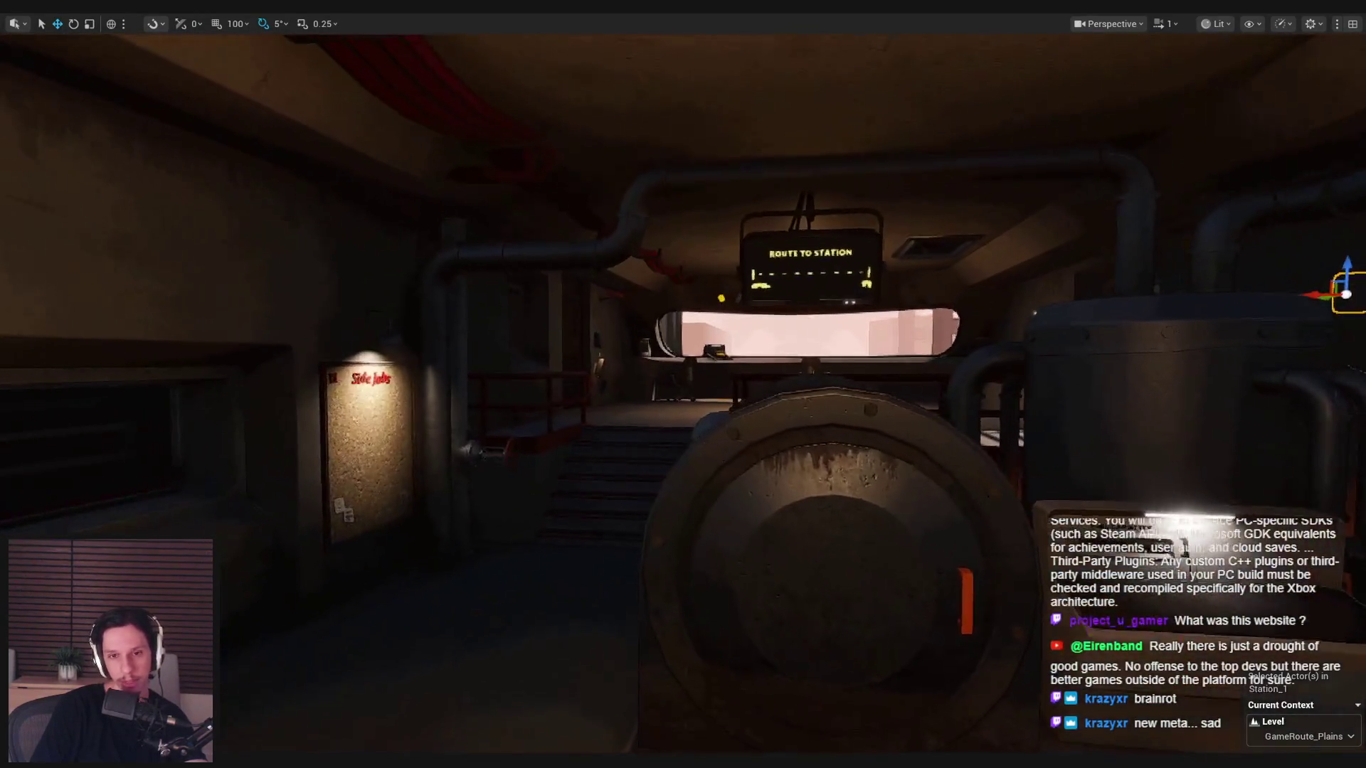
- Walk past the Route to Station sign, through the control room, and down the dark corridor to the lockers
{"action": "key", "text": "w"}
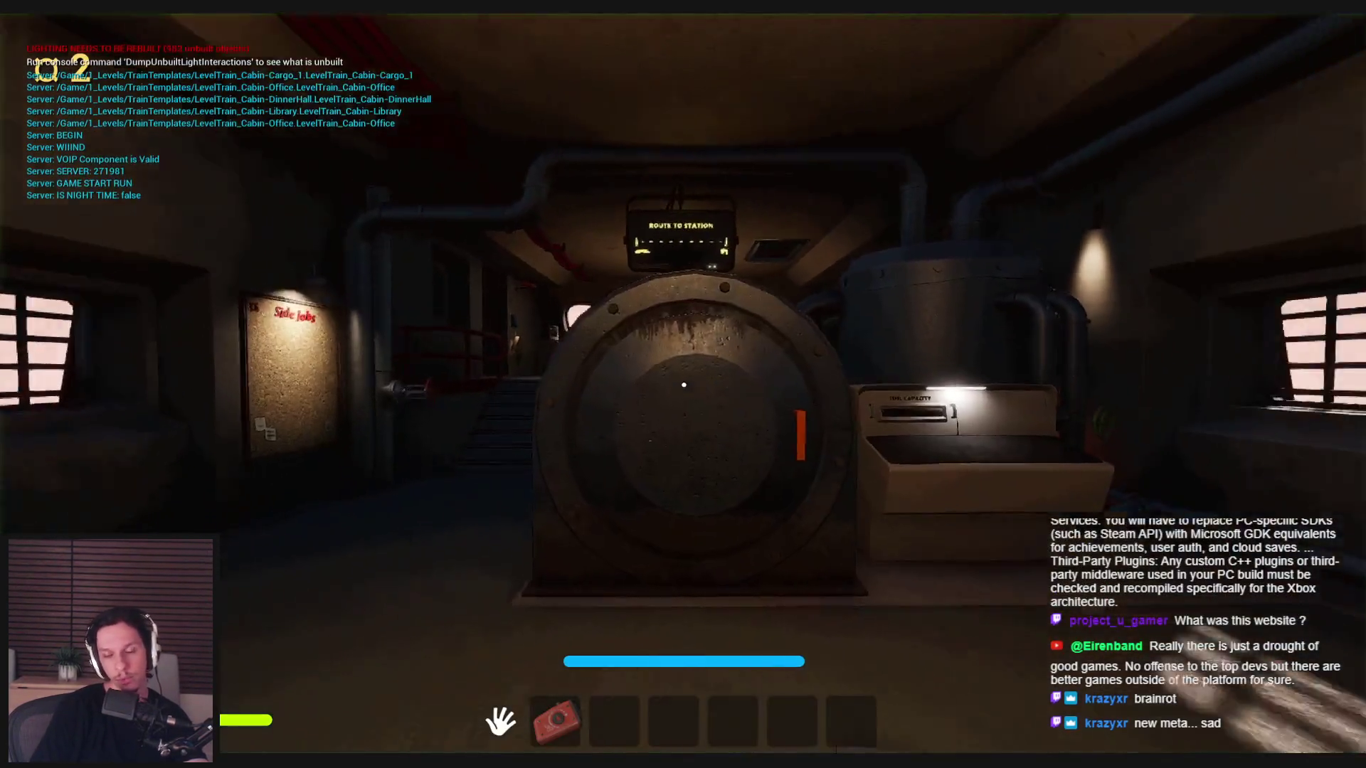
{"action": "key", "text": "w"}
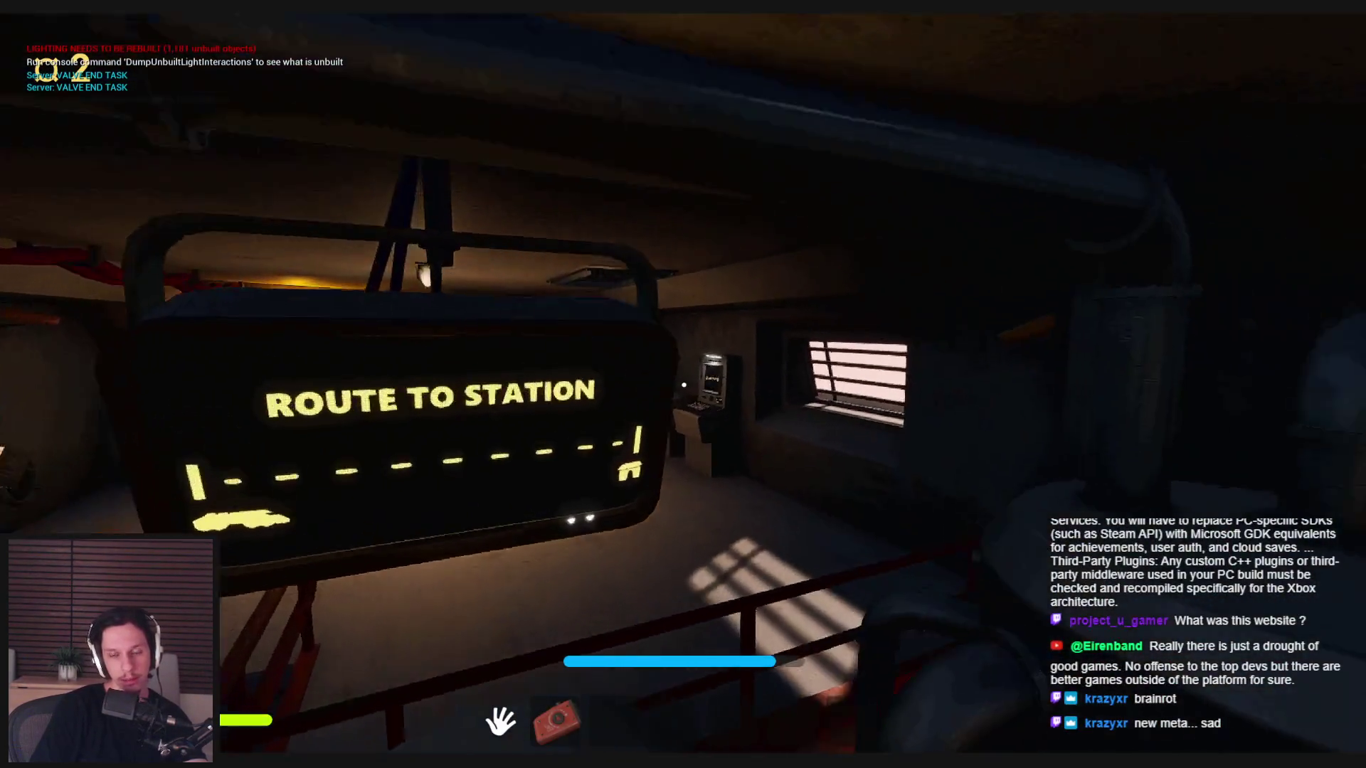
{"action": "key", "text": "w"}
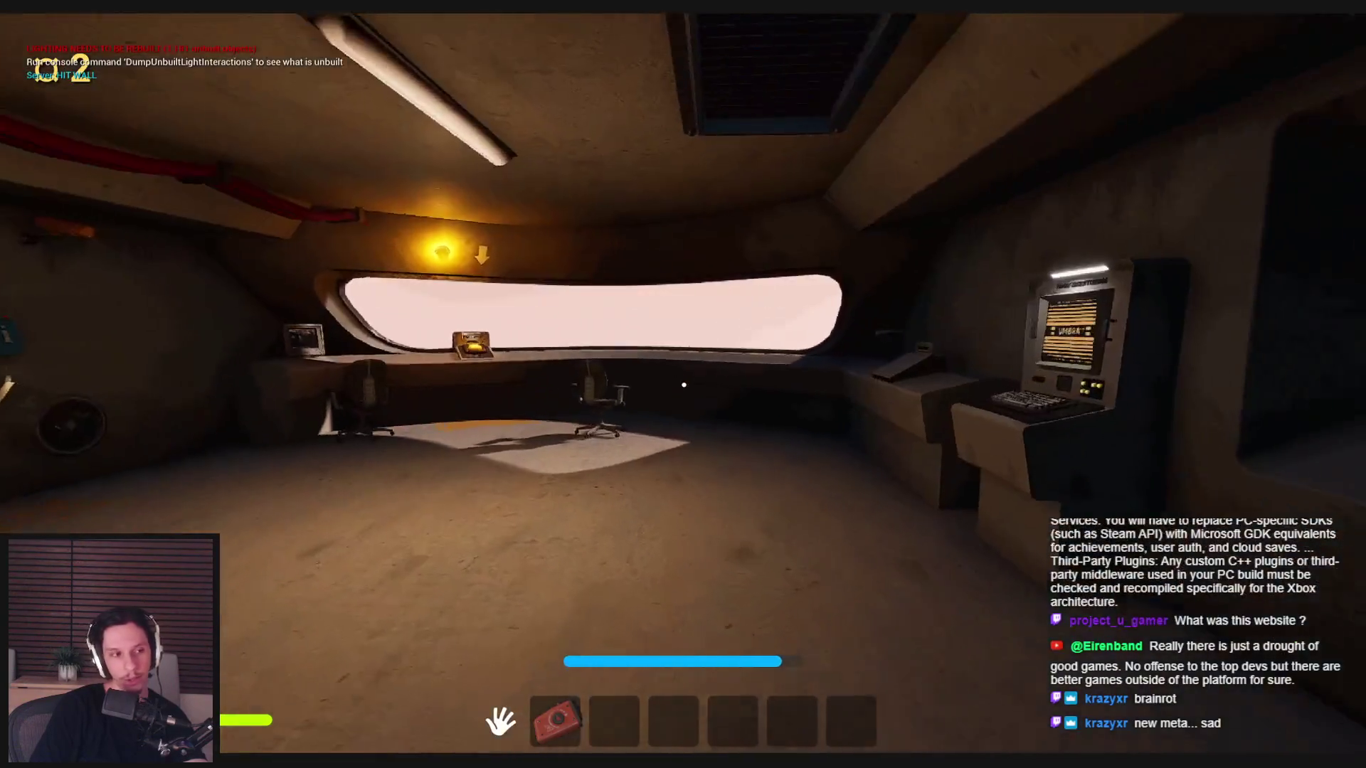
{"action": "key", "text": "w"}
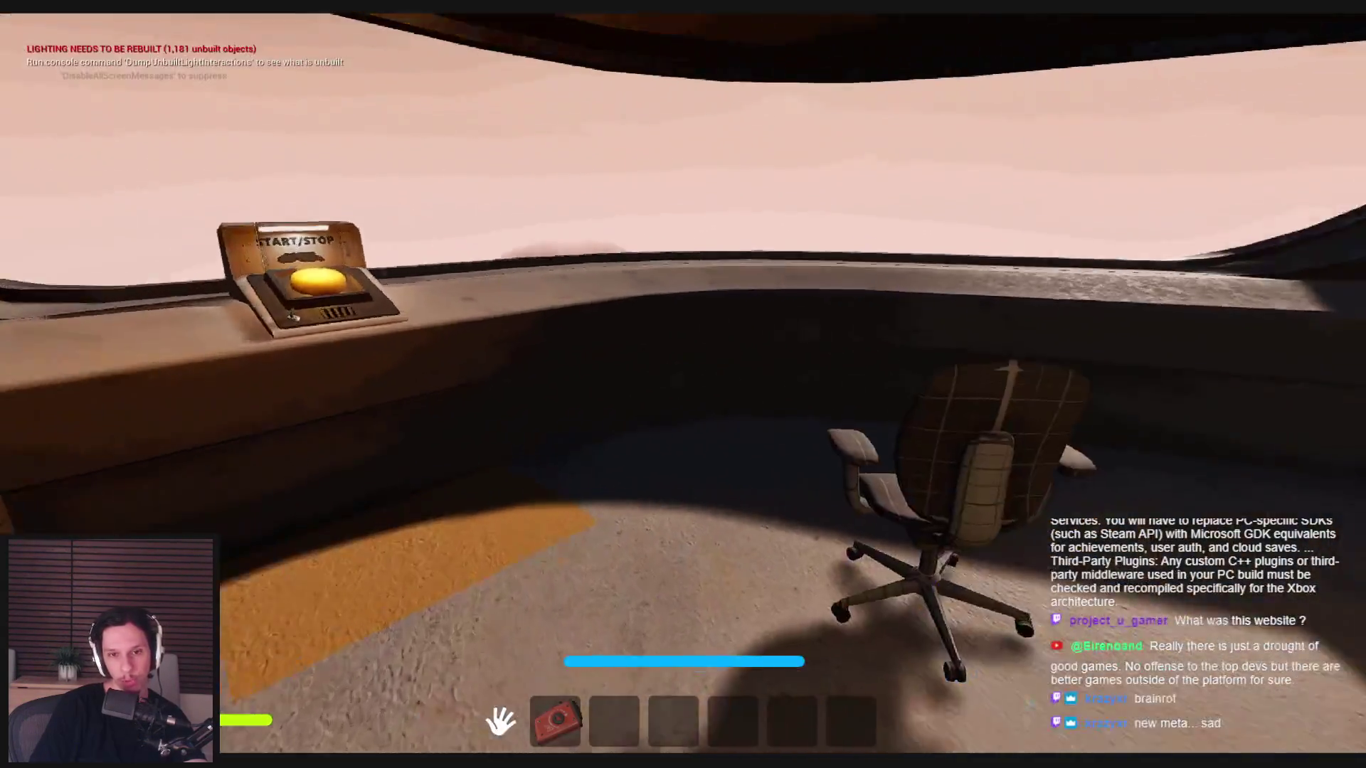
{"action": "key", "text": "w"}
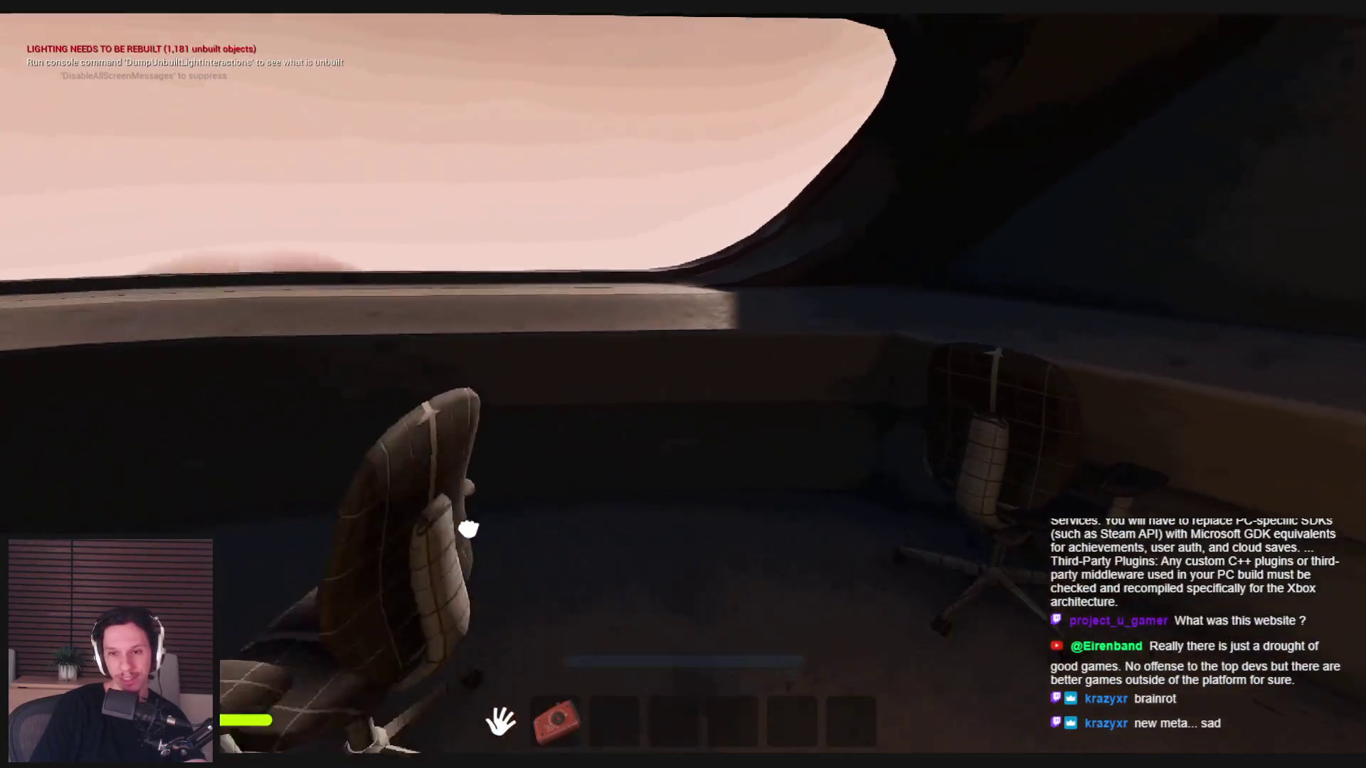
{"action": "key", "text": "w"}
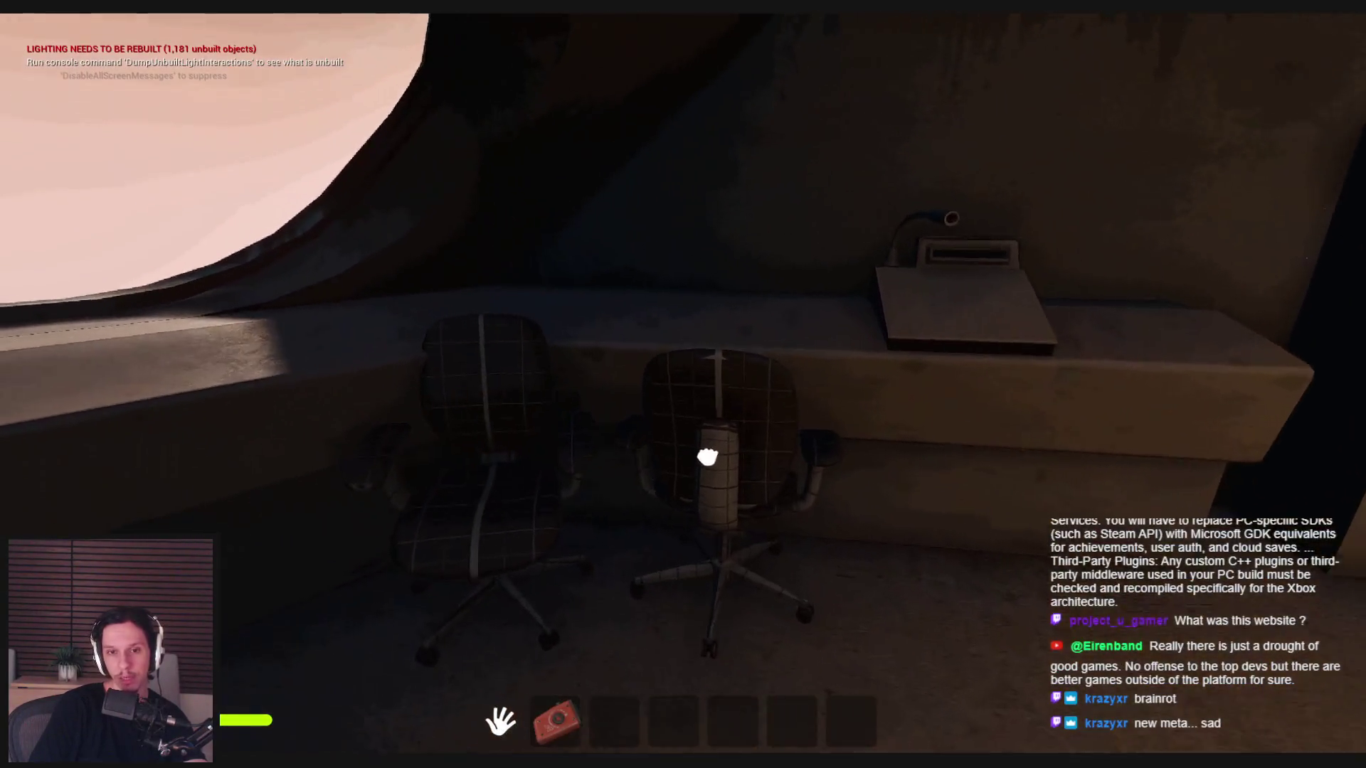
{"action": "key", "text": "w"}
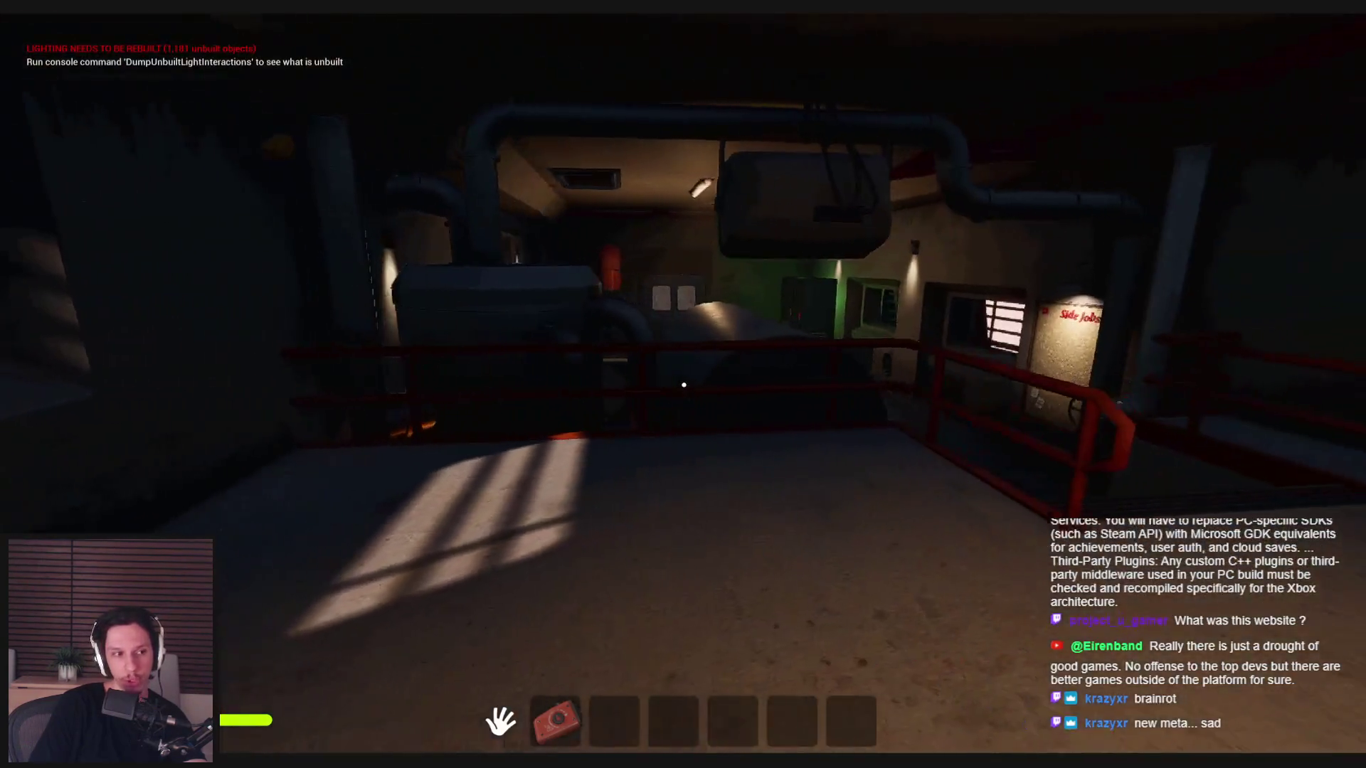
{"action": "key", "text": "w"}
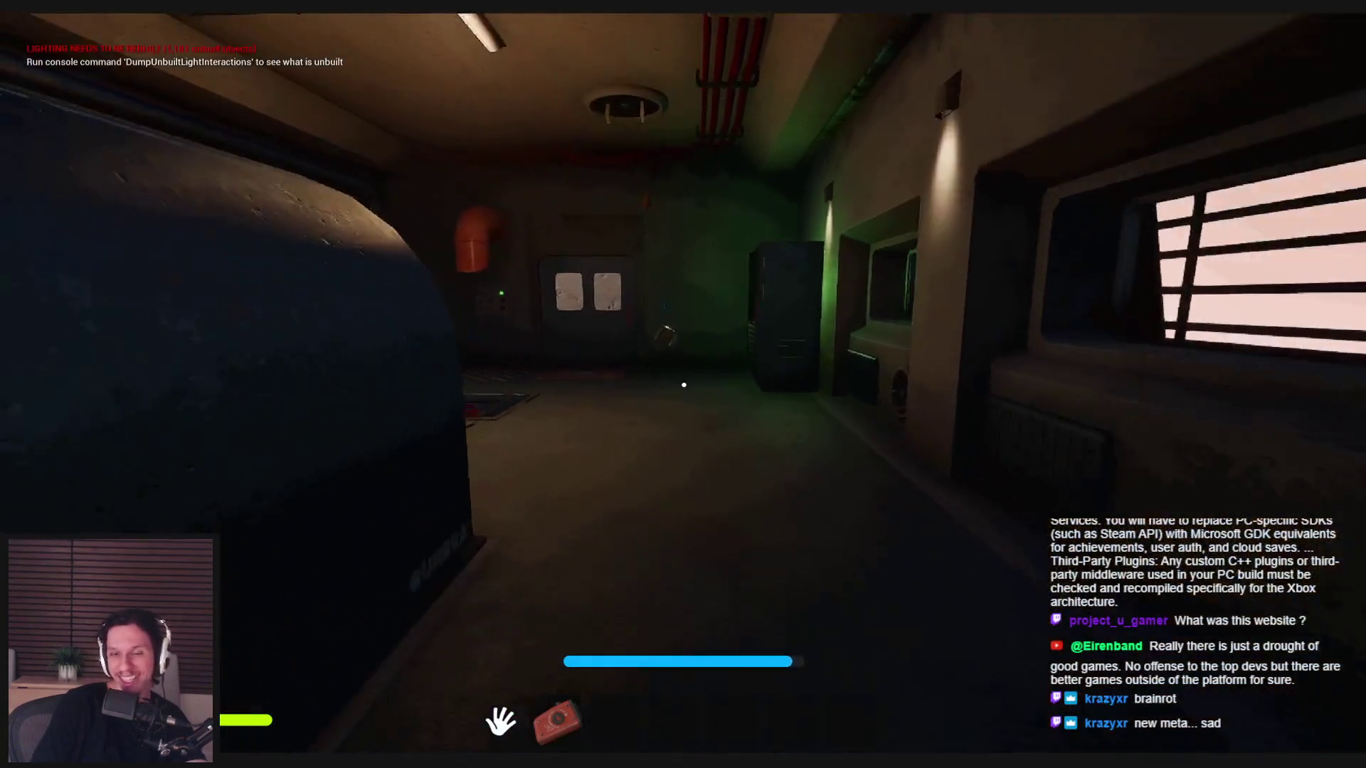
- Open and close a locker, pick up the green glowstick, and swing the furnace door open
{"action": "left_click", "coordinate": [708, 387]}
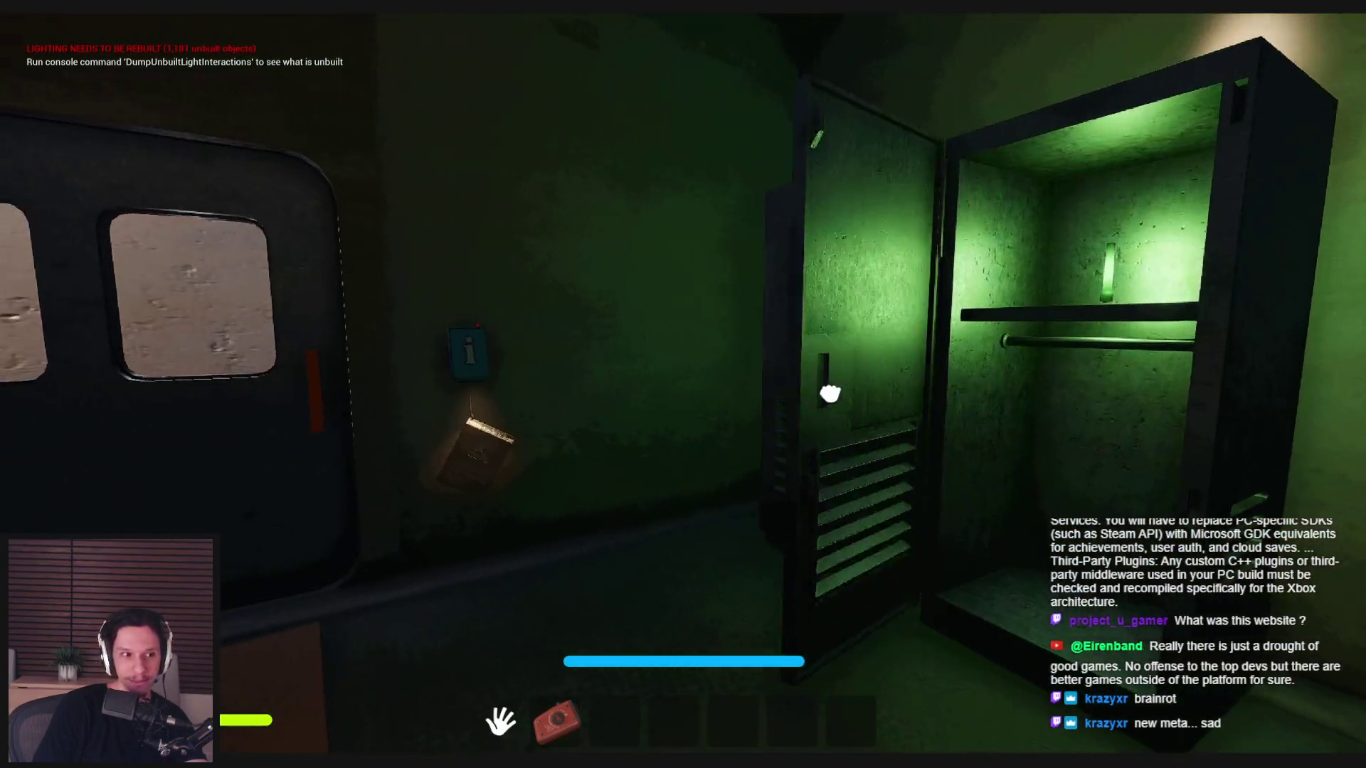
{"action": "key", "text": "w"}
{"action": "left_click", "coordinate": [683, 384]}
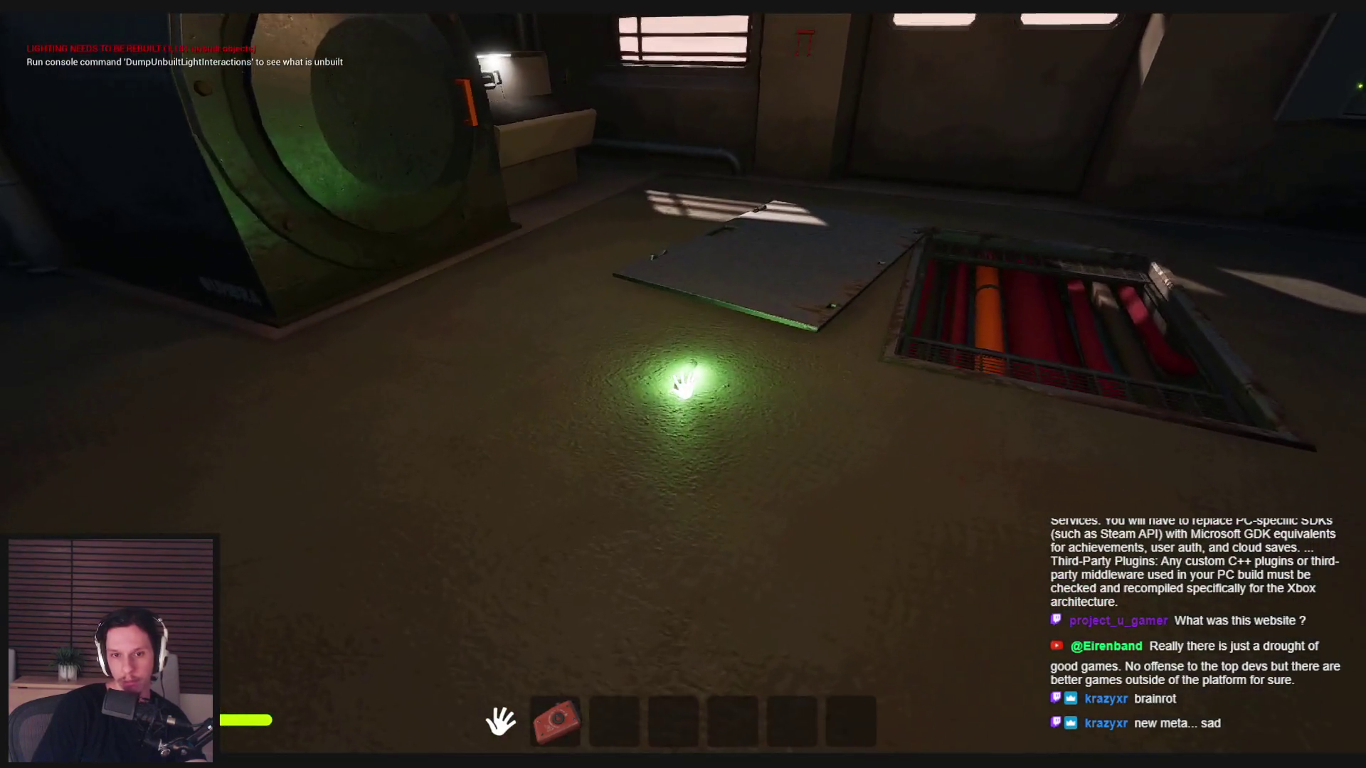
{"action": "left_click", "coordinate": [682, 384]}
{"action": "key", "text": "w"}
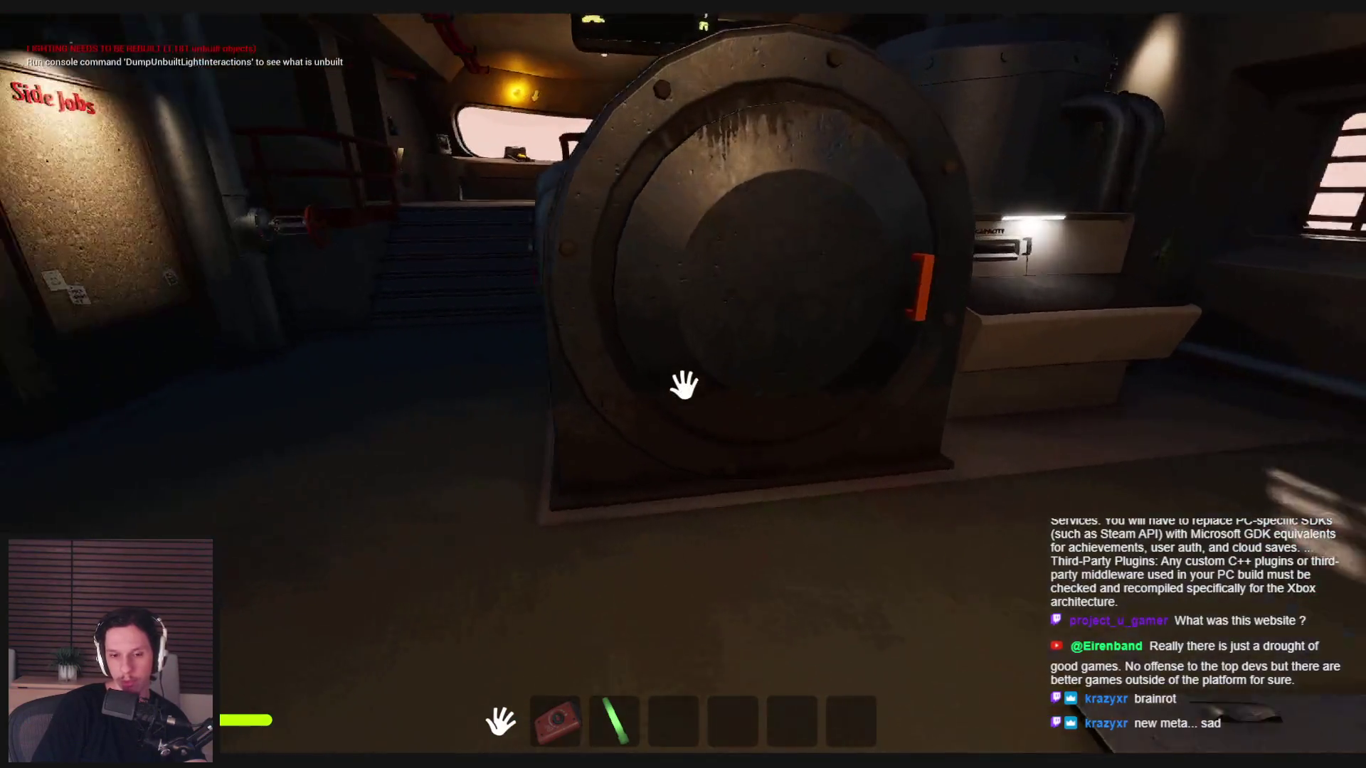
{"action": "left_click_drag", "start_coordinate": [682, 384], "coordinate": [292, 404]}
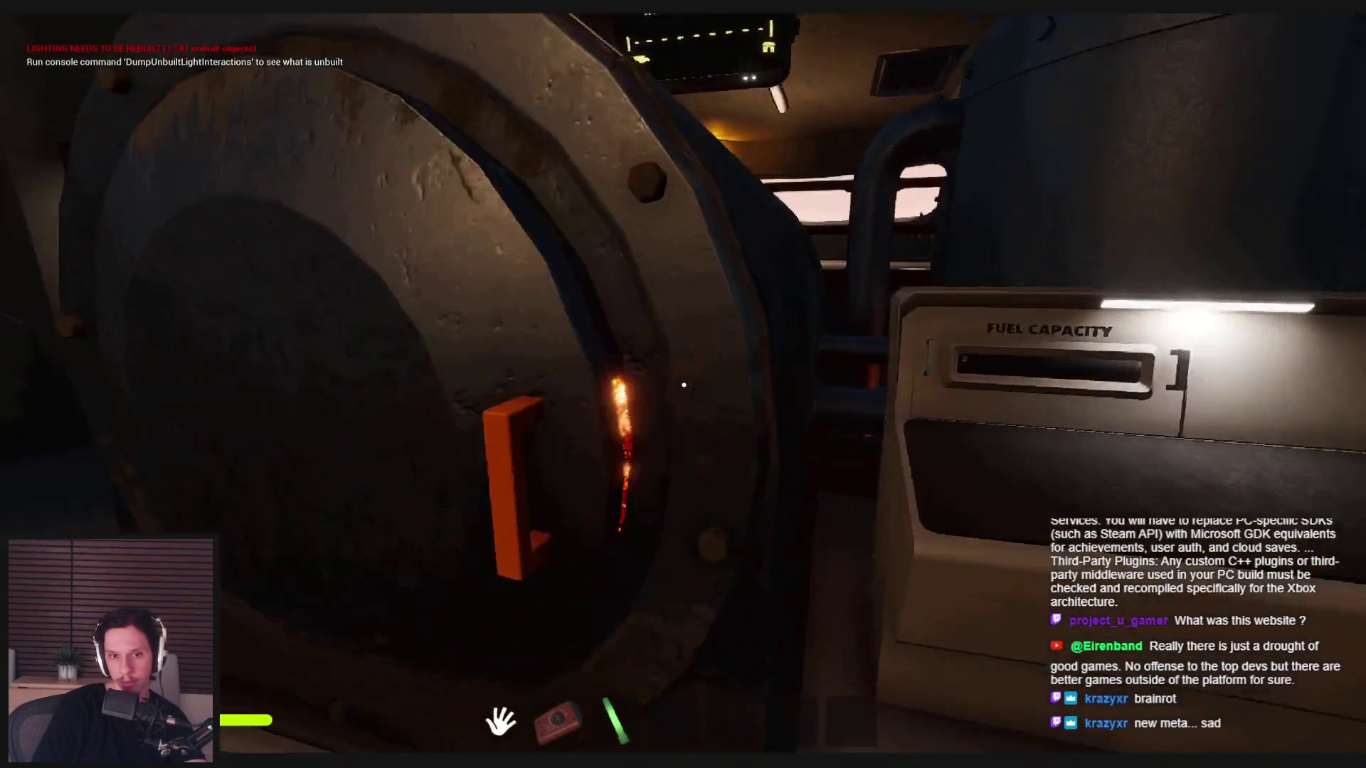
- Climb back up the stairs, move a chair aside, and press the START/STOP button
{"action": "key", "text": "w"}
{"action": "key", "text": "w"}
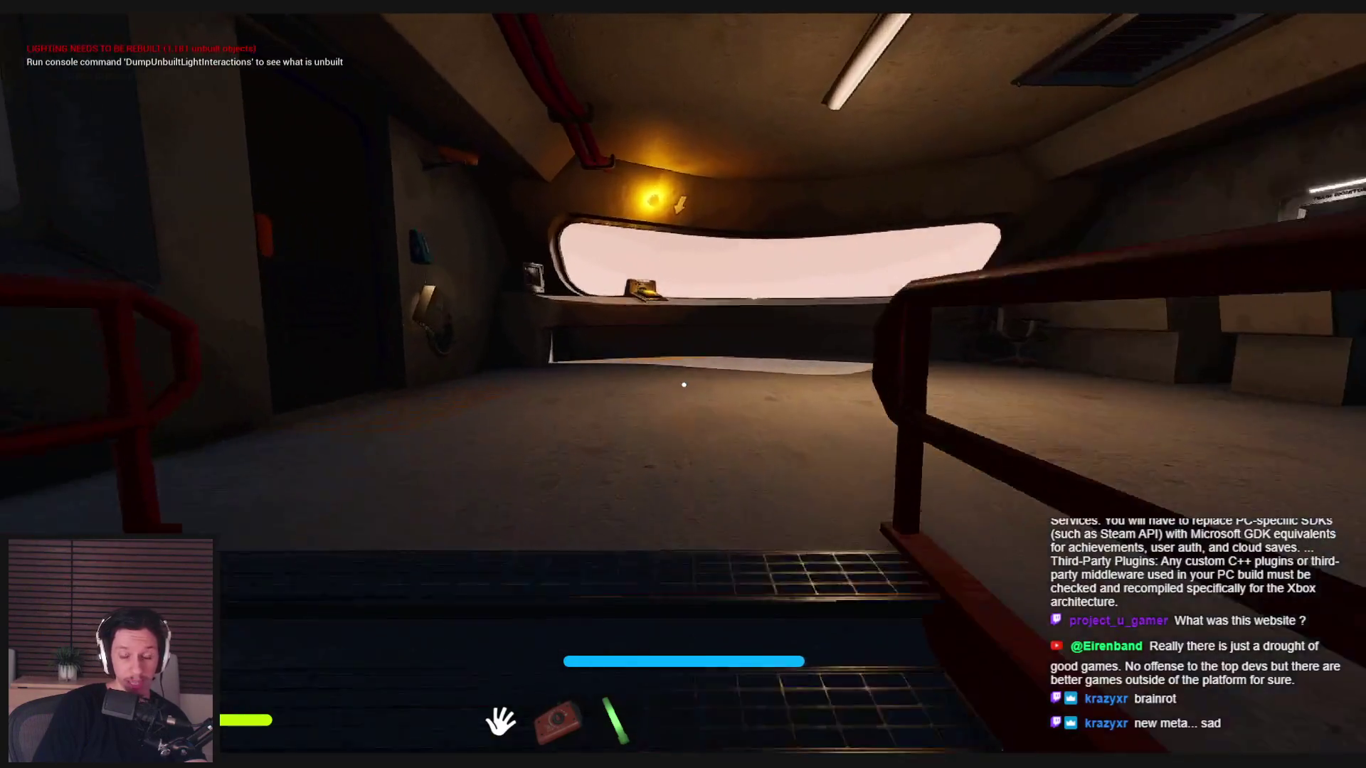
{"action": "key", "text": "w"}
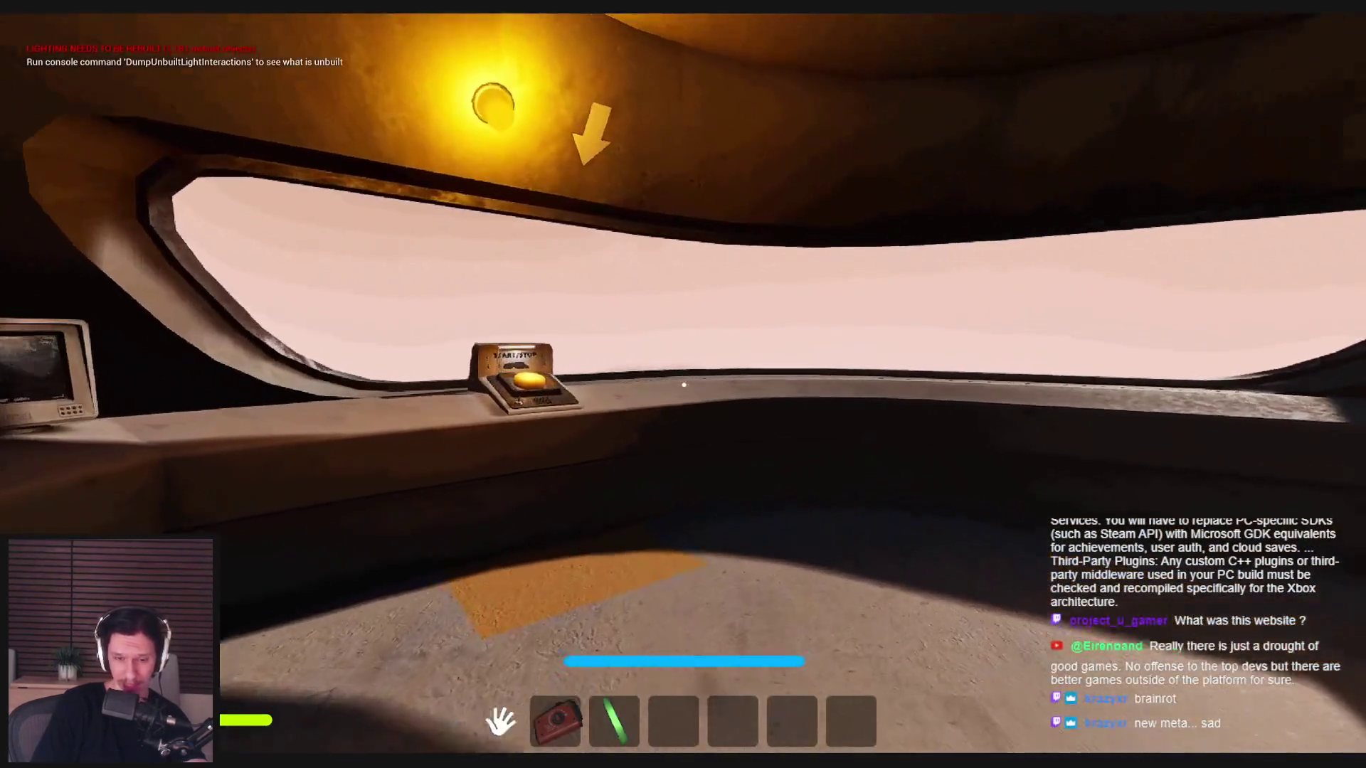
{"action": "key", "text": "s"}
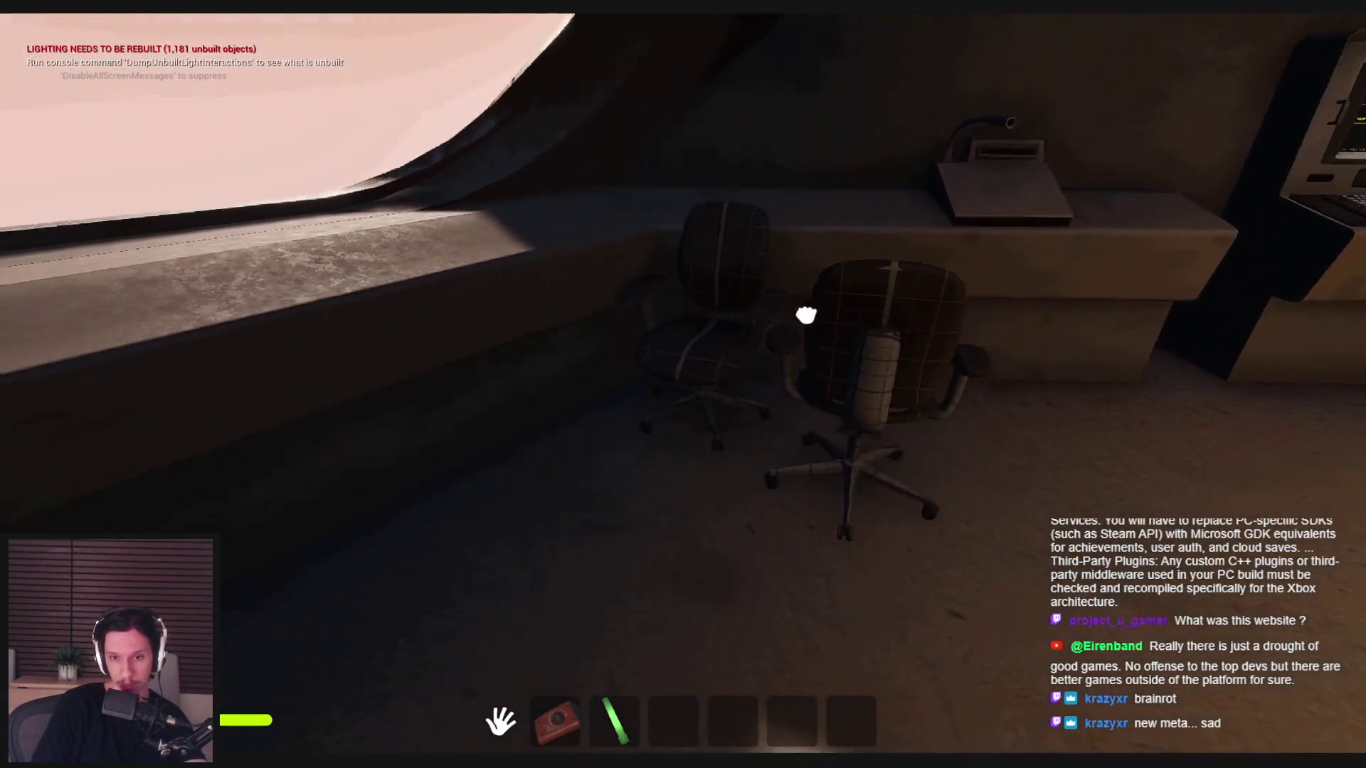
{"action": "left_click", "coordinate": [806, 315]}
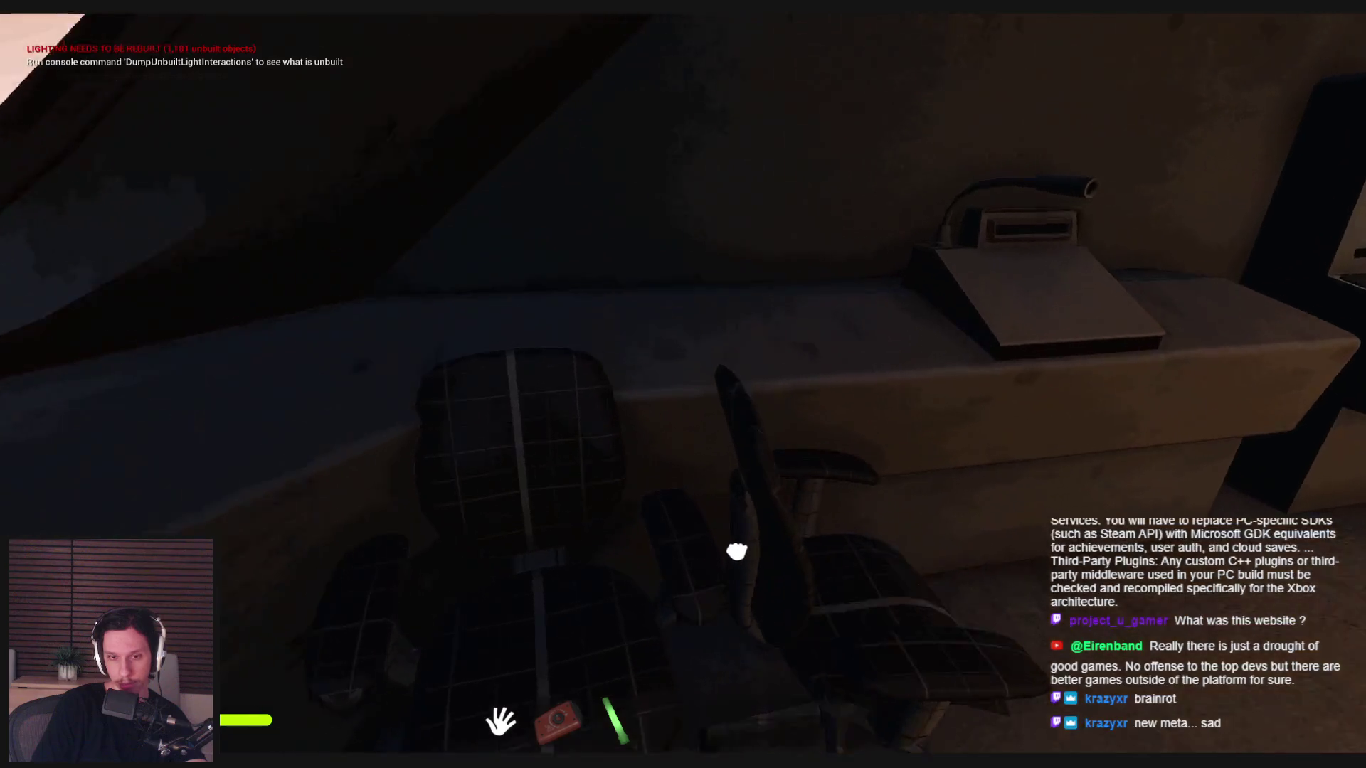
{"action": "key", "text": "w"}
{"action": "key", "text": "w"}
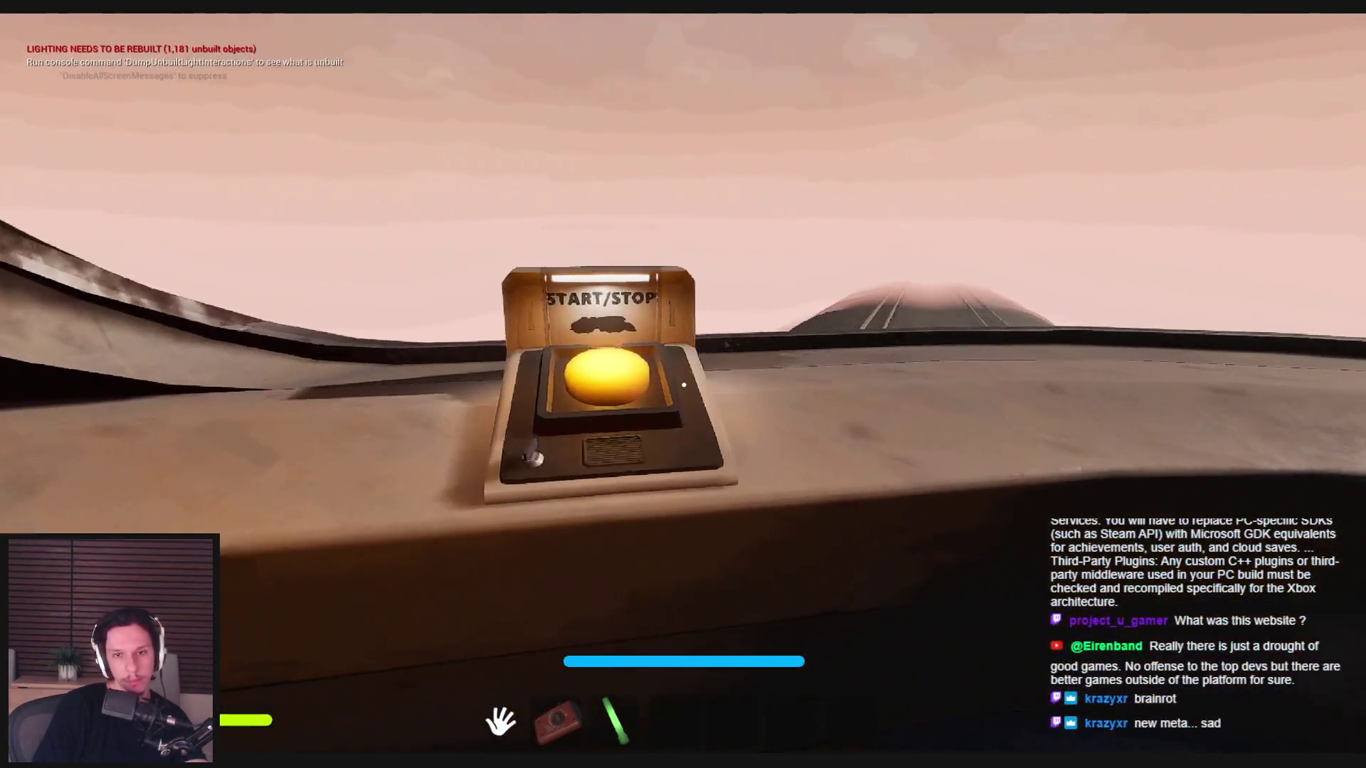
{"action": "left_click", "coordinate": [684, 385]}
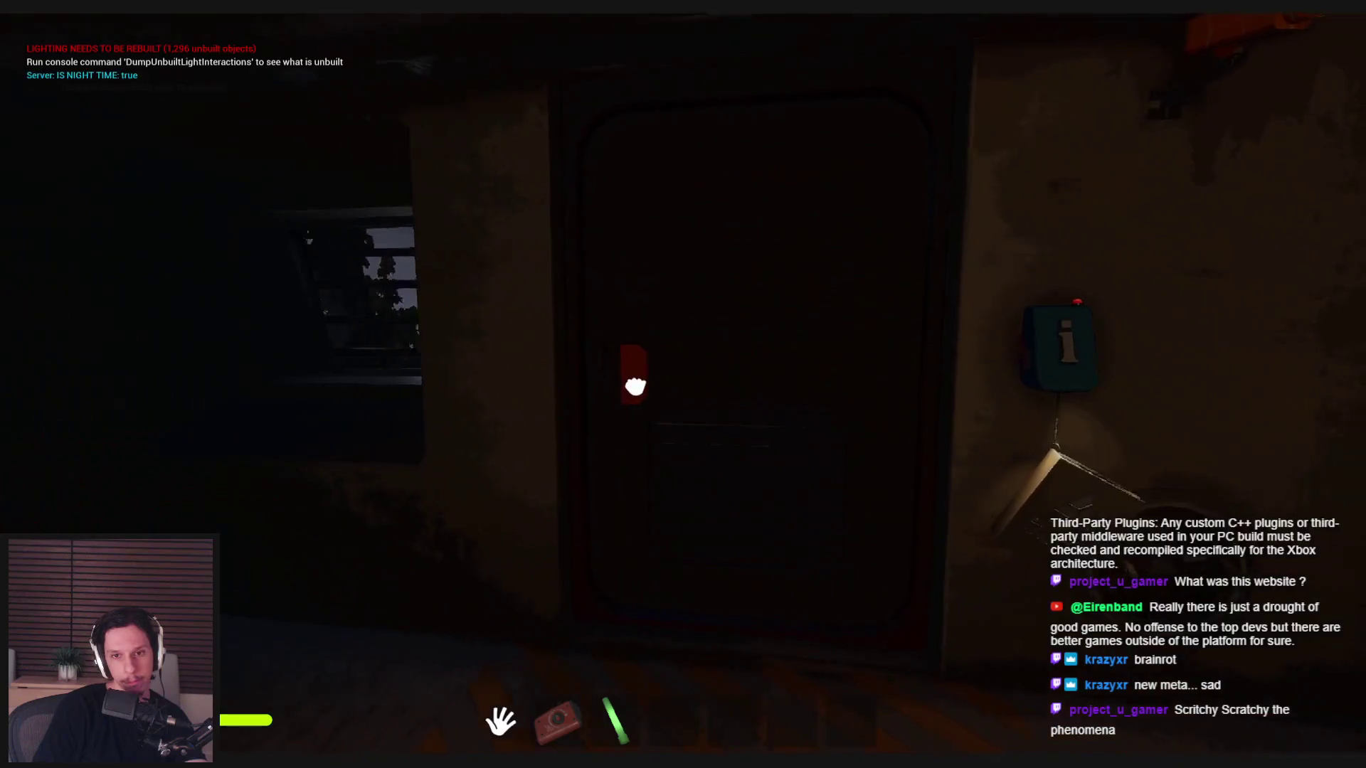
- Step out onto the platform, climb onto the dark train roof, and cross to the vent fans
{"action": "key", "text": "w"}
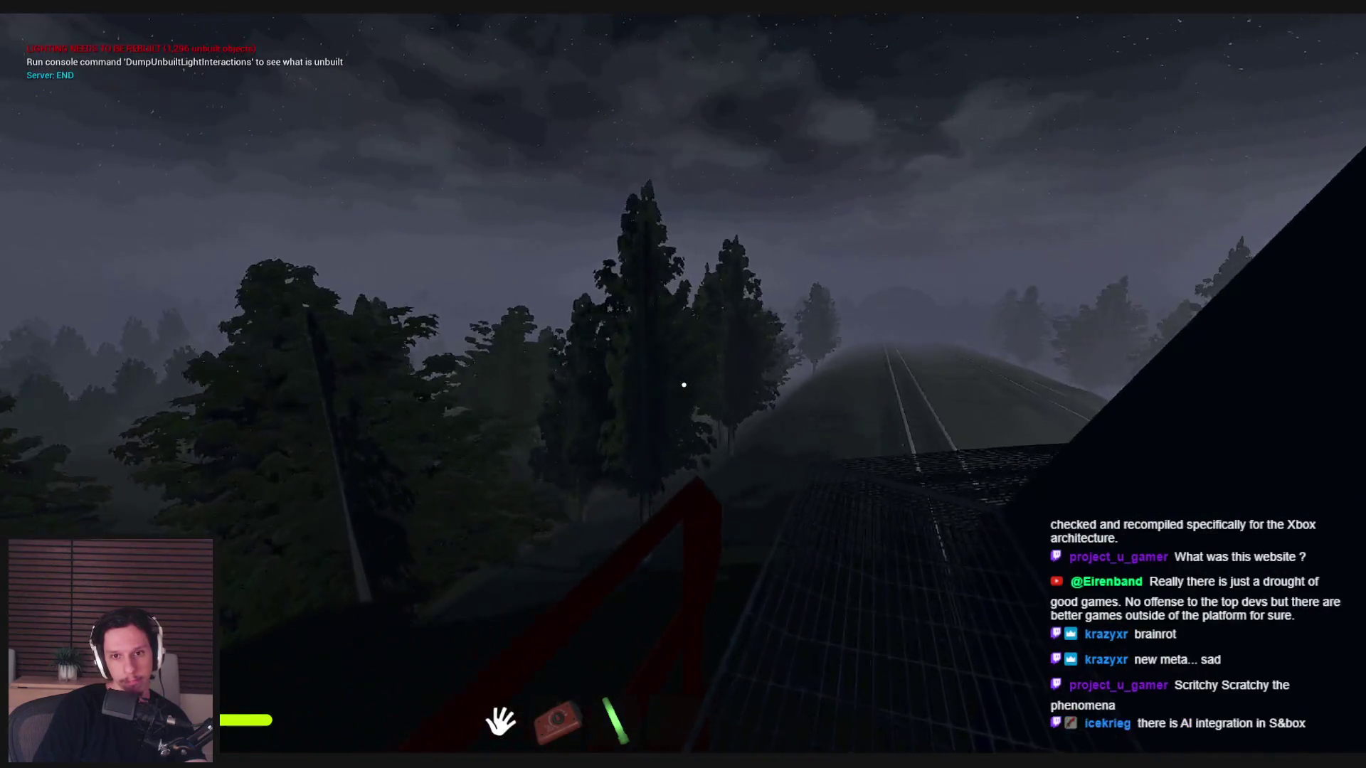
{"action": "key", "text": "w"}
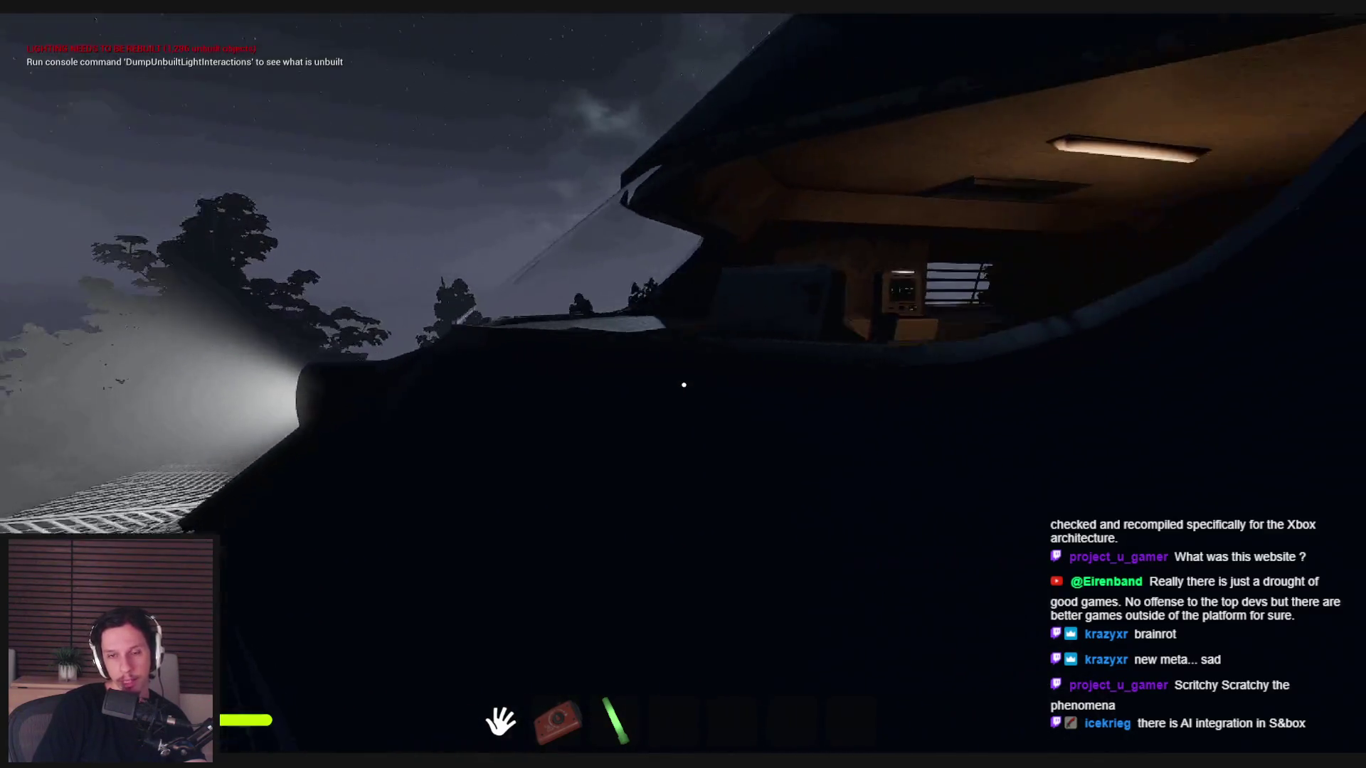
{"action": "key", "text": "space"}
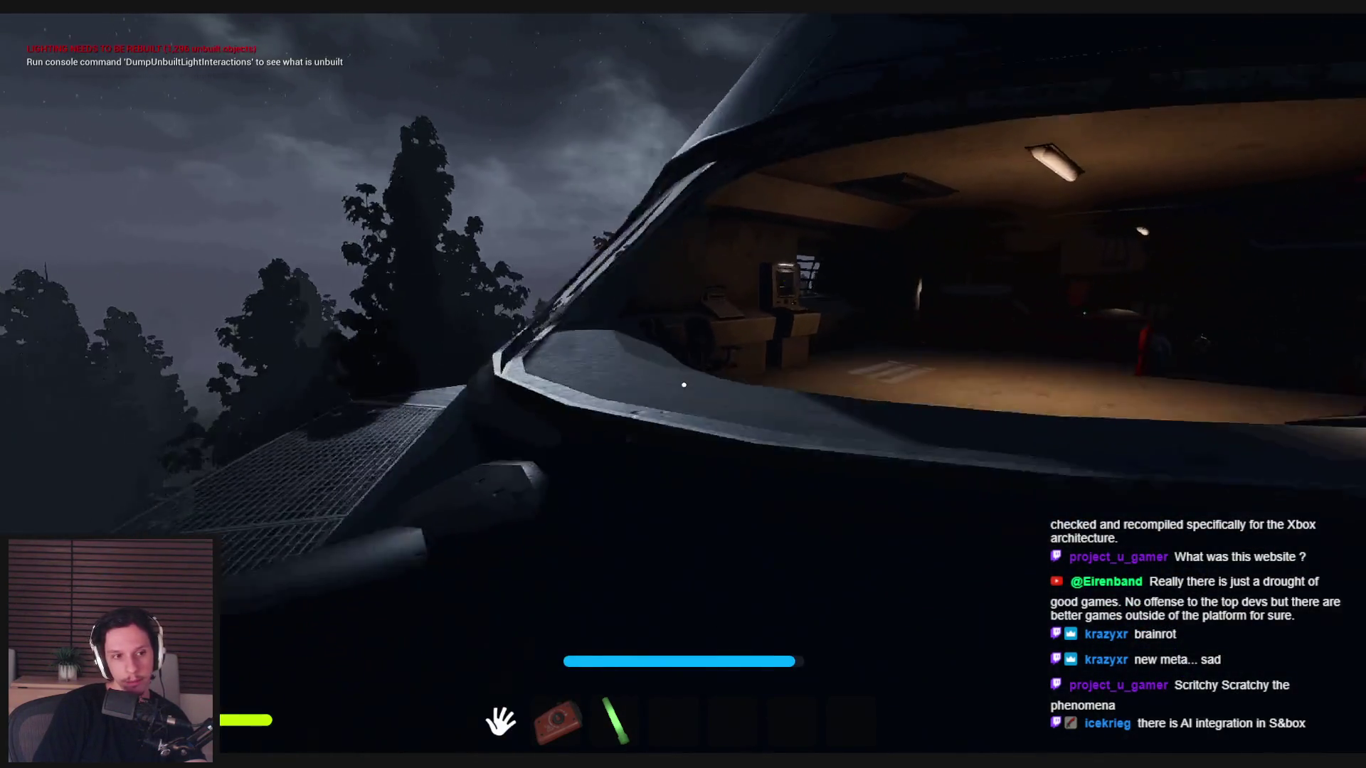
{"action": "key", "text": "w"}
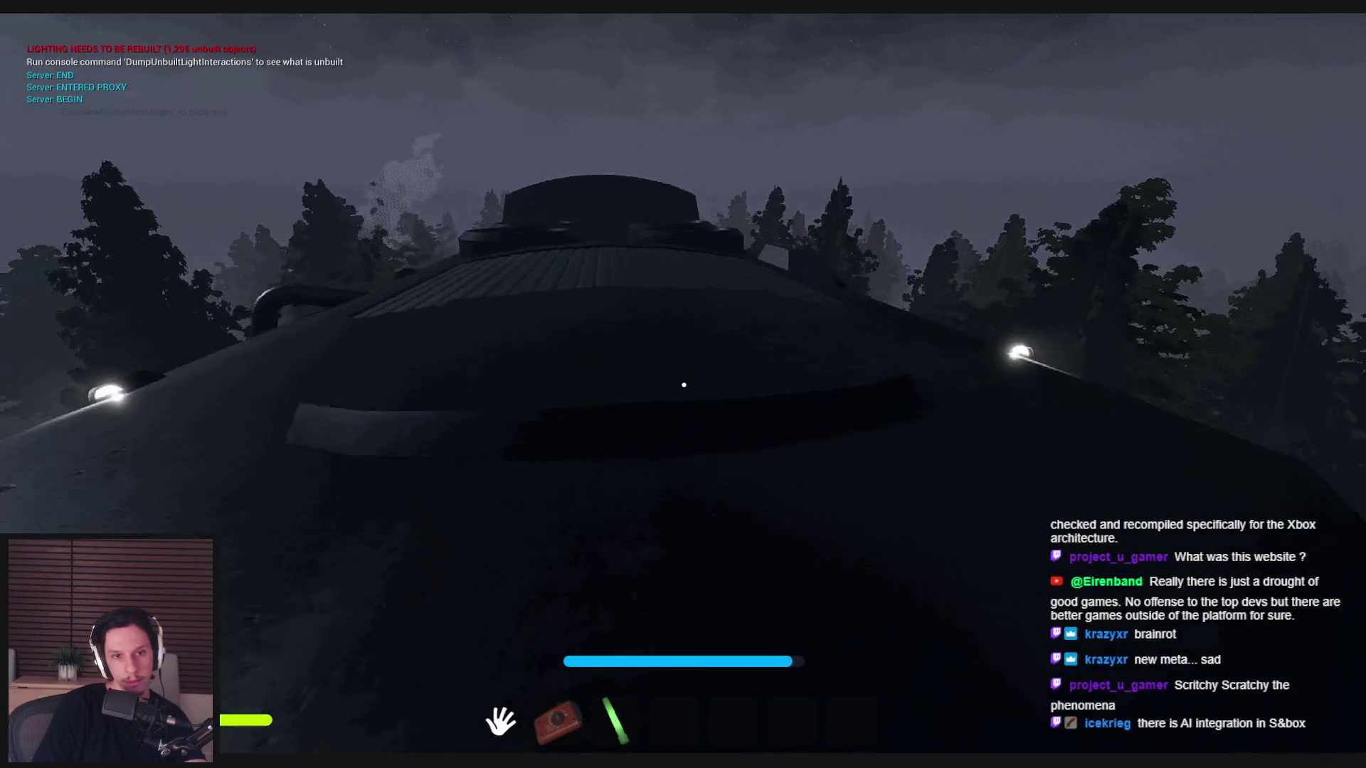
{"action": "key", "text": "w"}
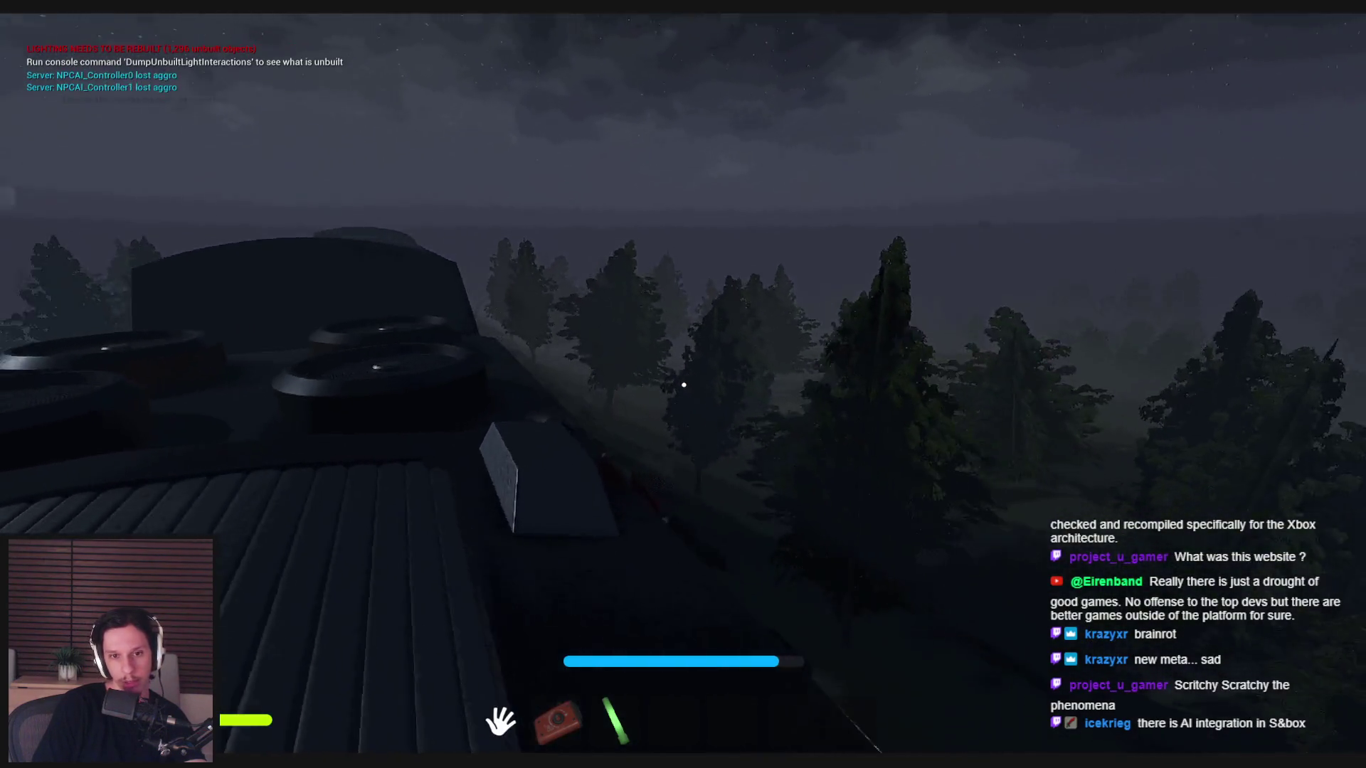
{"action": "key", "text": "w"}
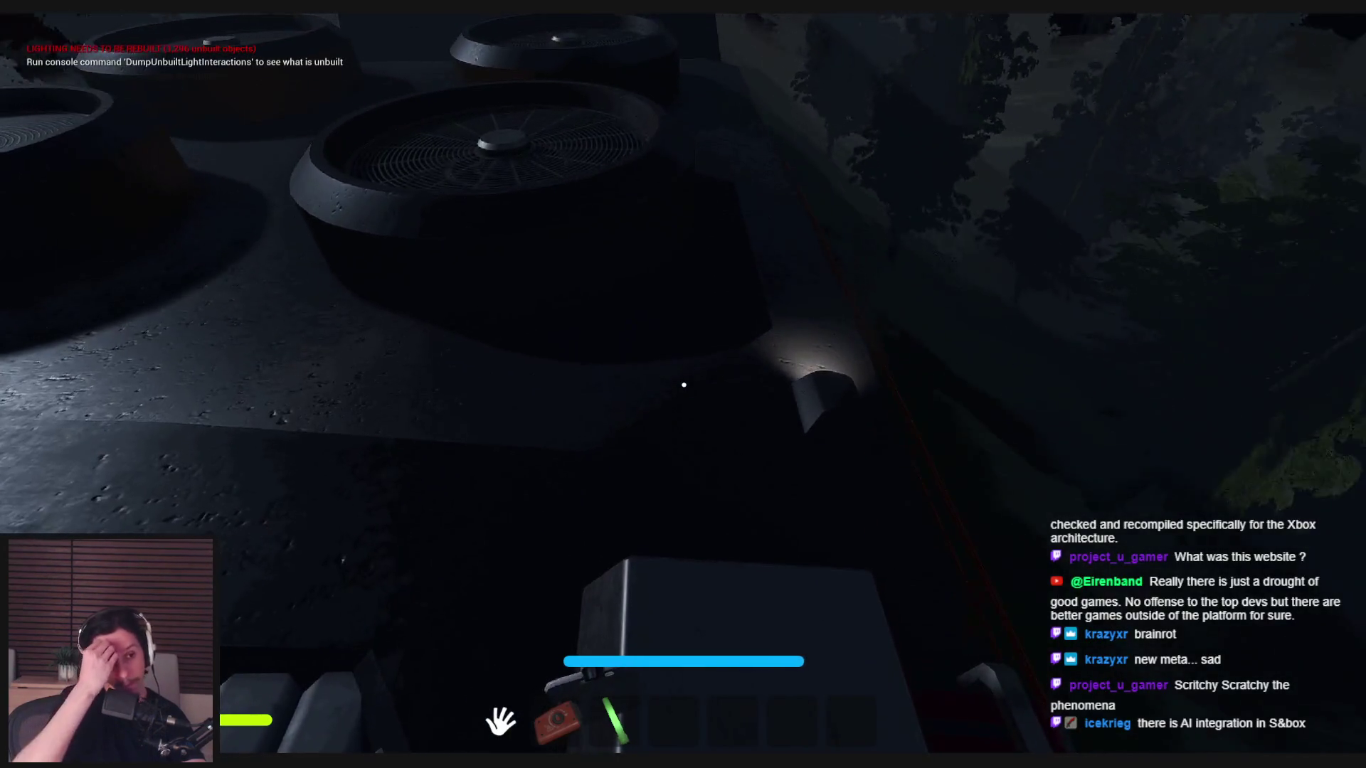
{"action": "key", "text": "w"}
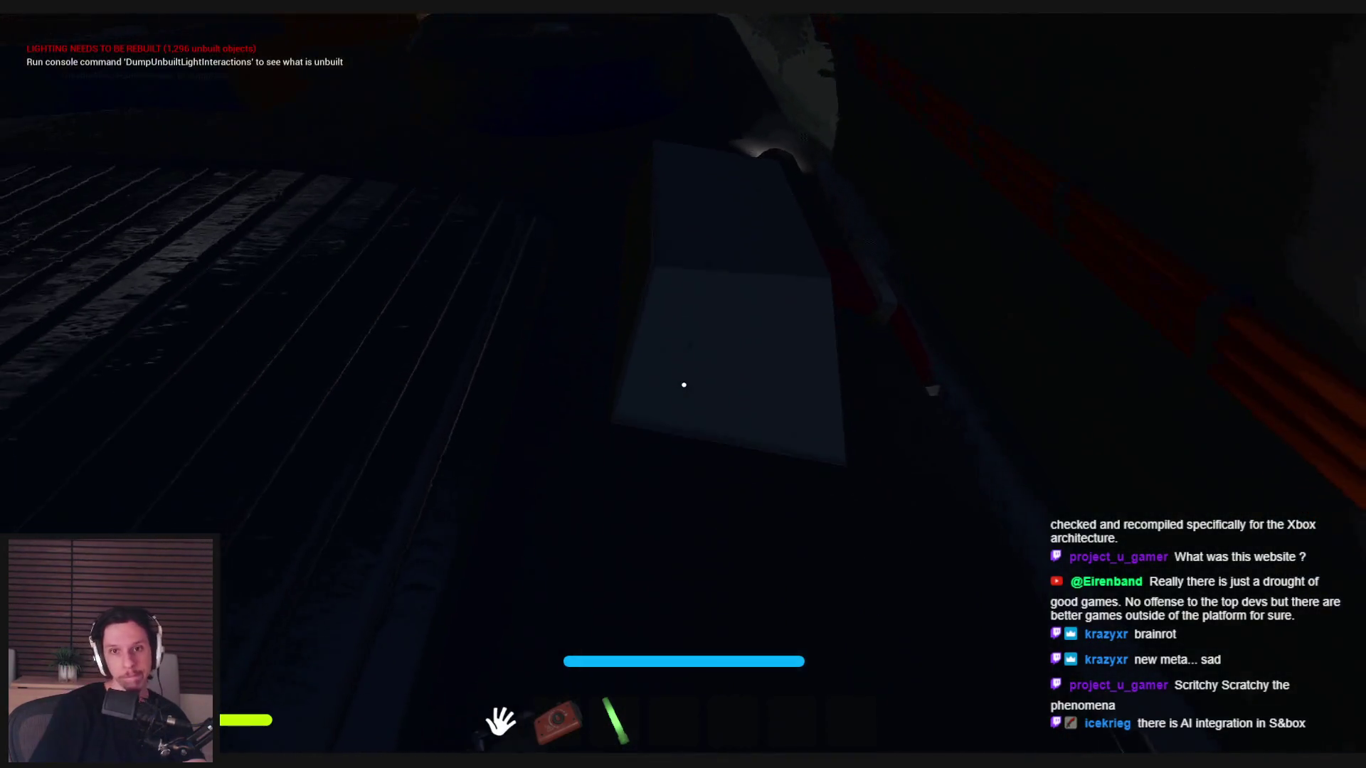
- Move on to the lamp-lit vent area, then climb out past the fan vent and look across the rooftop
{"action": "key", "text": "w"}
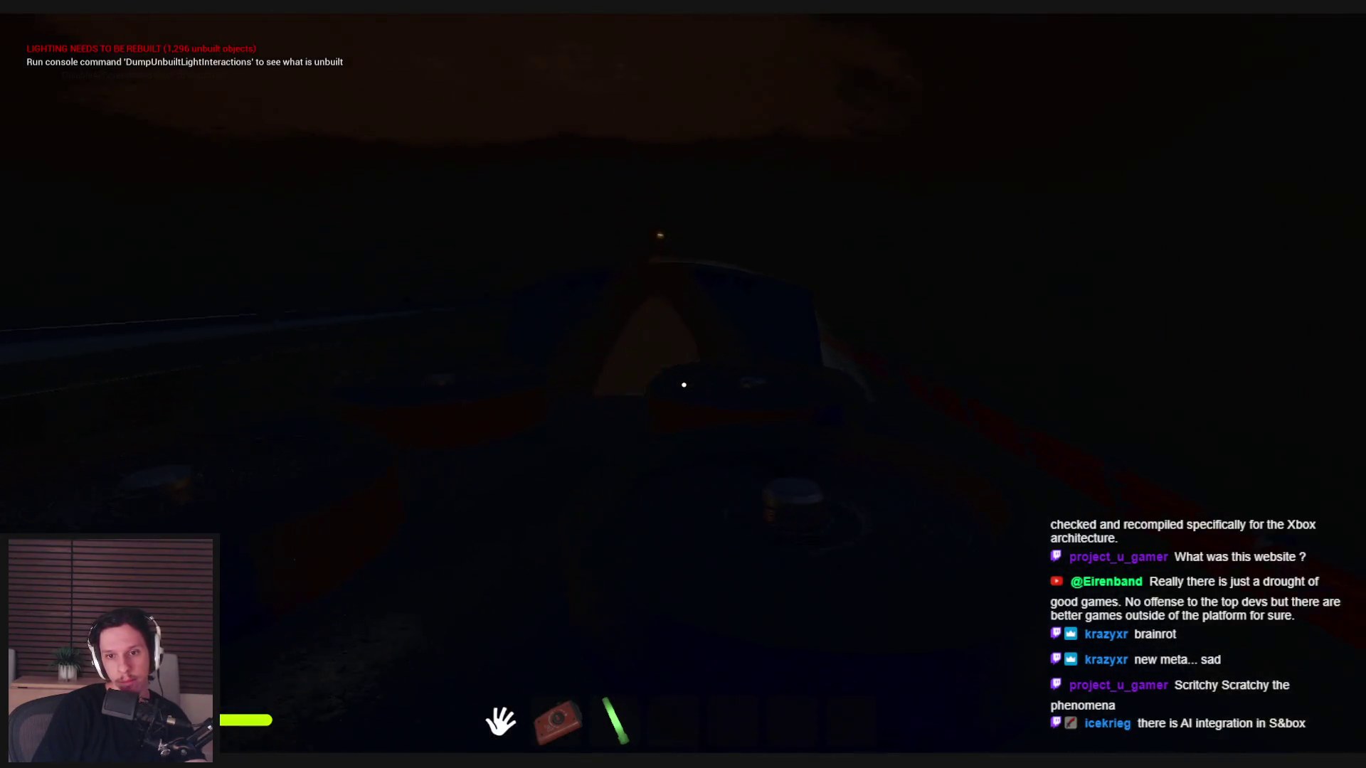
{"action": "key", "text": "w"}
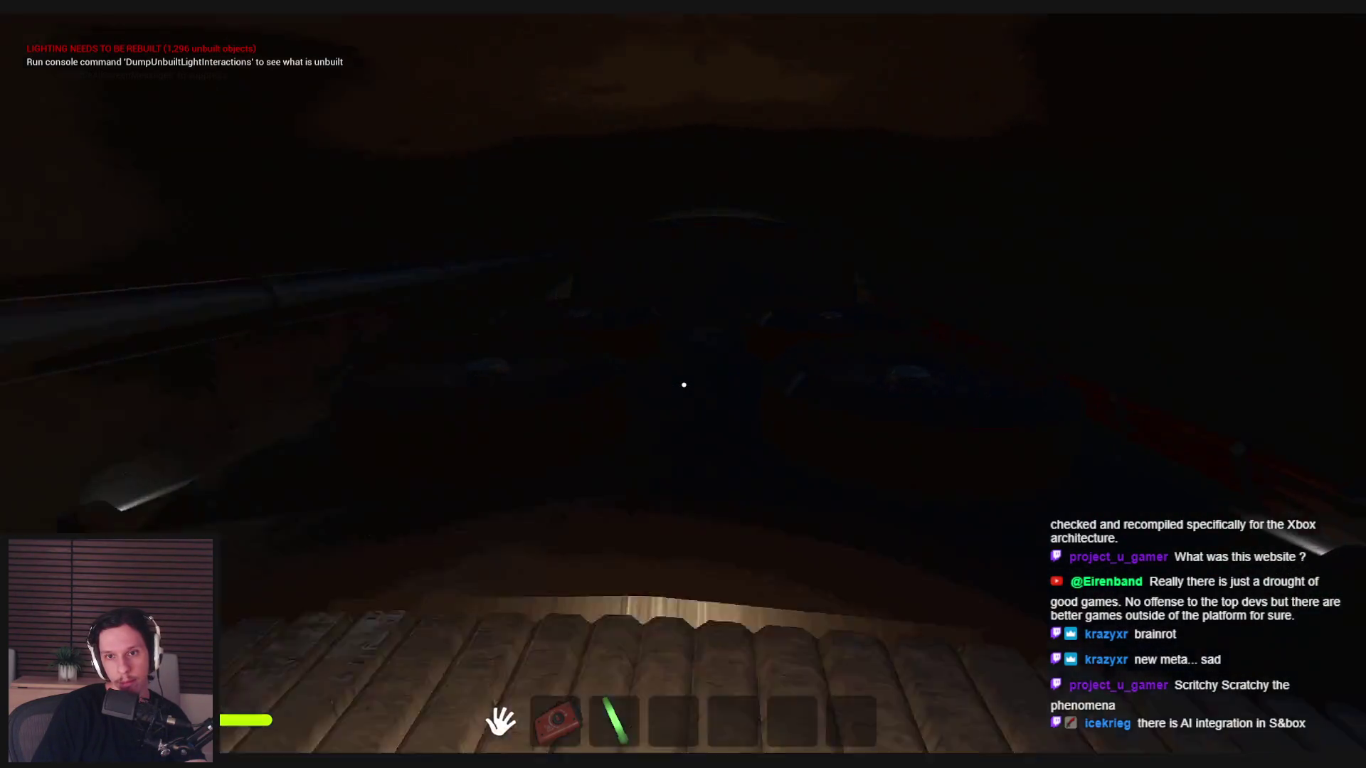
{"action": "key", "text": "shift+w"}
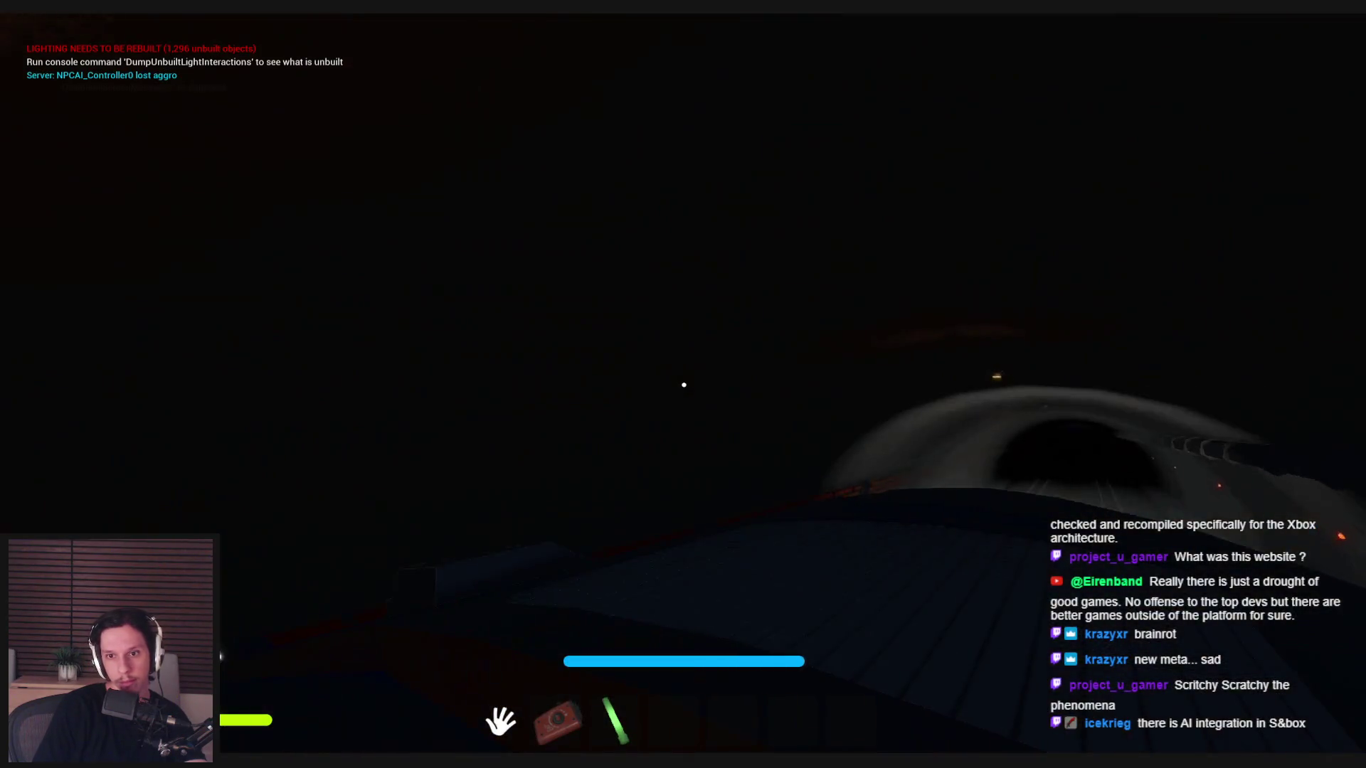
{"action": "key", "text": "w"}
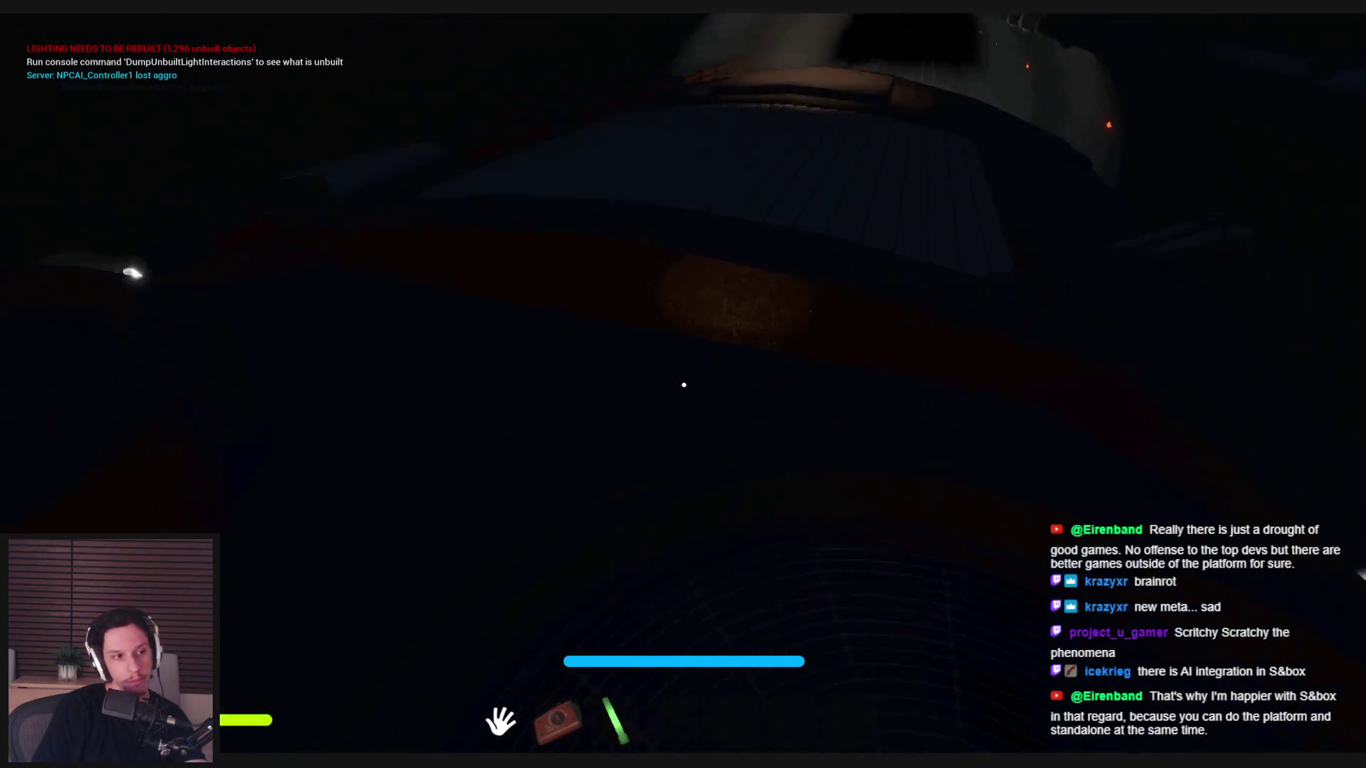
{"action": "key", "text": "shift+s"}
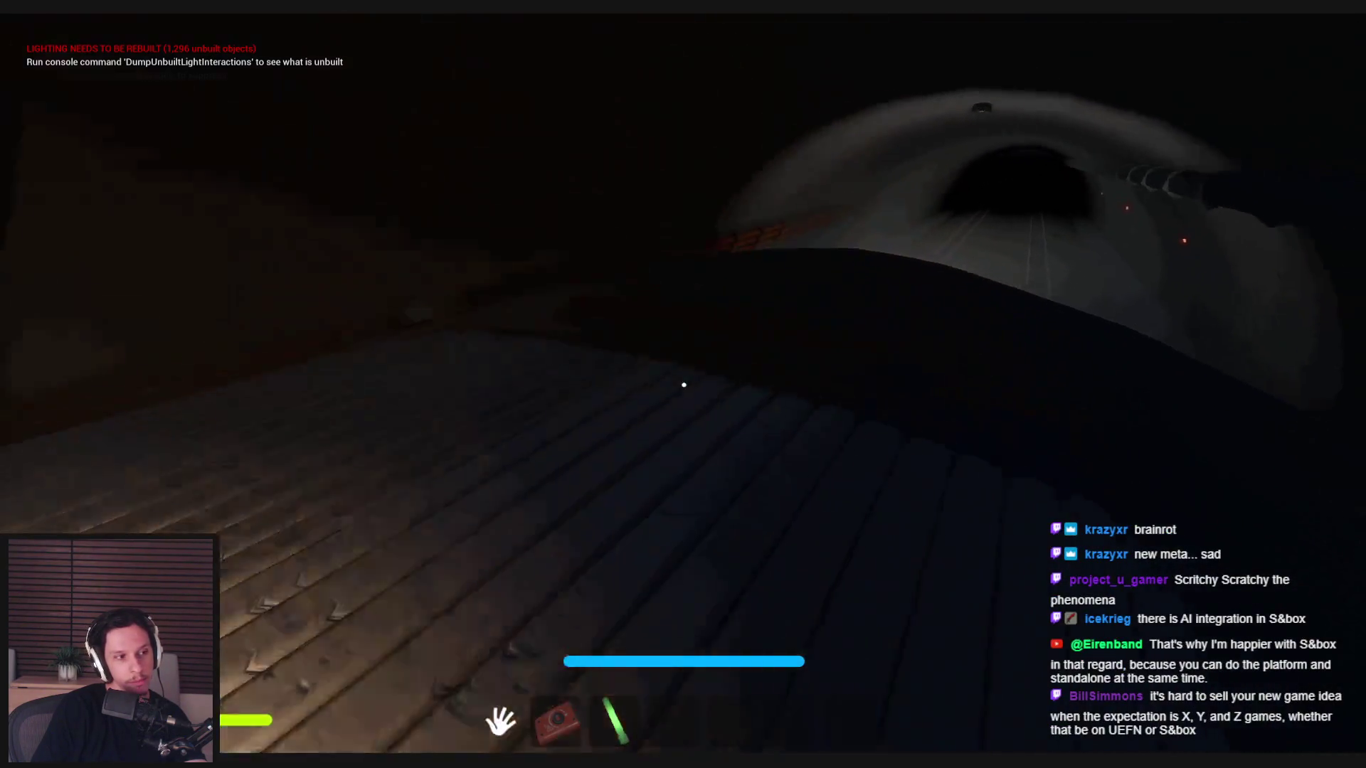
{"action": "mouse_move", "coordinate": [684, 385]}
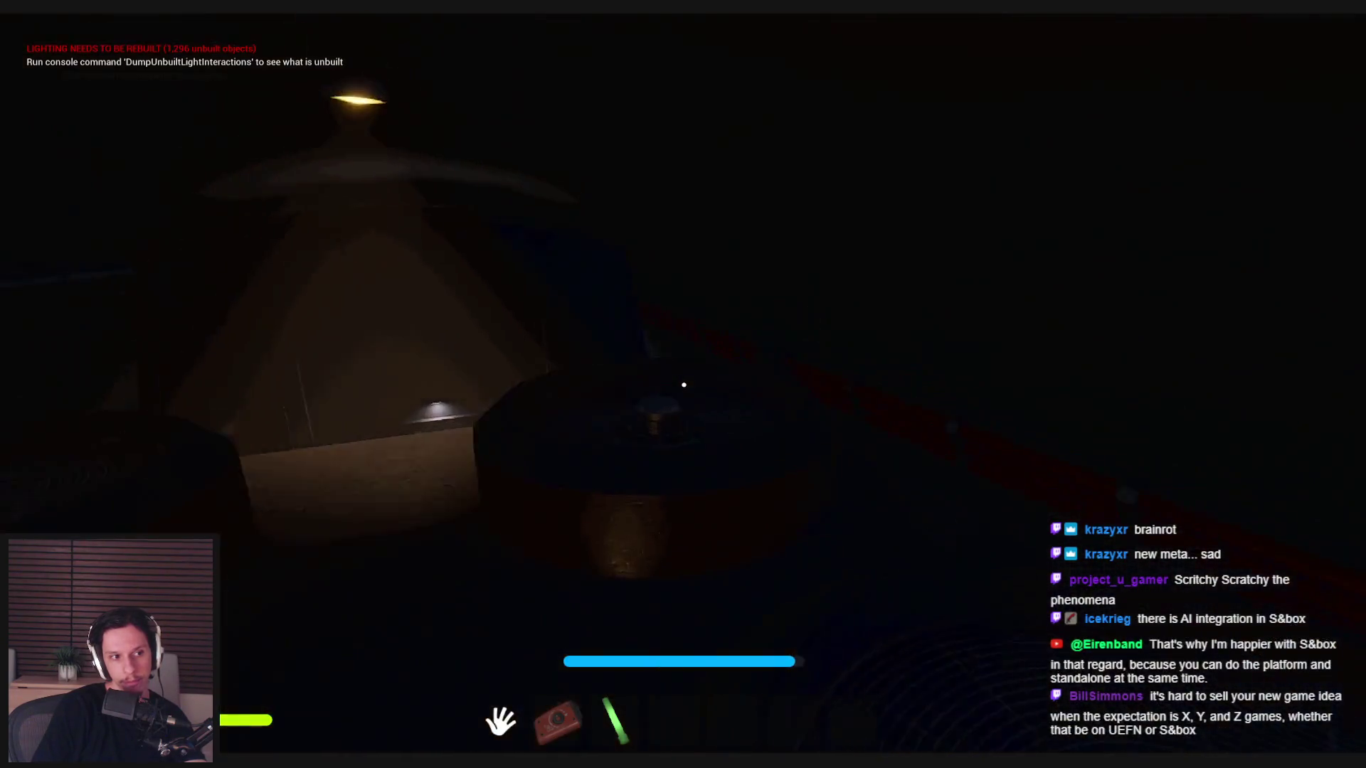
{"action": "key", "text": "w"}
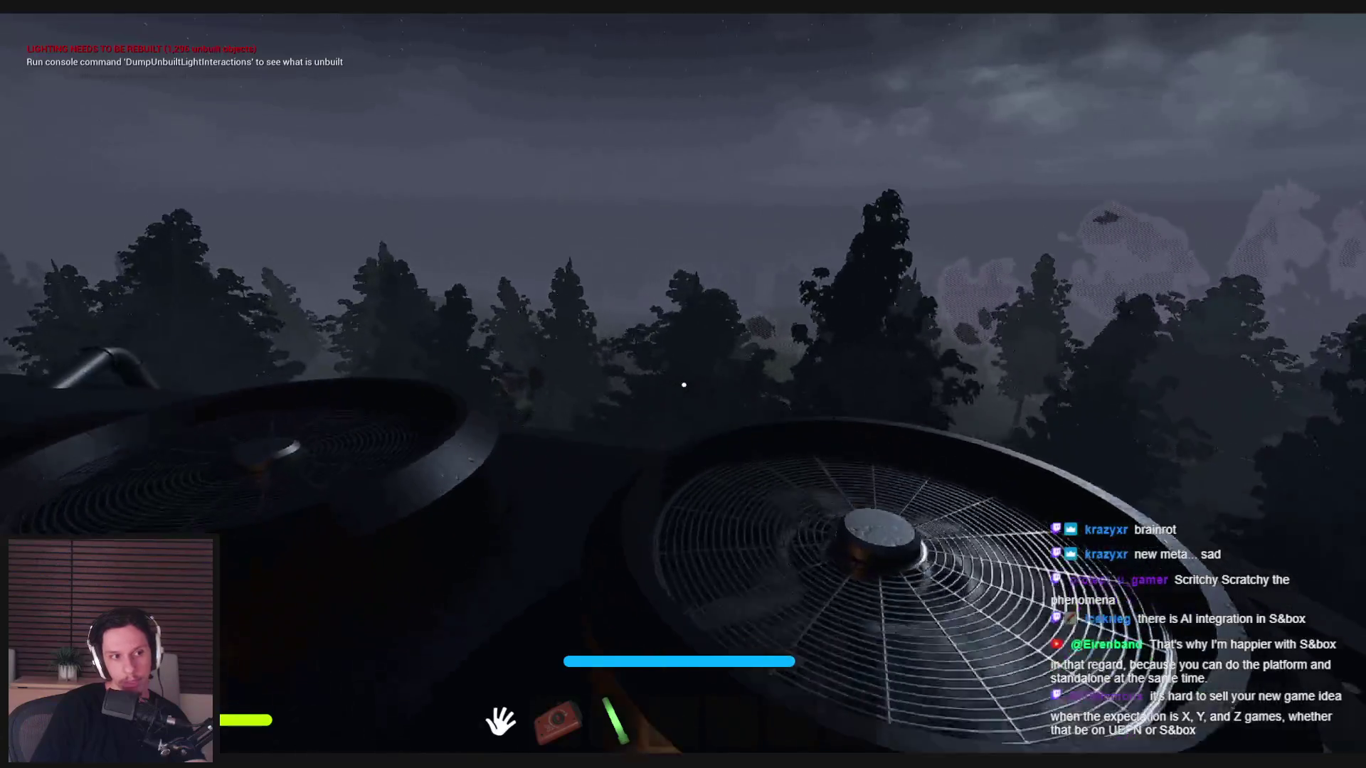
{"action": "key", "text": "w"}
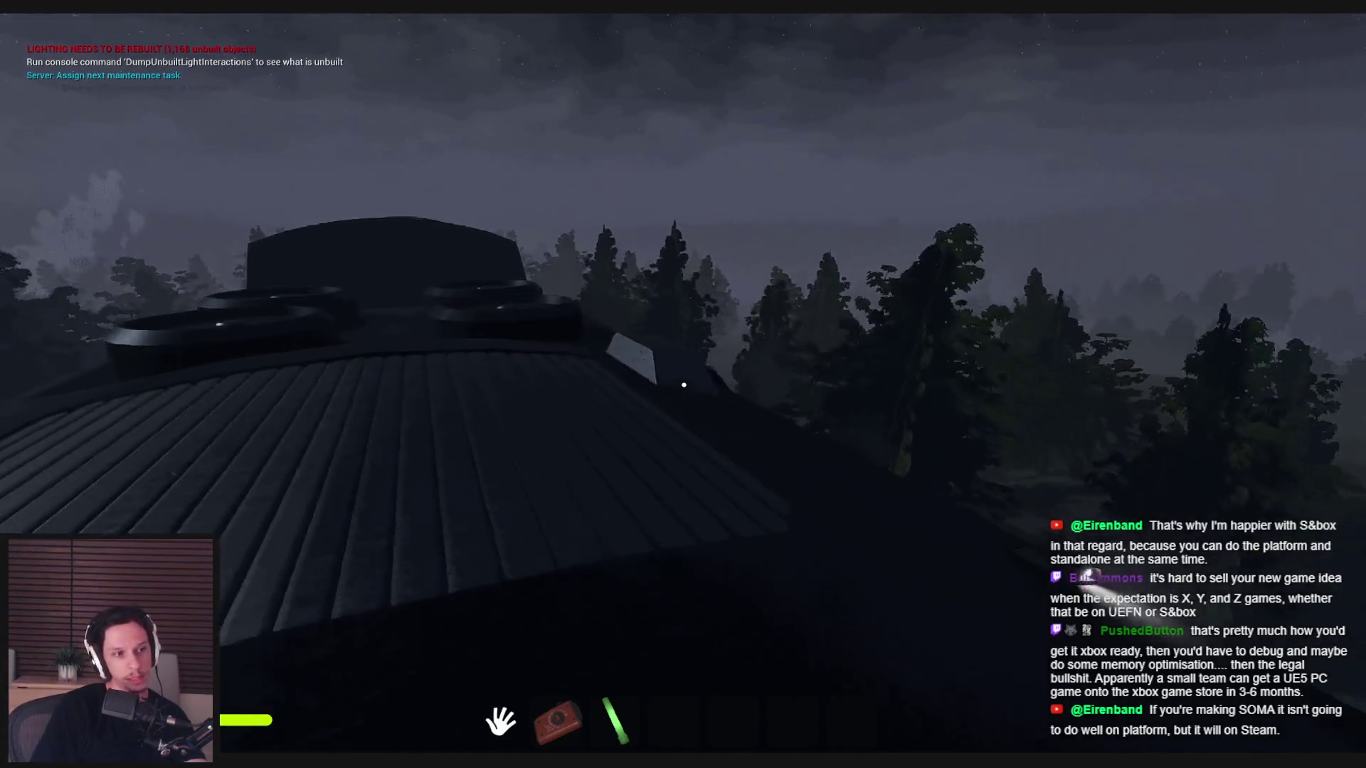
{"action": "key", "text": "e"}
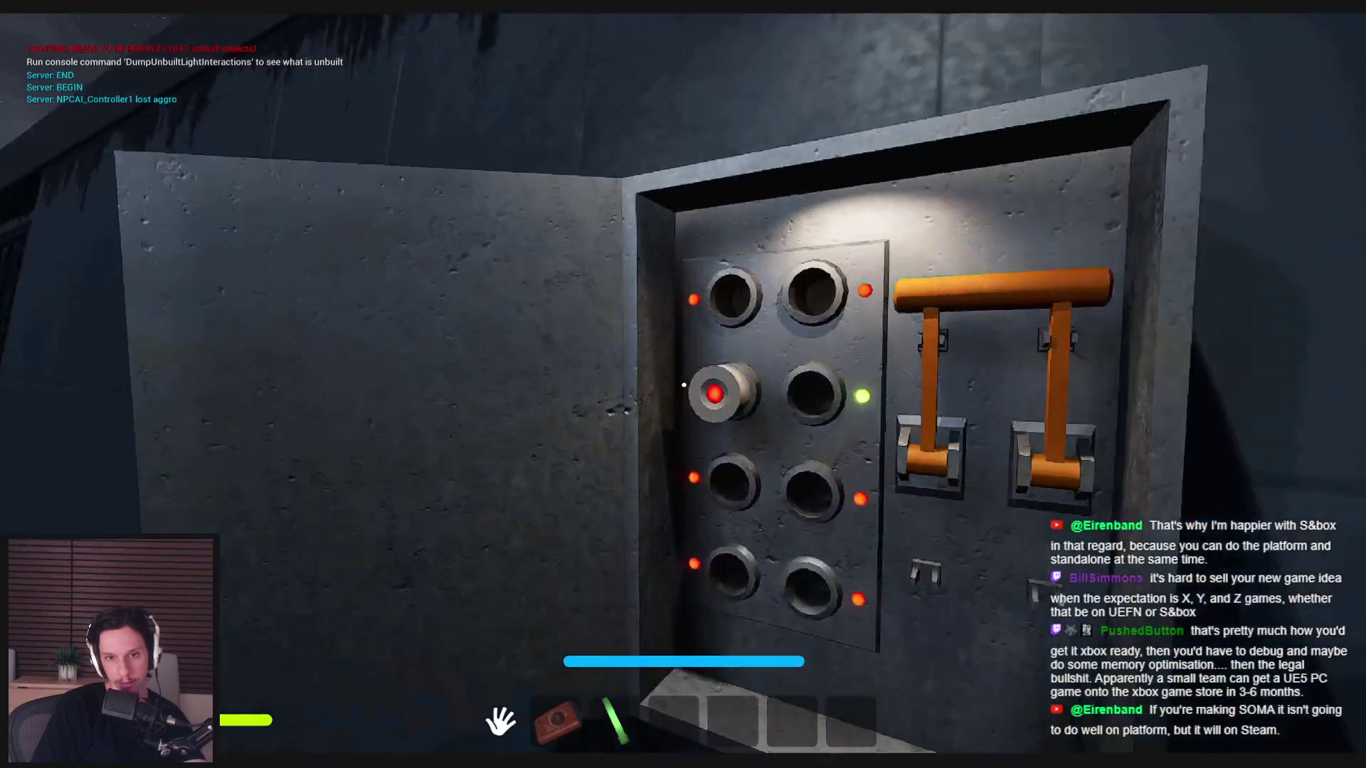
- Press the red button, pull the orange lever down, and enter the office to pick up the mug
{"action": "left_click", "coordinate": [683, 385]}
{"action": "left_click_drag", "start_coordinate": [685, 382], "coordinate": [685, 641]}
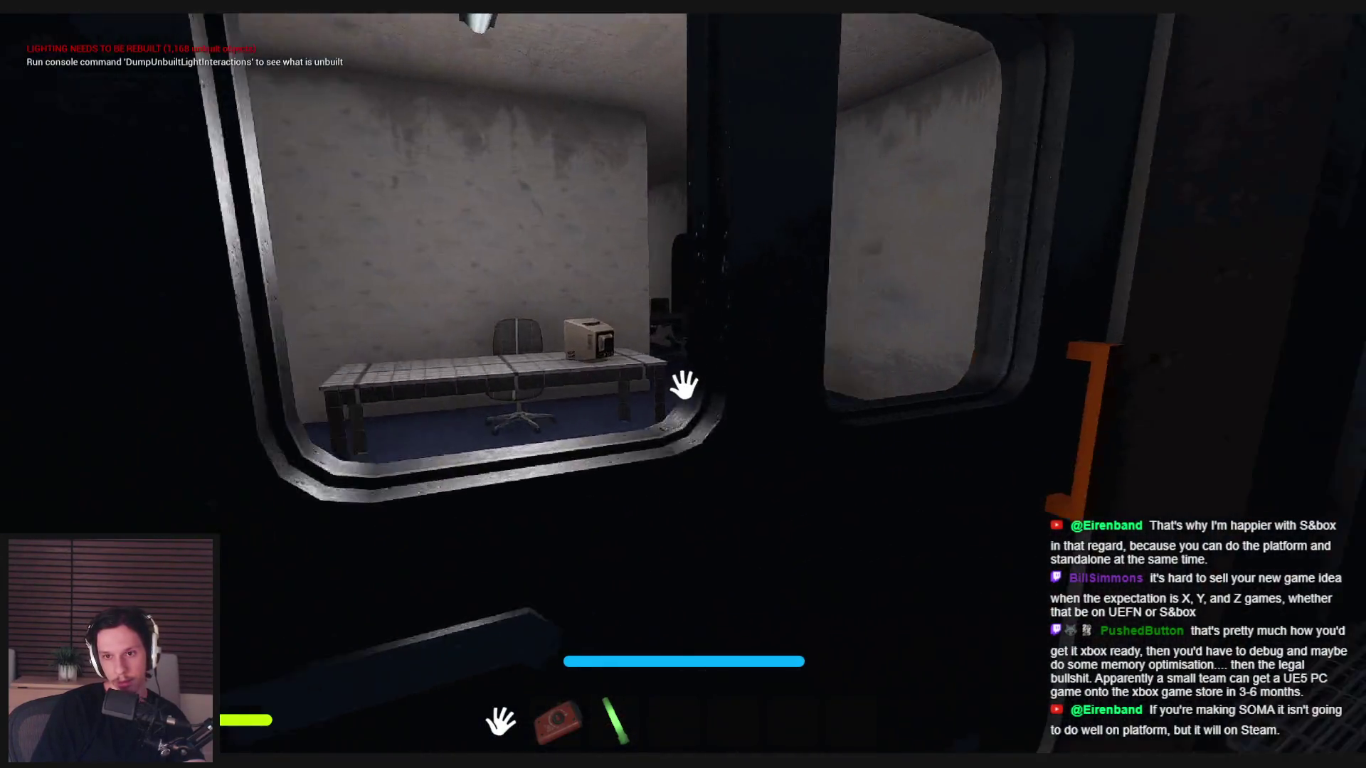
{"action": "left_click", "coordinate": [684, 384]}
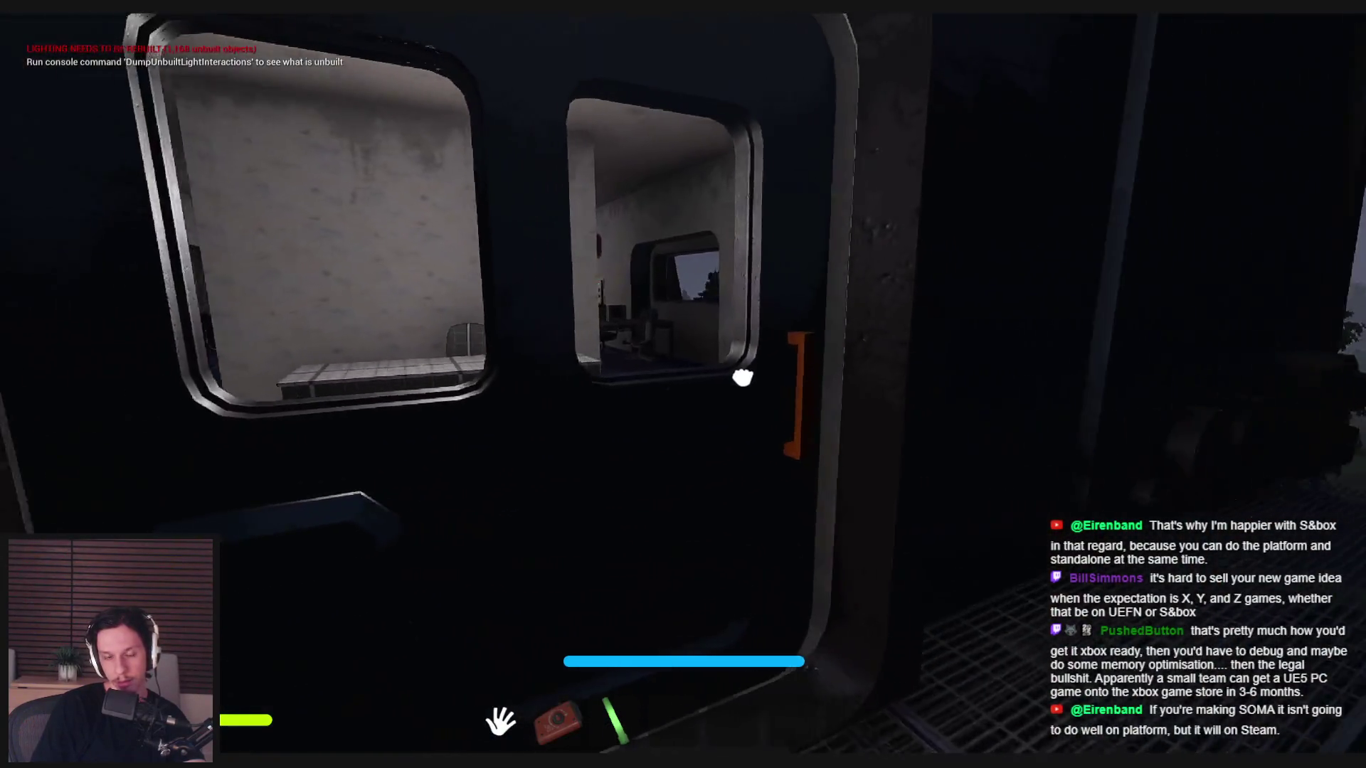
{"action": "key", "text": "w"}
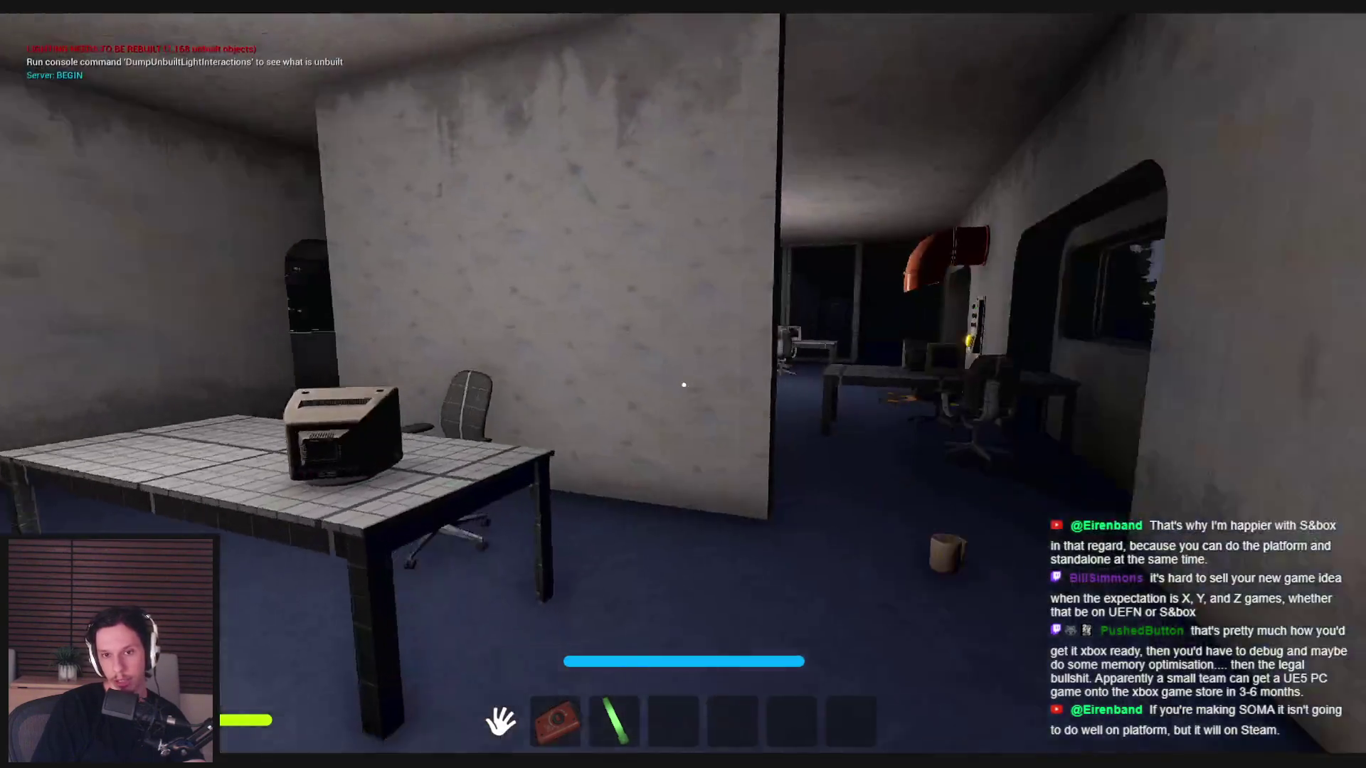
{"action": "key", "text": "w"}
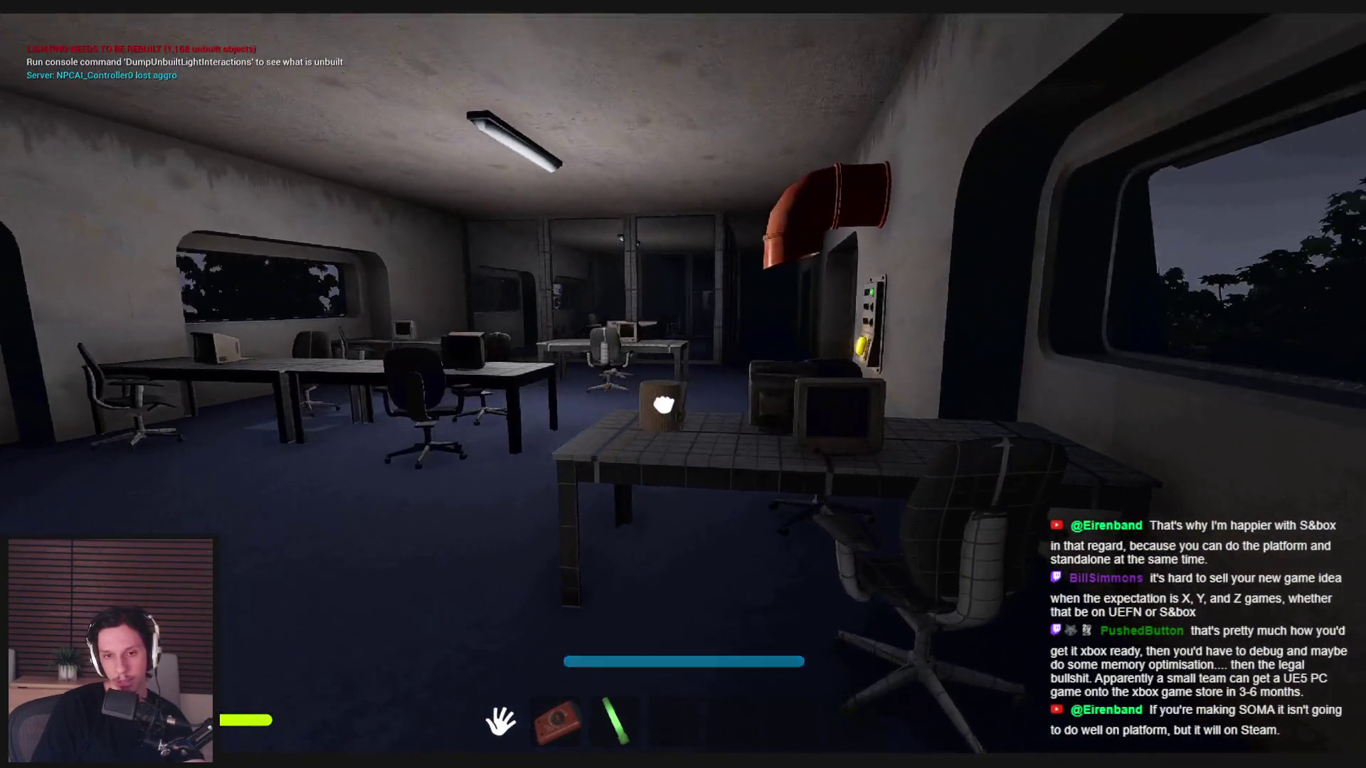
{"action": "key", "text": "w"}
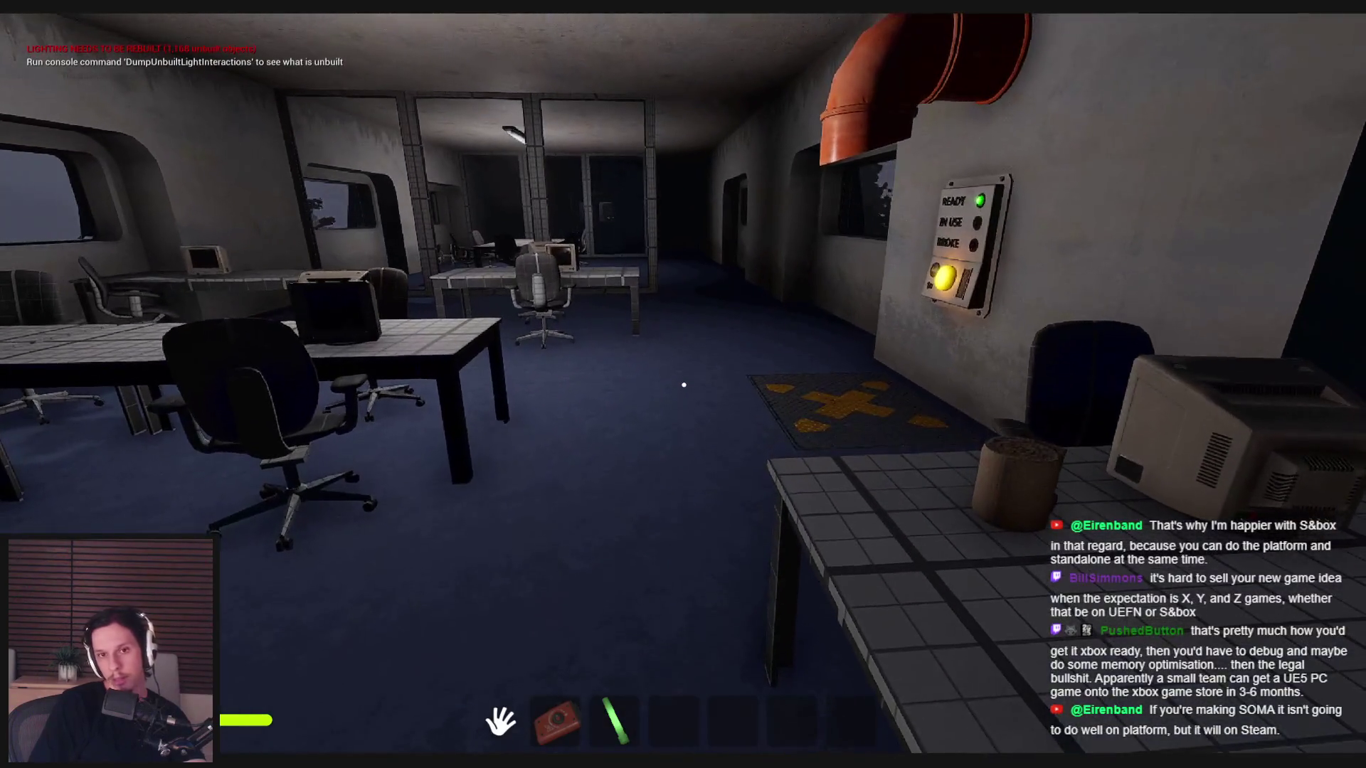
{"action": "key", "text": "w"}
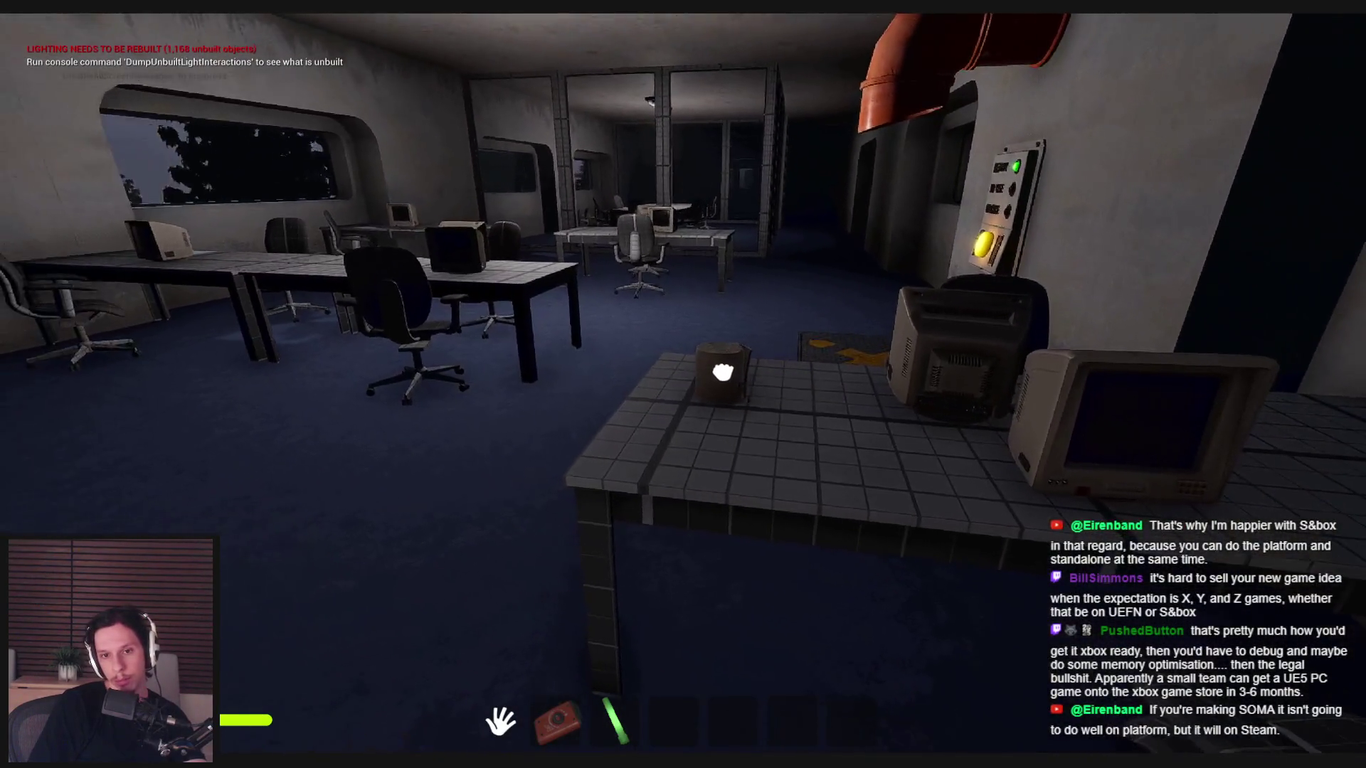
{"action": "left_click_drag", "start_coordinate": [684, 385], "coordinate": [798, 450]}
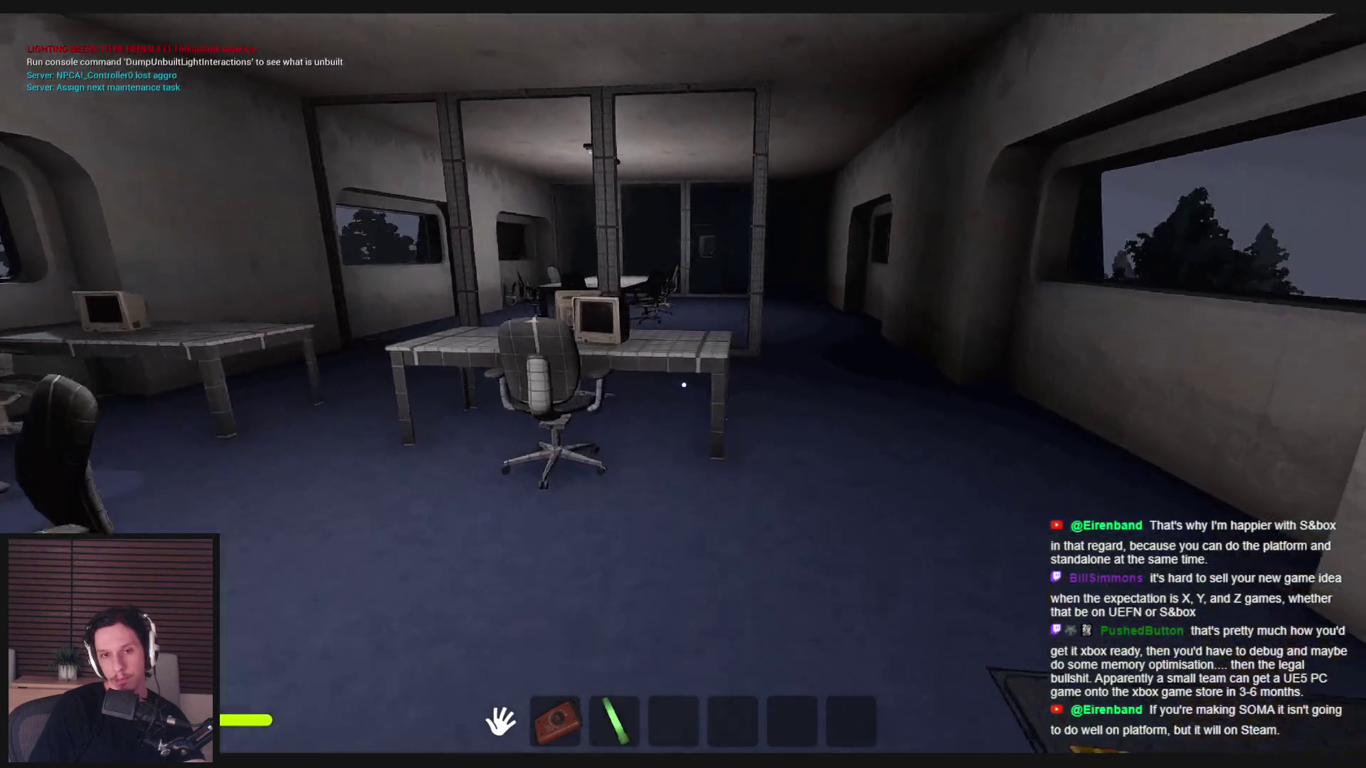
- Pick up the bolt cutters in the glass meeting room and cross the office to the desk with the monitor
{"action": "key", "text": "w"}
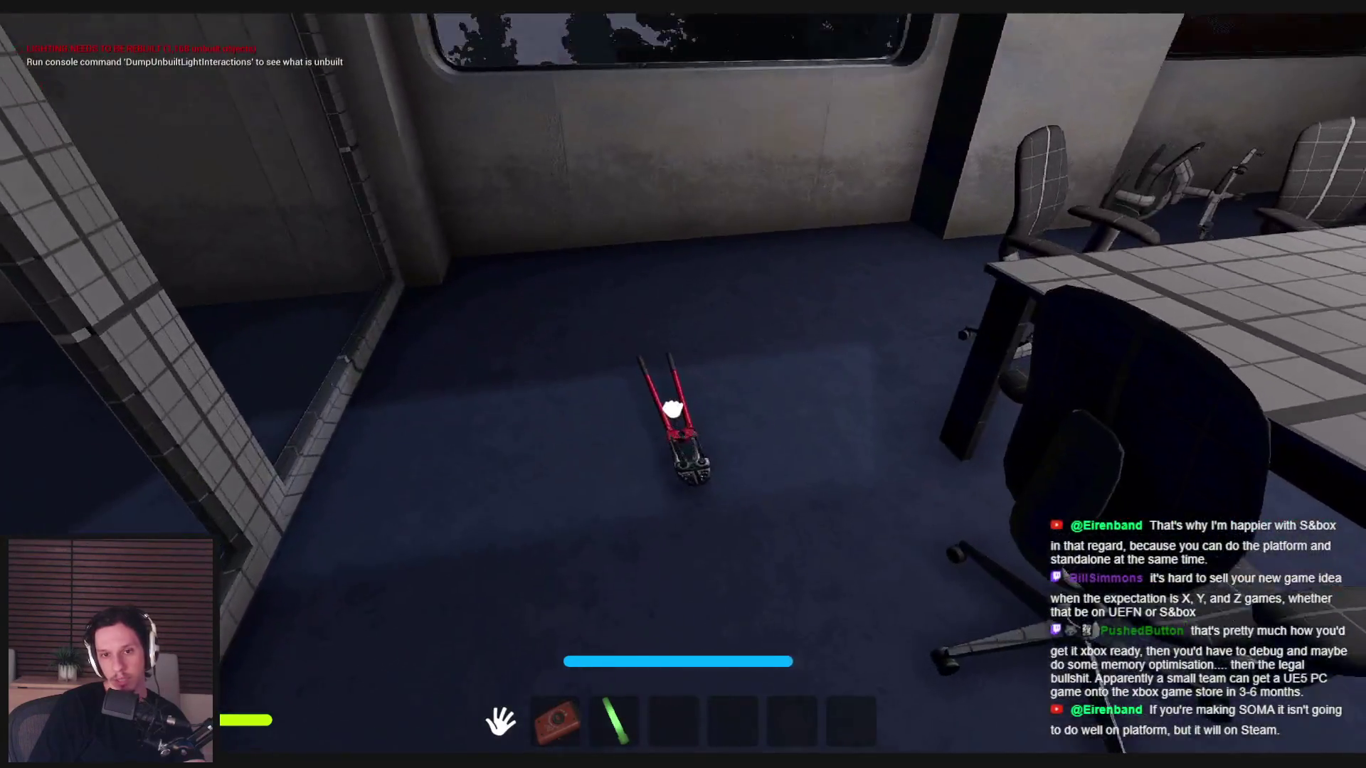
{"action": "left_click", "coordinate": [672, 409]}
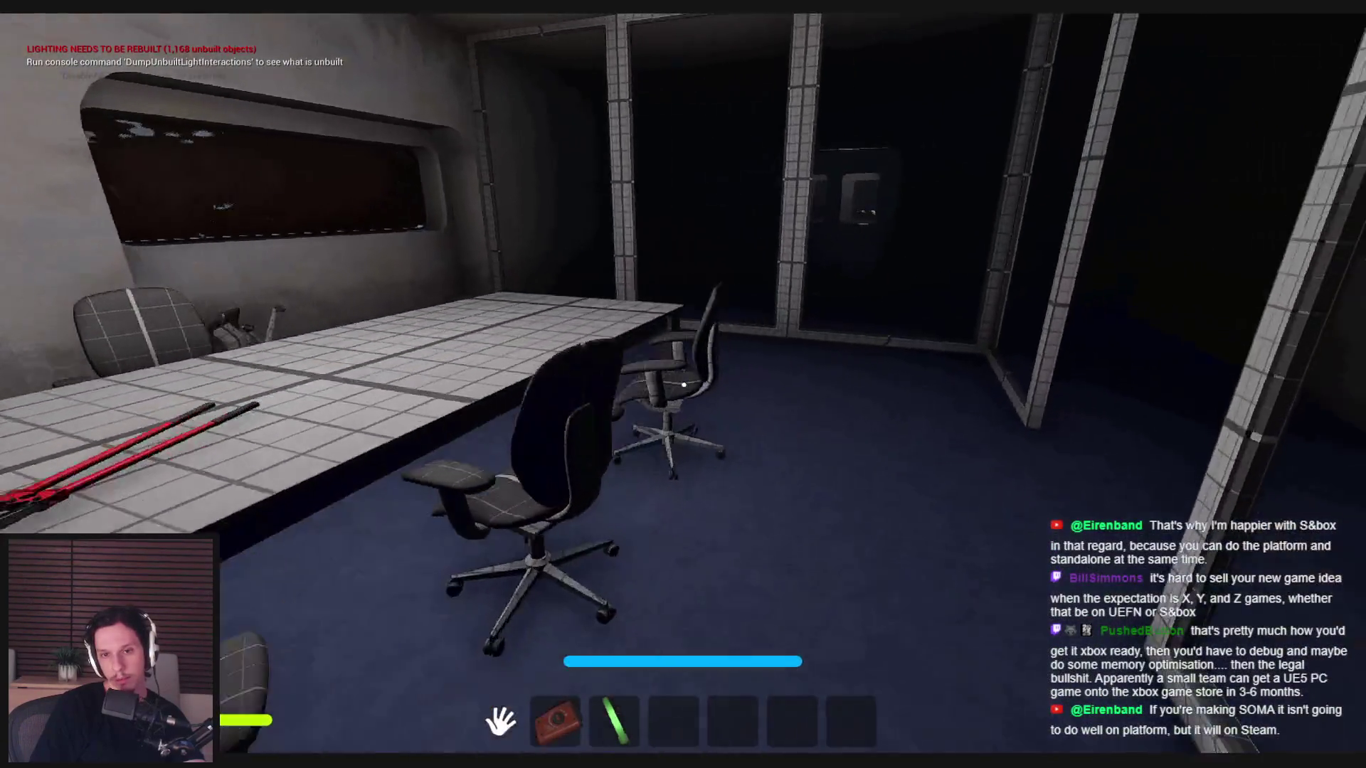
{"action": "key", "text": "w"}
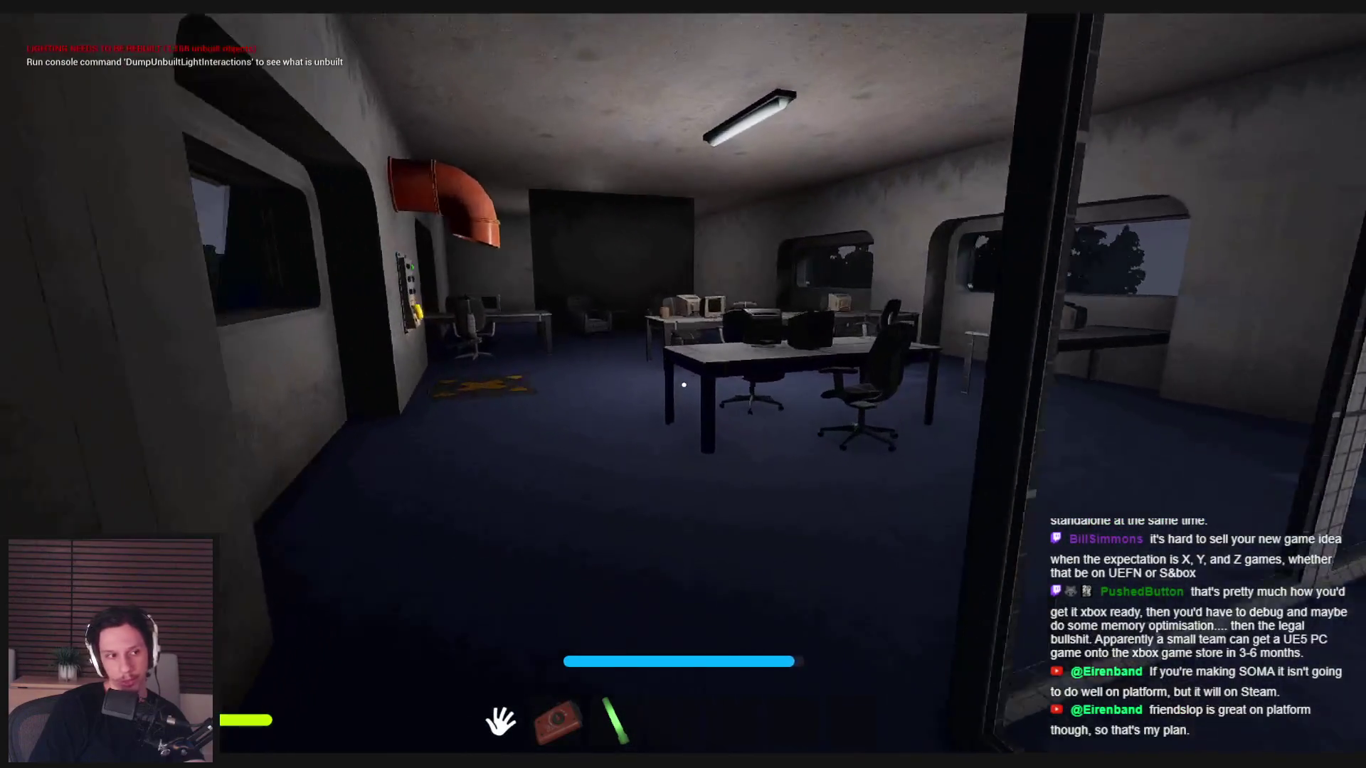
{"action": "key", "text": "w"}
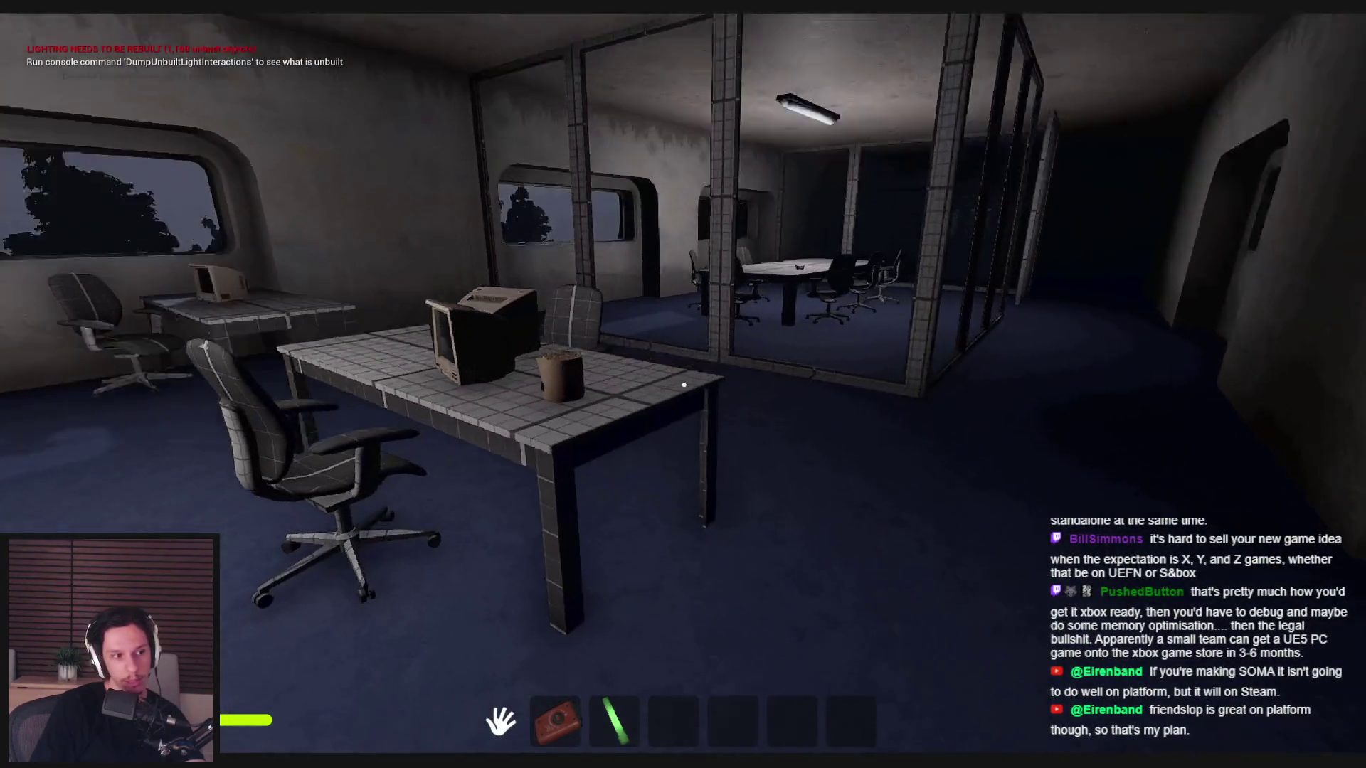
{"action": "key", "text": "w"}
{"action": "key", "text": "w"}
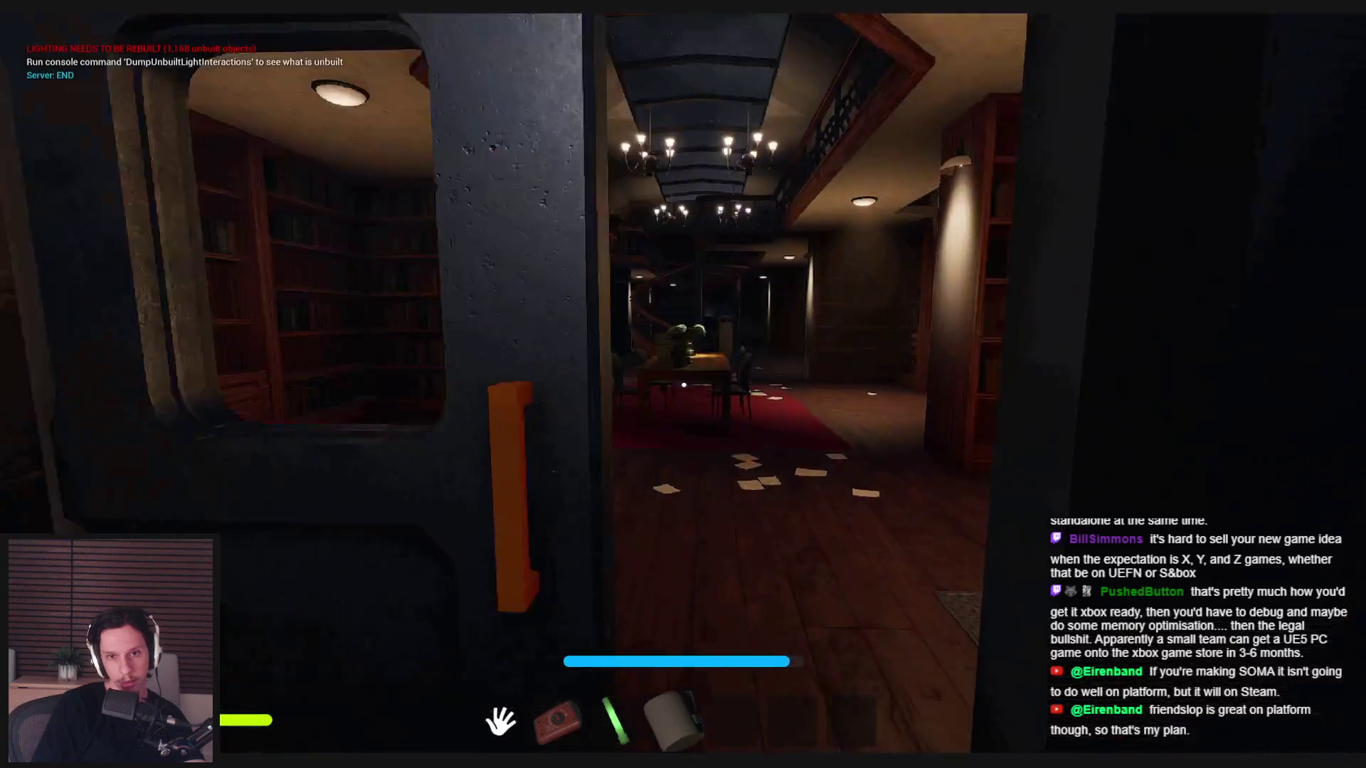
- Walk past the spiral staircase and bookshelf cabinet to the railing above the library hall
{"action": "key", "text": "w"}
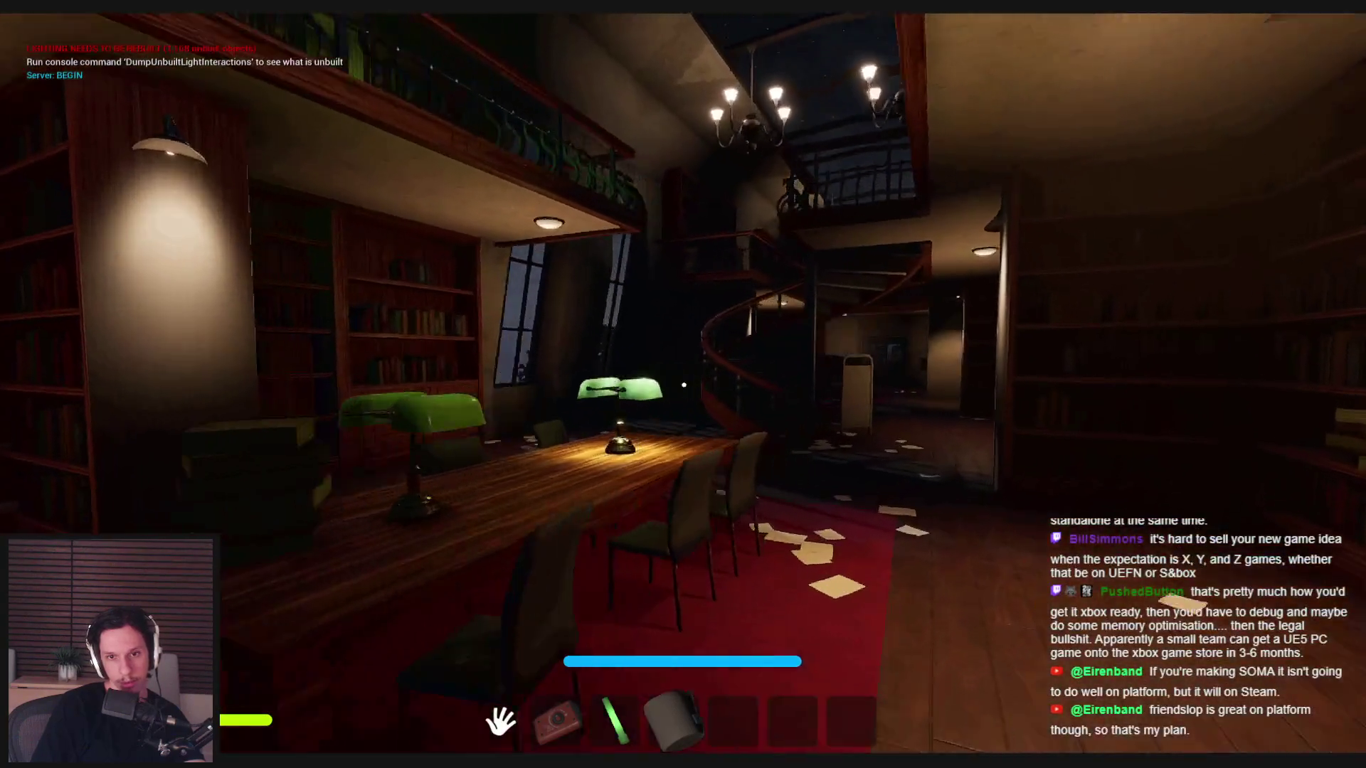
{"action": "key", "text": "w"}
{"action": "key", "text": "w"}
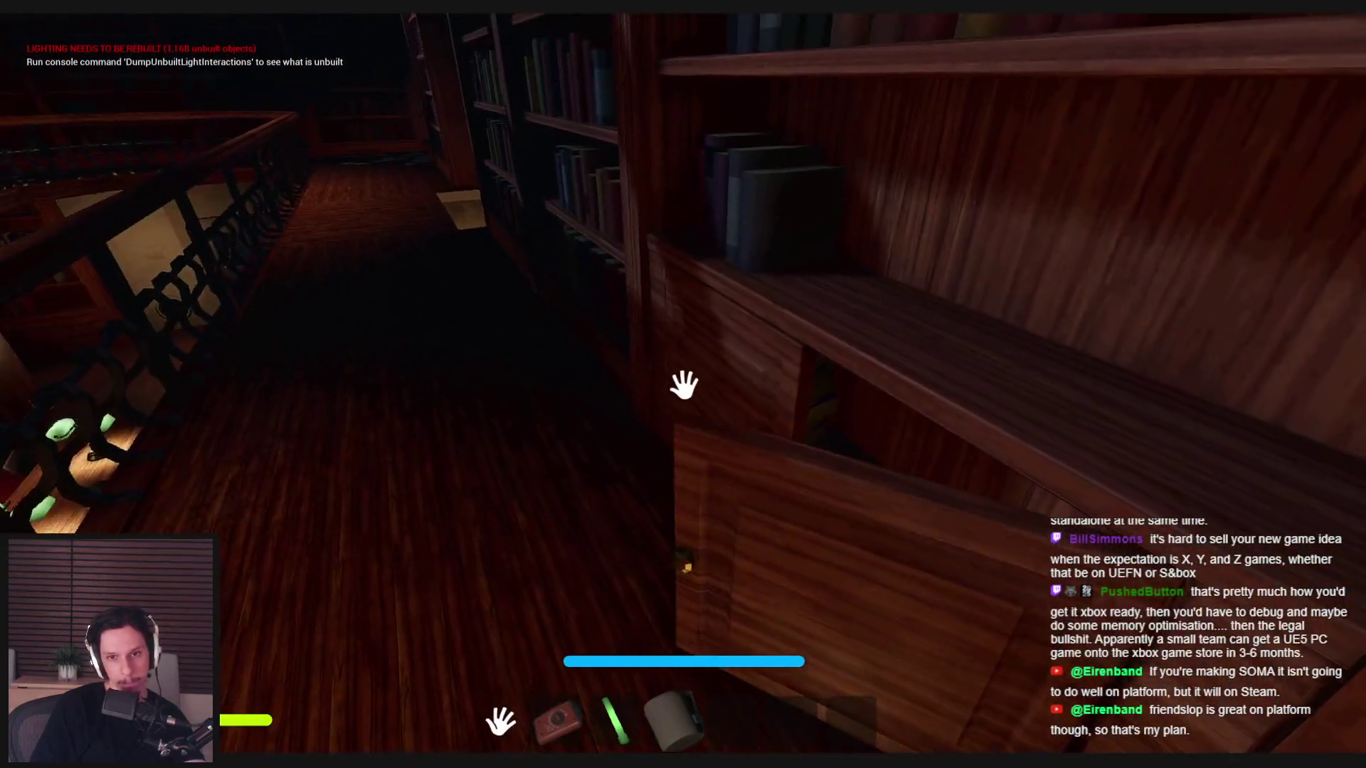
{"action": "key", "text": "w"}
{"action": "key", "text": "w"}
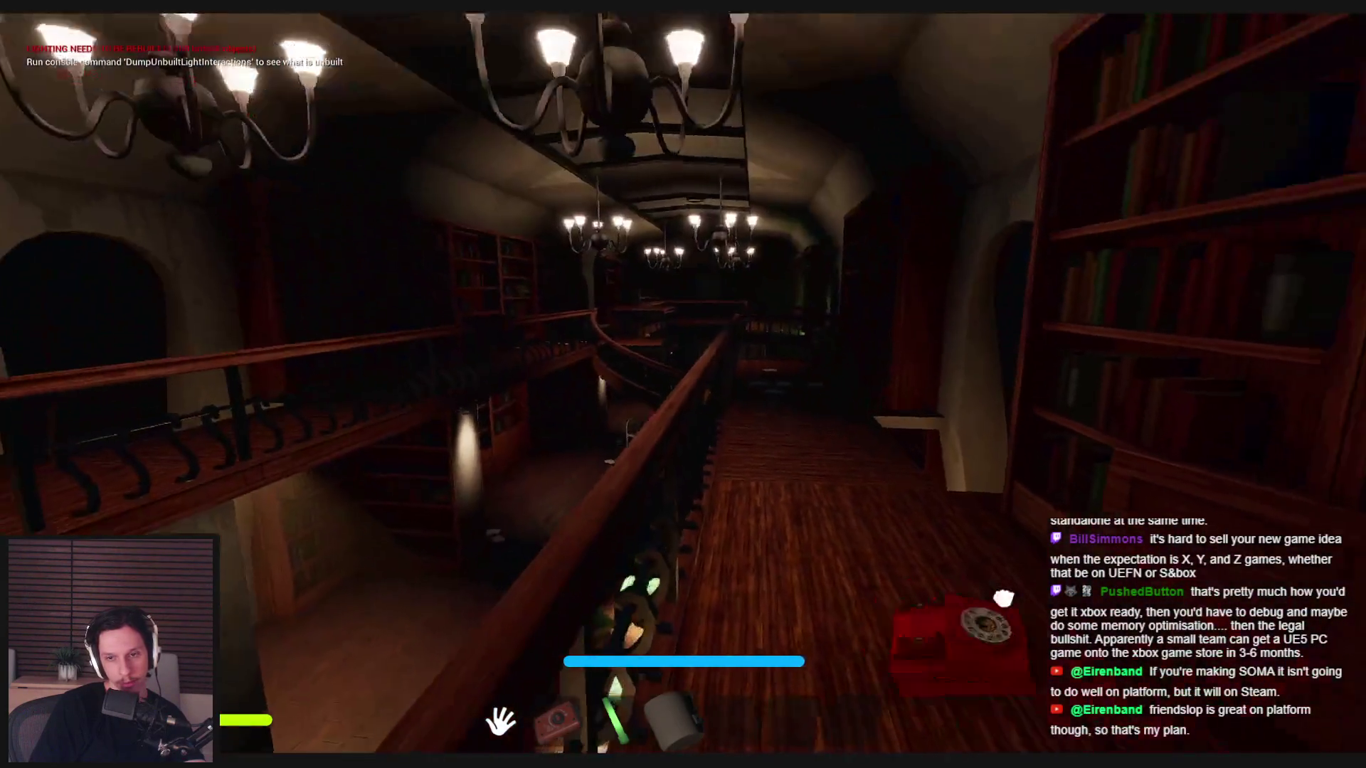
{"action": "key", "text": "w"}
- Stop the play session, restore the full editor layout with F11, and switch to the Trello board
{"action": "key", "text": "Escape"}
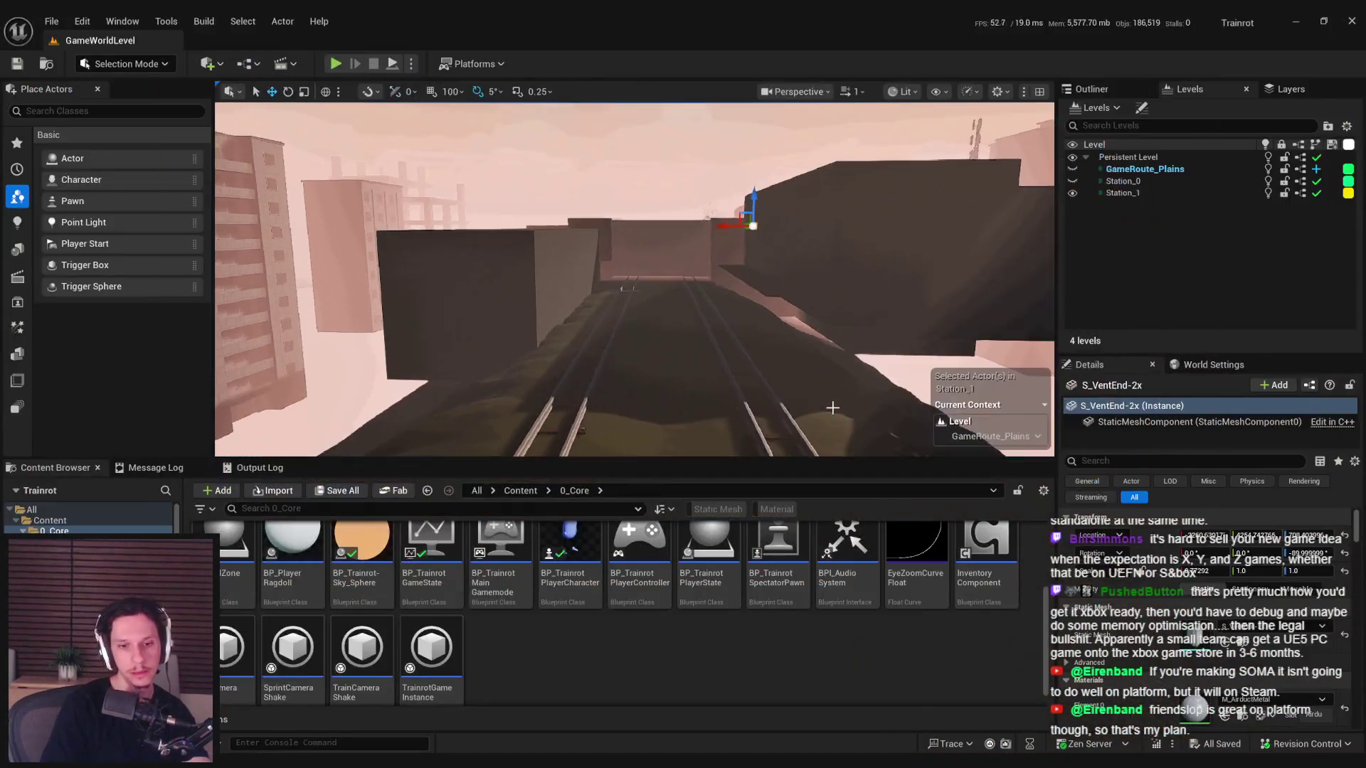
{"action": "key", "text": "F11"}
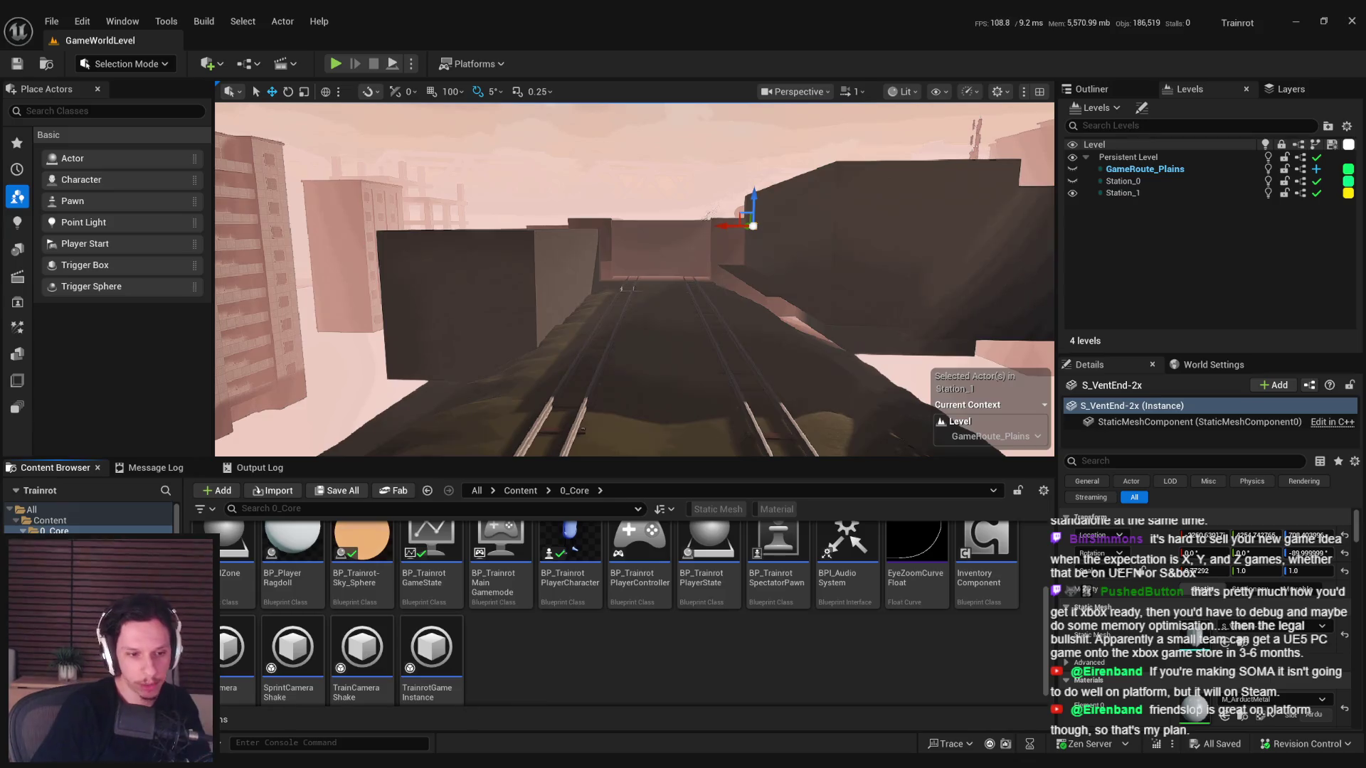
{"action": "mouse_move", "coordinate": [250, 762]}
{"action": "left_click", "coordinate": [249, 712]}
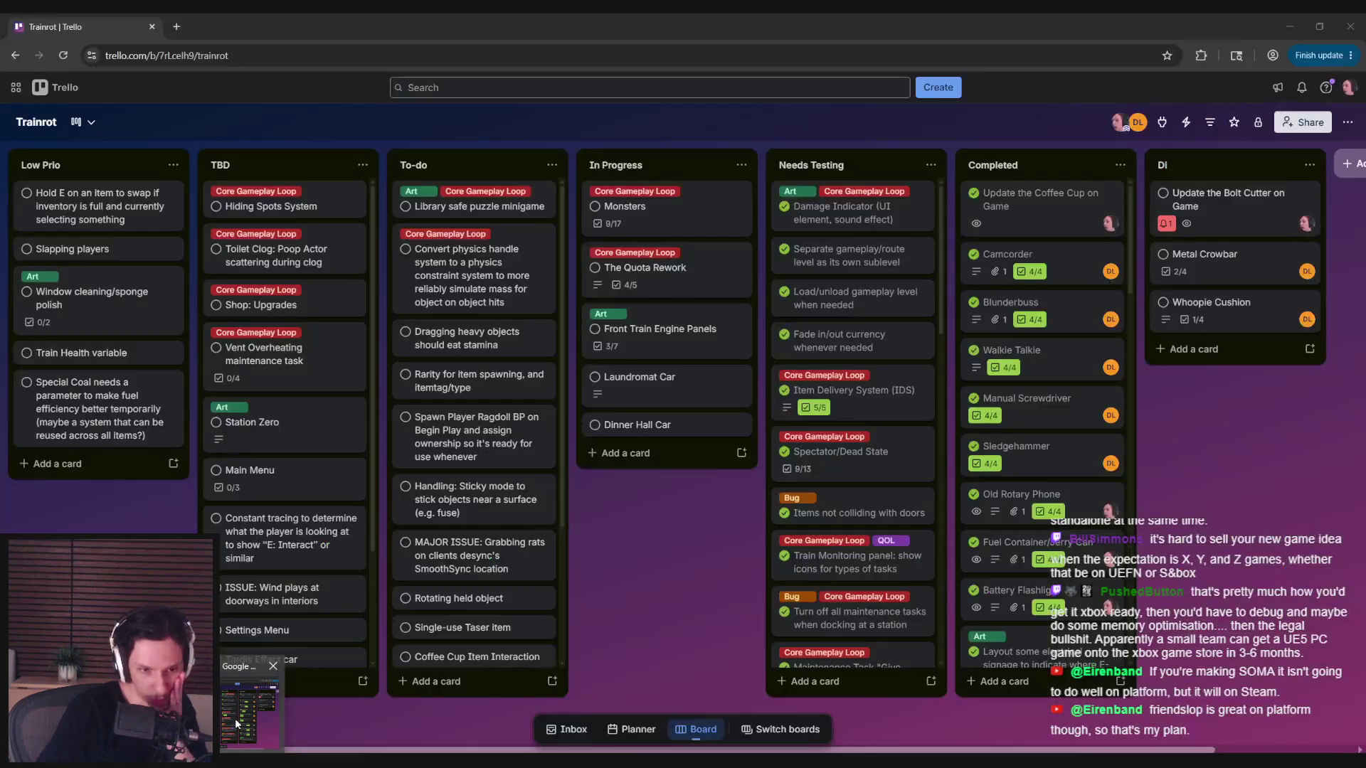
- Open the Monsters card, scroll through its checklists, and close it
{"action": "scroll", "coordinate": [609, 583], "scroll_direction": "right", "scroll_amount": 1}
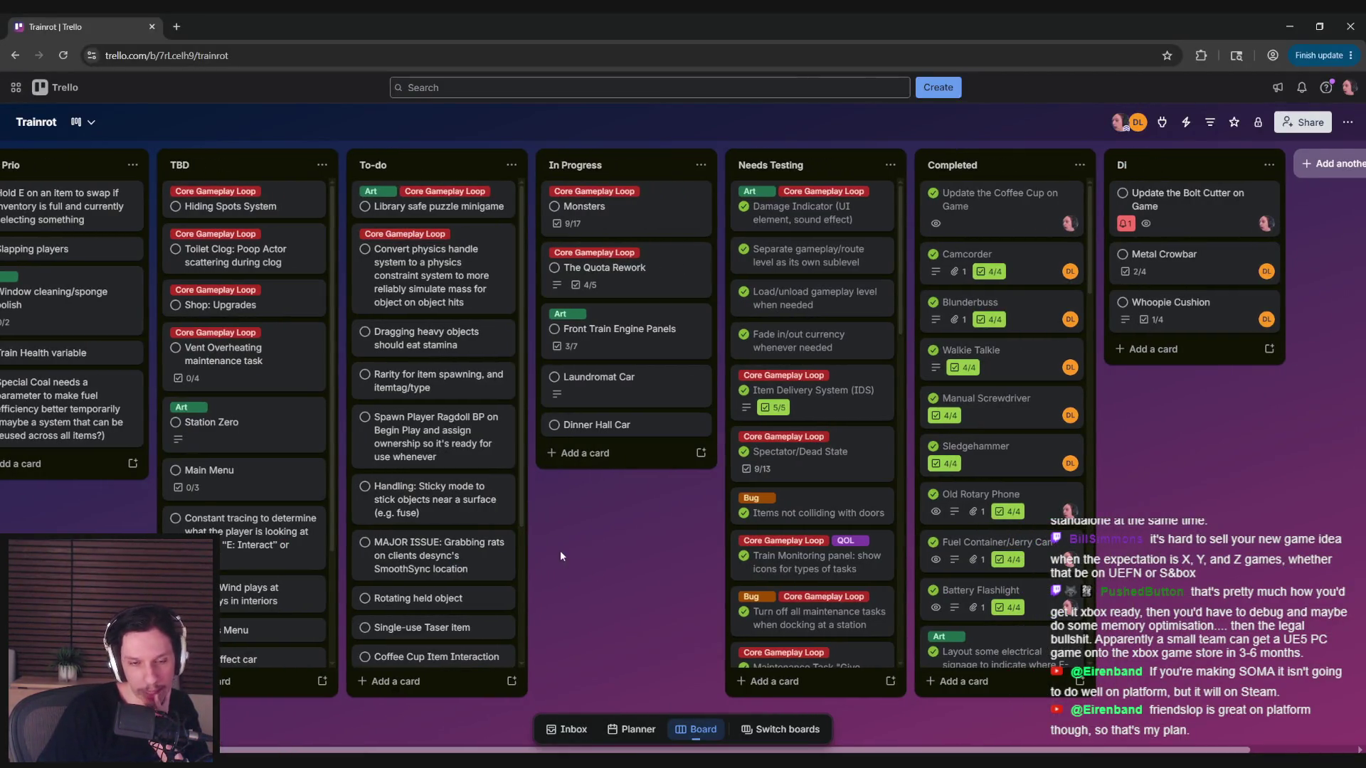
{"action": "left_click", "coordinate": [626, 208]}
{"action": "scroll", "coordinate": [451, 532], "scroll_direction": "down", "scroll_amount": 10}
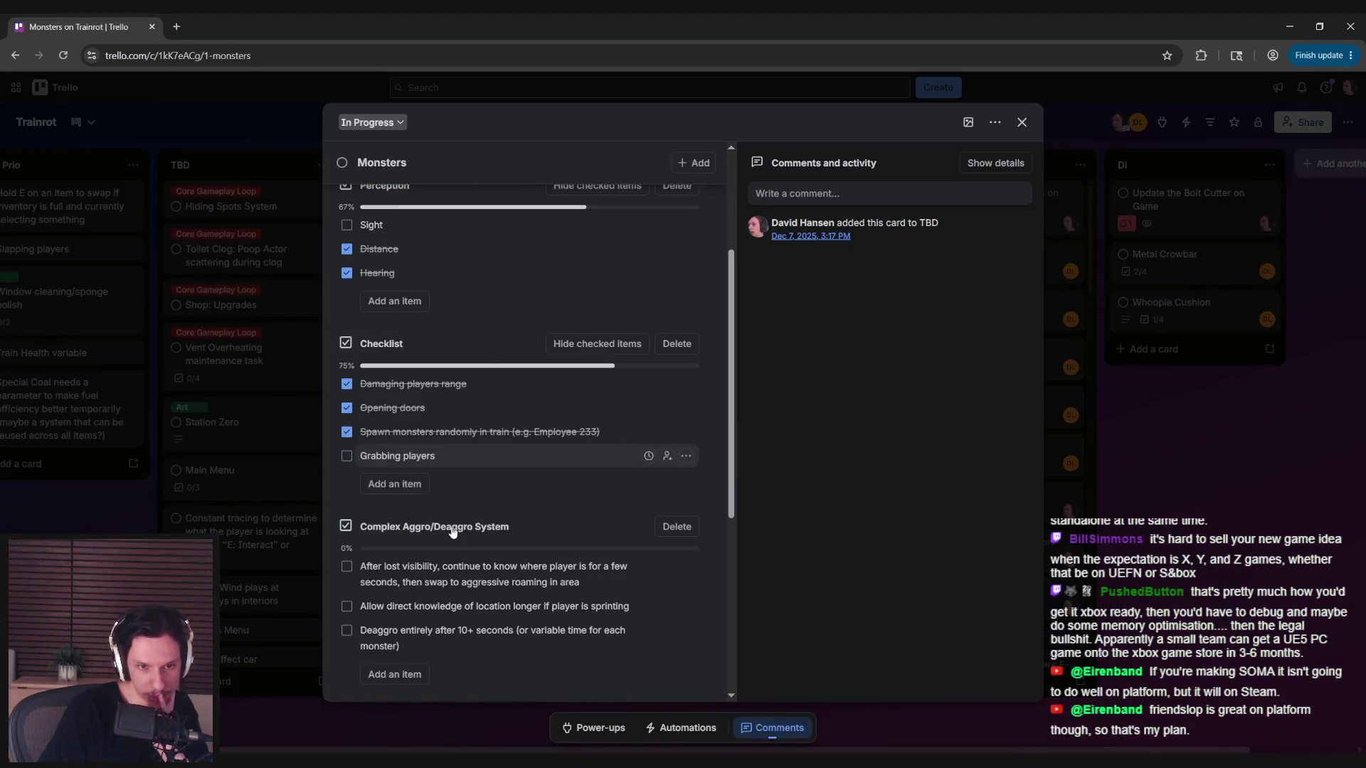
{"action": "scroll", "coordinate": [331, 549], "scroll_direction": "up", "scroll_amount": 6}
{"action": "scroll", "coordinate": [331, 548], "scroll_direction": "up", "scroll_amount": 3}
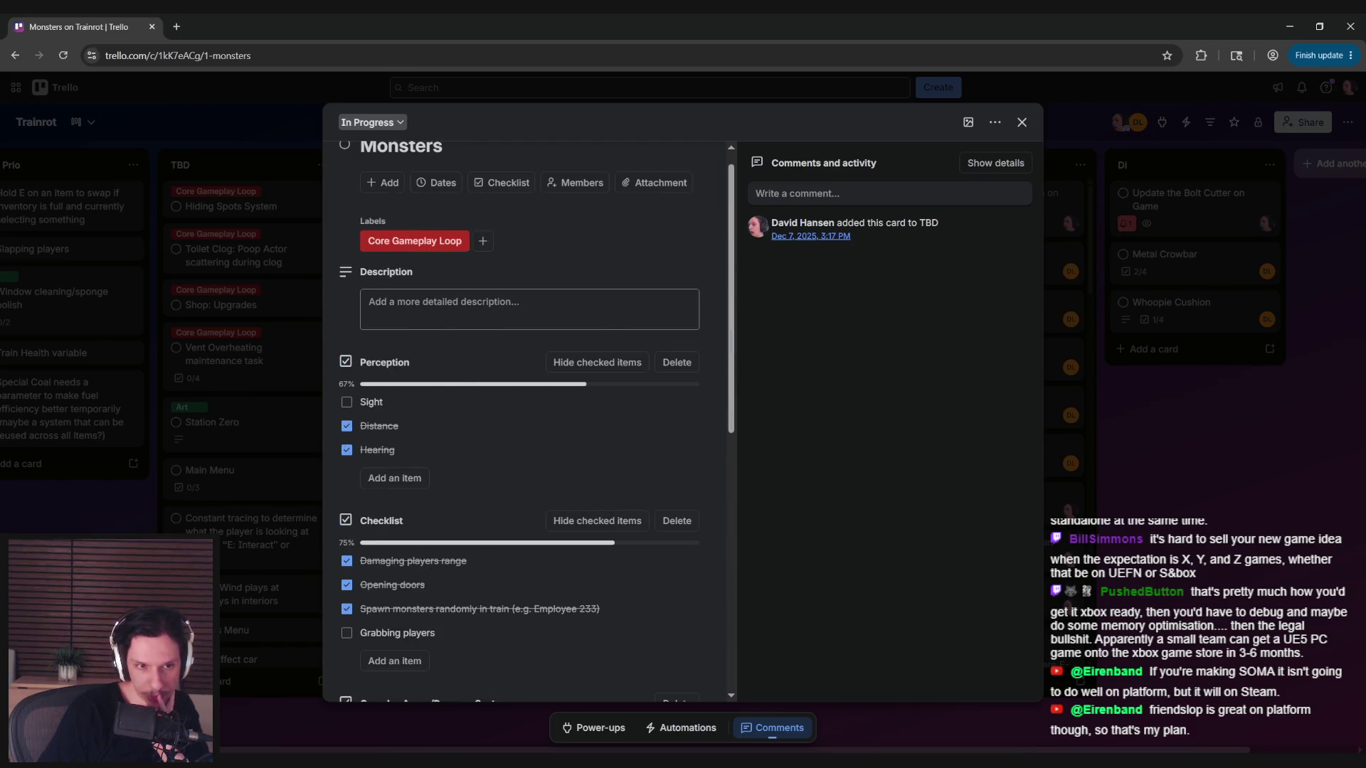
{"action": "key", "text": "Escape"}
- Browse the To-do and TBD lists, then switch back to the Unreal editor
{"action": "scroll", "coordinate": [393, 559], "scroll_direction": "down", "scroll_amount": 5}
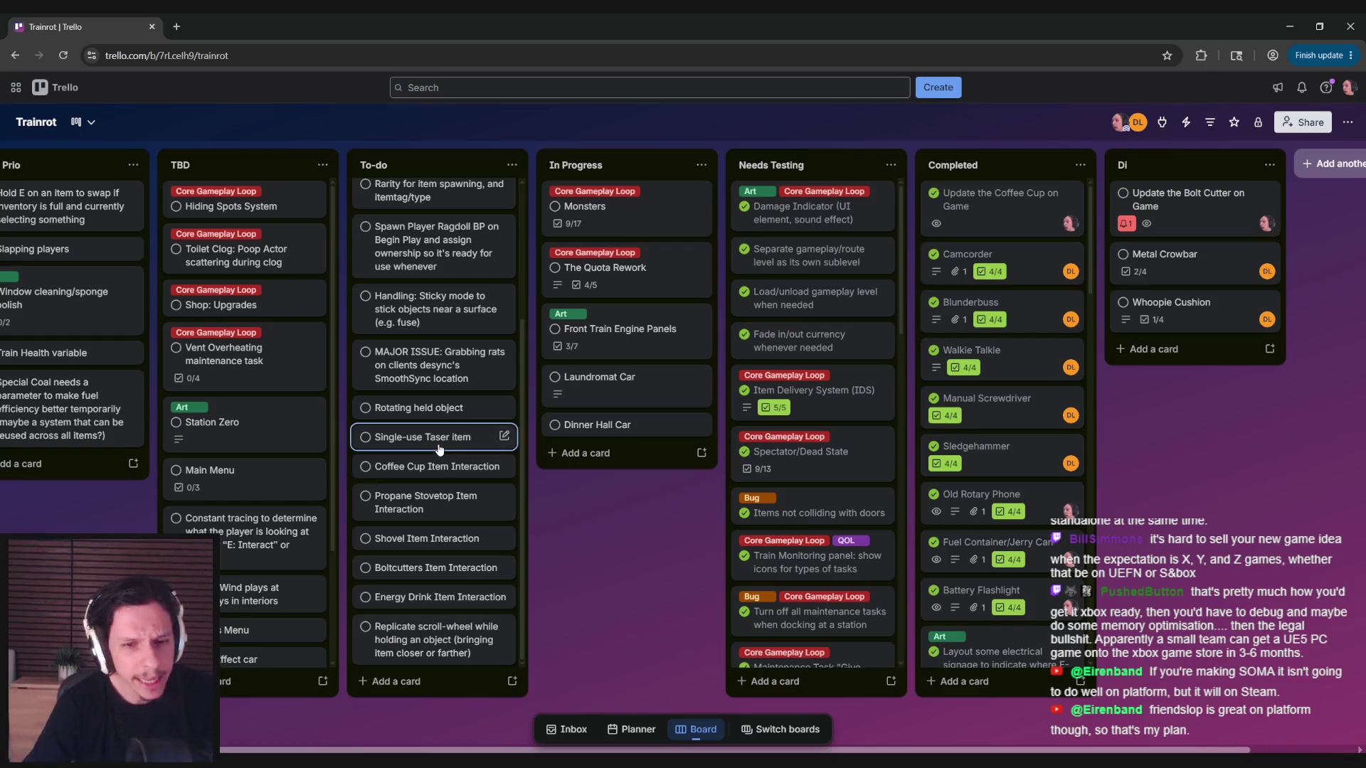
{"action": "scroll", "coordinate": [435, 461], "scroll_direction": "up", "scroll_amount": 3}
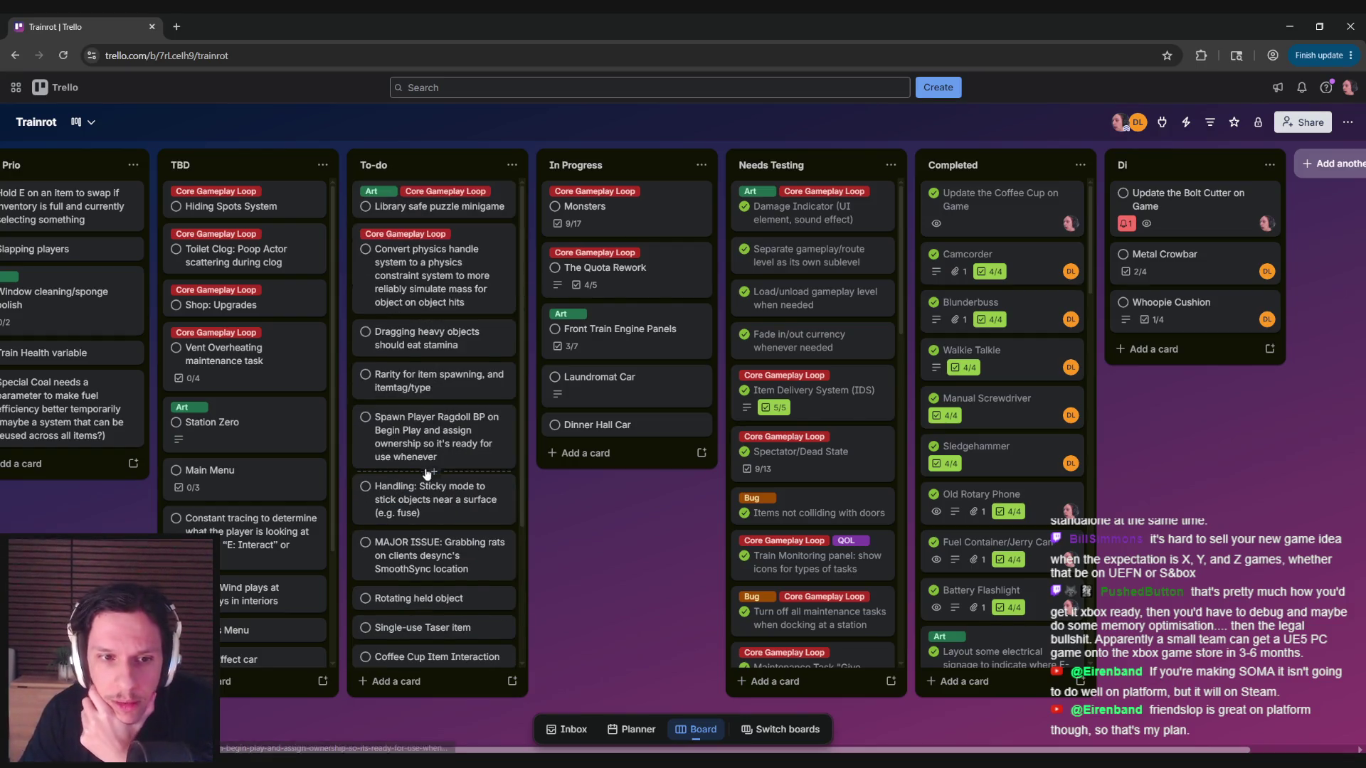
{"action": "mouse_move", "coordinate": [332, 468]}
{"action": "left_mouse_down"}
{"action": "mouse_move", "coordinate": [331, 569]}
{"action": "mouse_move", "coordinate": [330, 548]}
{"action": "left_mouse_up"}
{"action": "scroll", "coordinate": [323, 449], "scroll_direction": "up", "scroll_amount": 3}
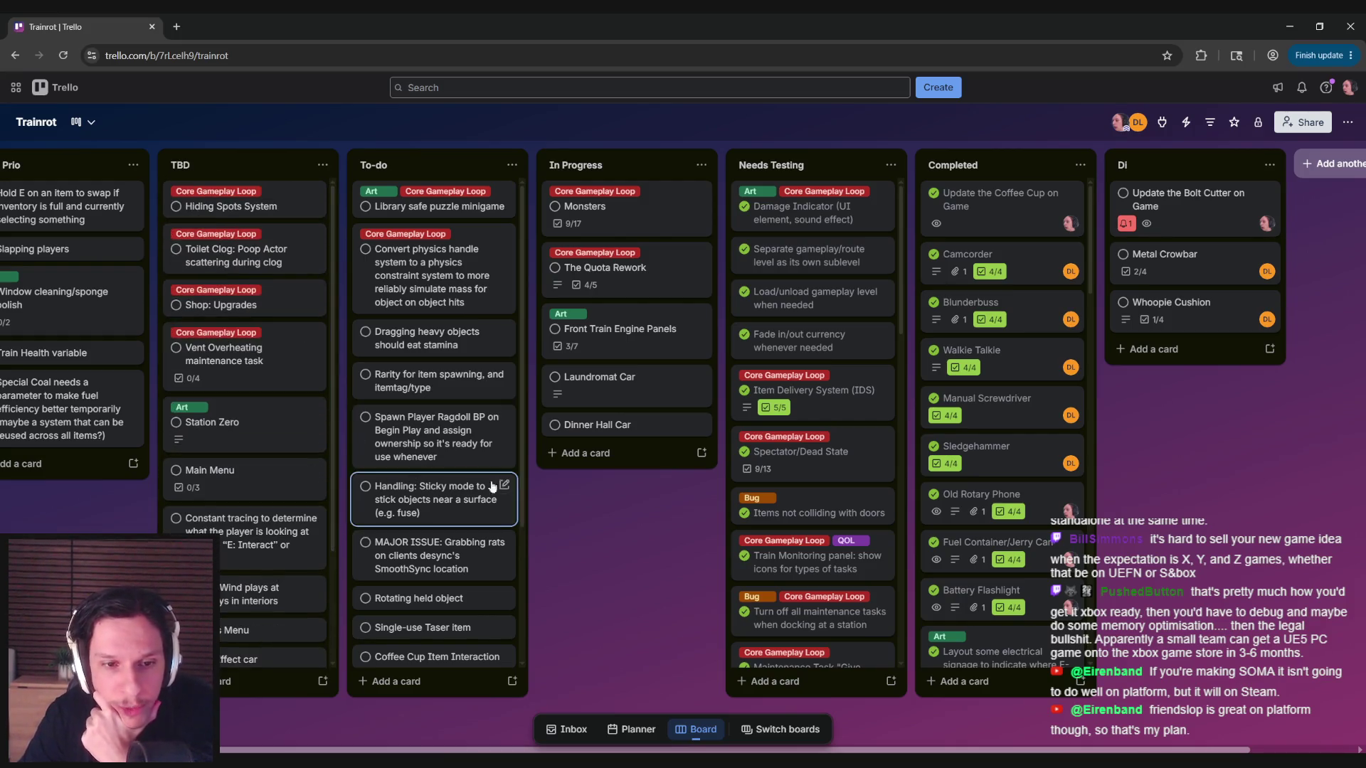
{"action": "mouse_move", "coordinate": [521, 459]}
{"action": "left_mouse_down"}
{"action": "mouse_move", "coordinate": [522, 612]}
{"action": "mouse_move", "coordinate": [521, 535]}
{"action": "left_mouse_up"}
{"action": "scroll", "coordinate": [521, 535], "scroll_direction": "up", "scroll_amount": 2}
{"action": "mouse_move", "coordinate": [610, 520]}
{"action": "left_mouse_down"}
{"action": "mouse_move", "coordinate": [600, 531]}
{"action": "mouse_move", "coordinate": [522, 505]}
{"action": "mouse_move", "coordinate": [709, 501]}
{"action": "left_mouse_up"}
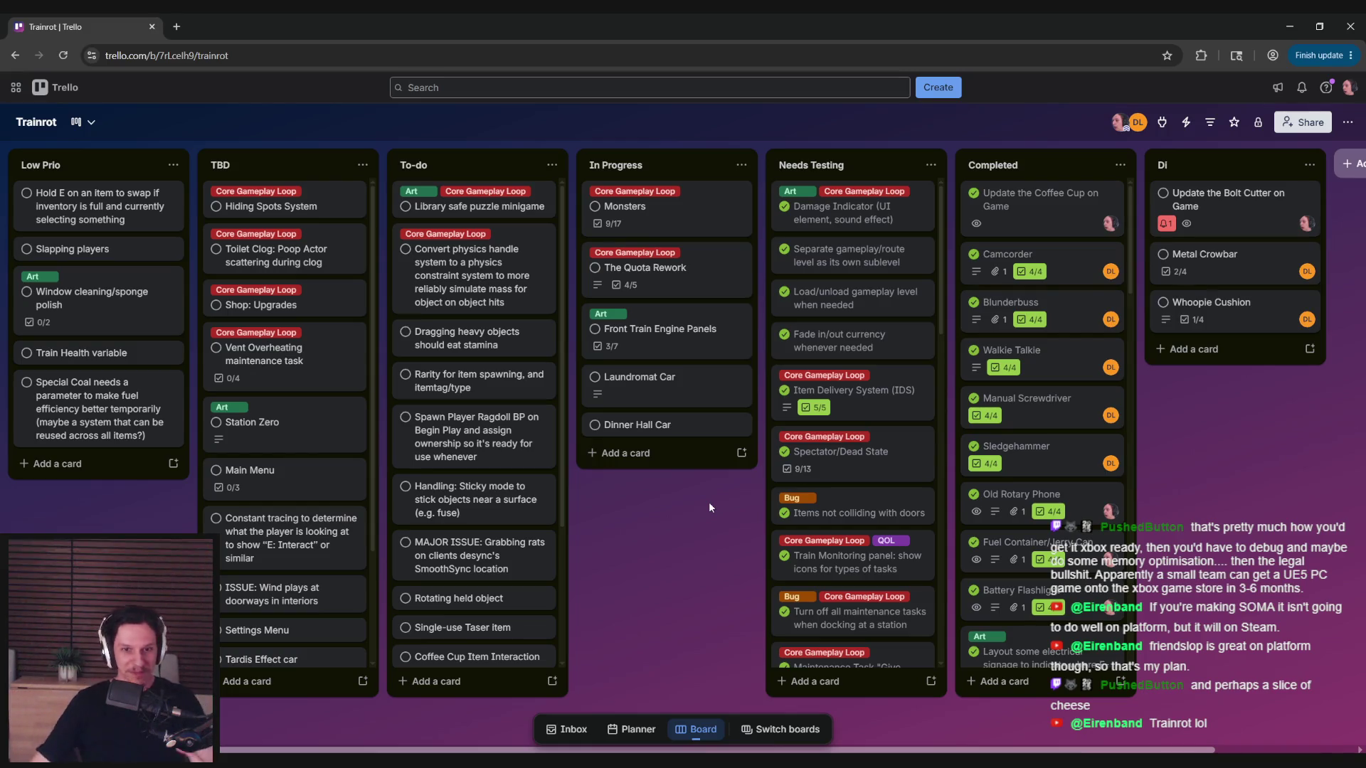
{"action": "key", "text": "alt+Tab"}
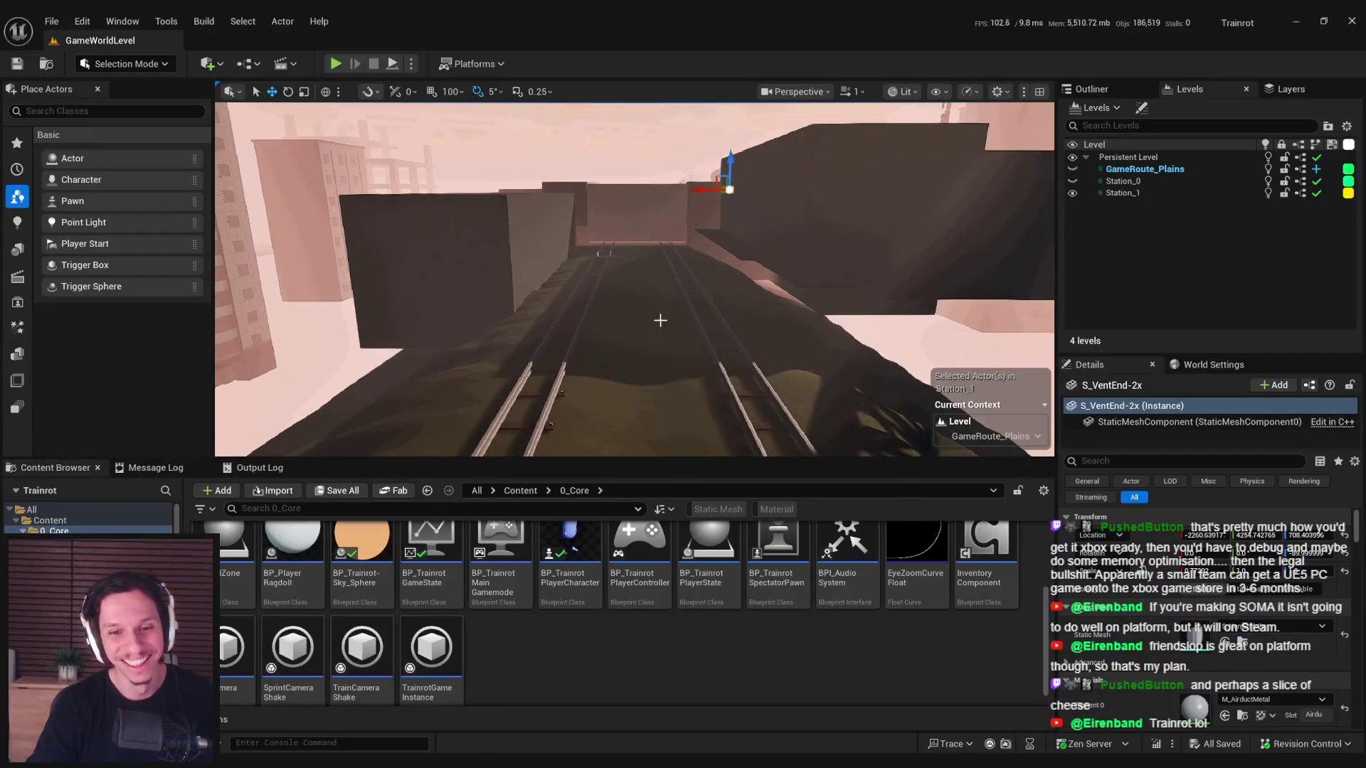
- Fly from the bridge through the station interior and platform, then bring up the s&box Steam page
{"action": "scroll", "coordinate": [660, 320], "scroll_direction": "up", "scroll_amount": 2}
{"action": "key", "text": "s"}
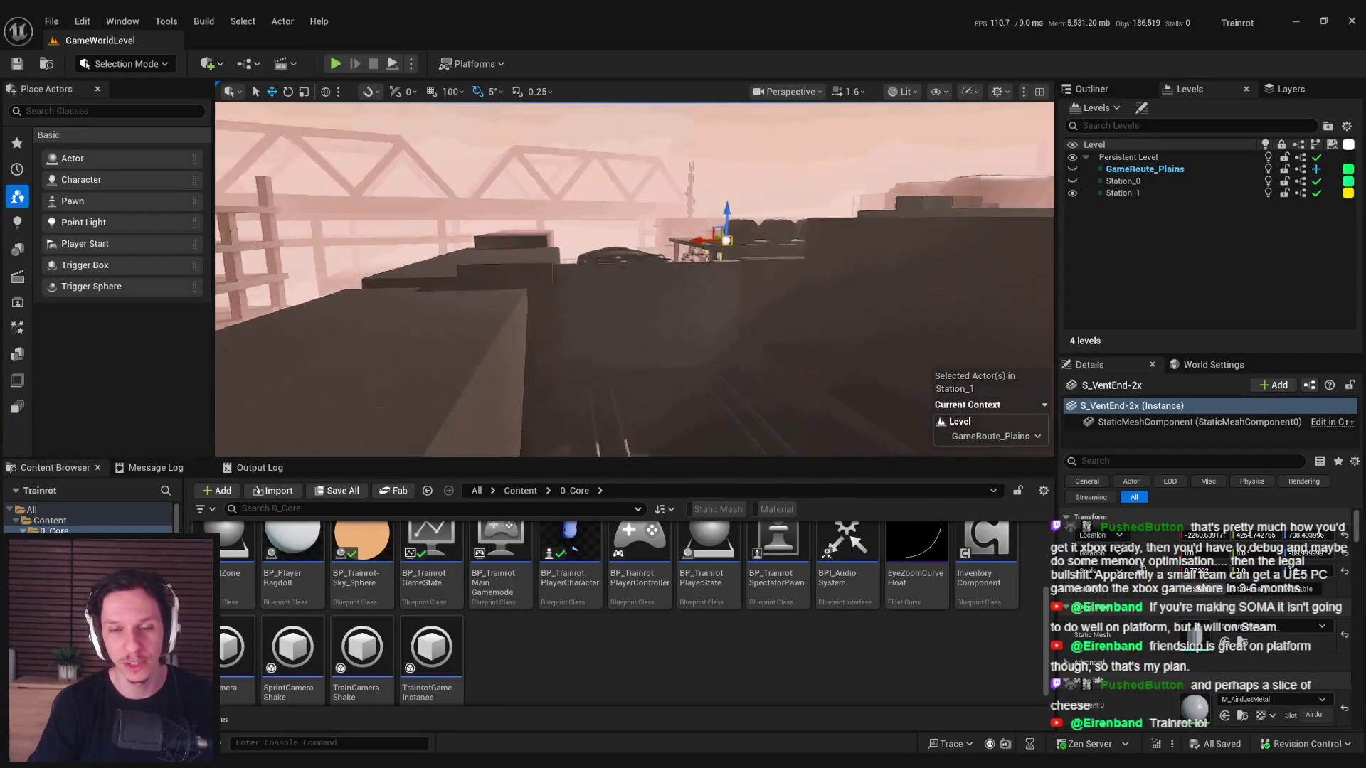
{"action": "key", "text": "w"}
{"action": "scroll", "coordinate": [635, 279], "scroll_direction": "down", "scroll_amount": 2}
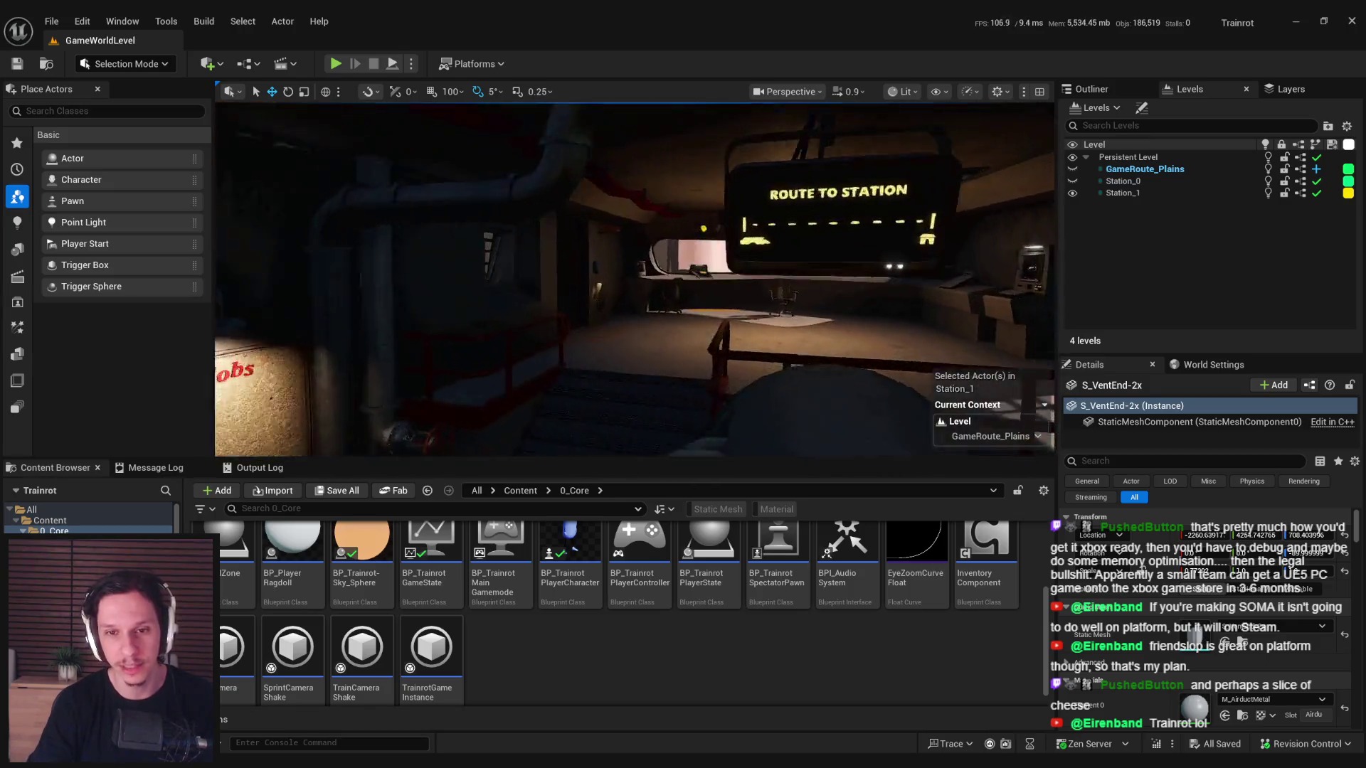
{"action": "key", "text": "w"}
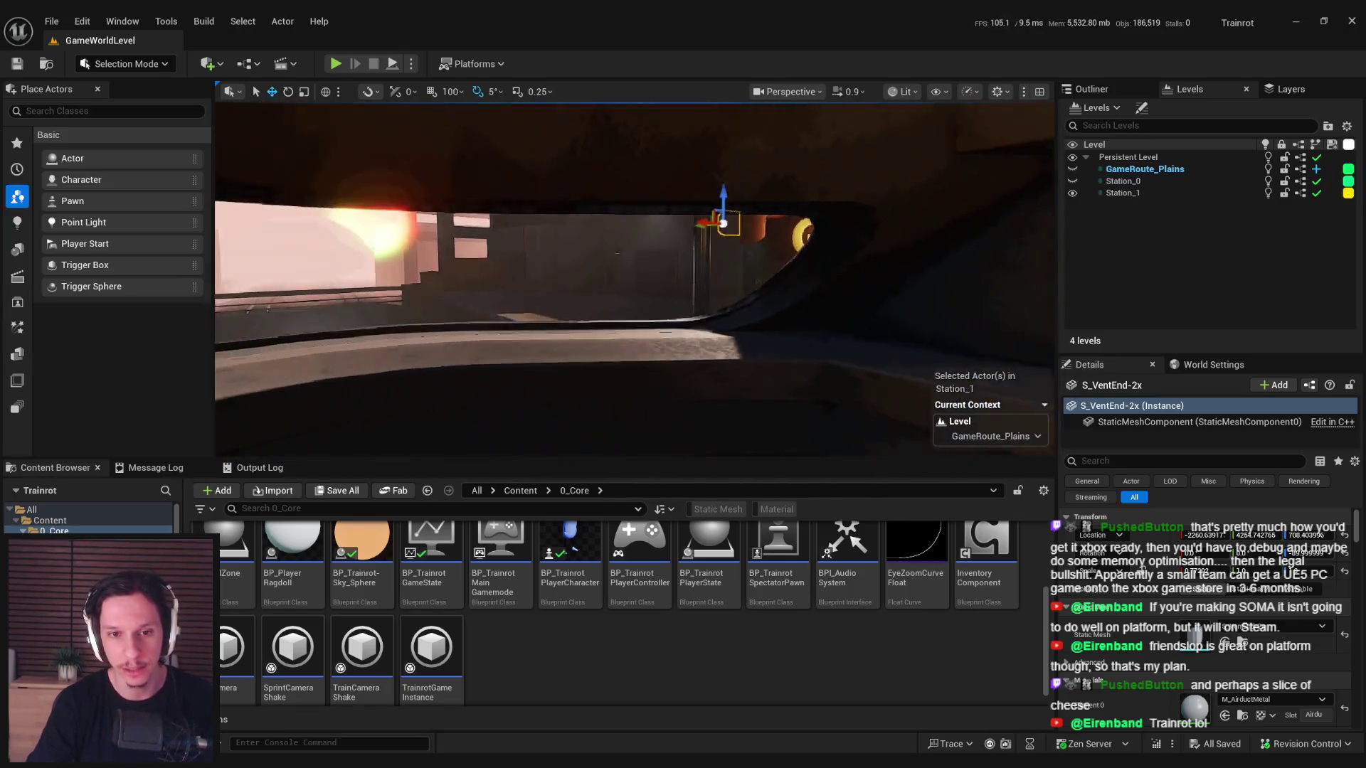
{"action": "key", "text": "w"}
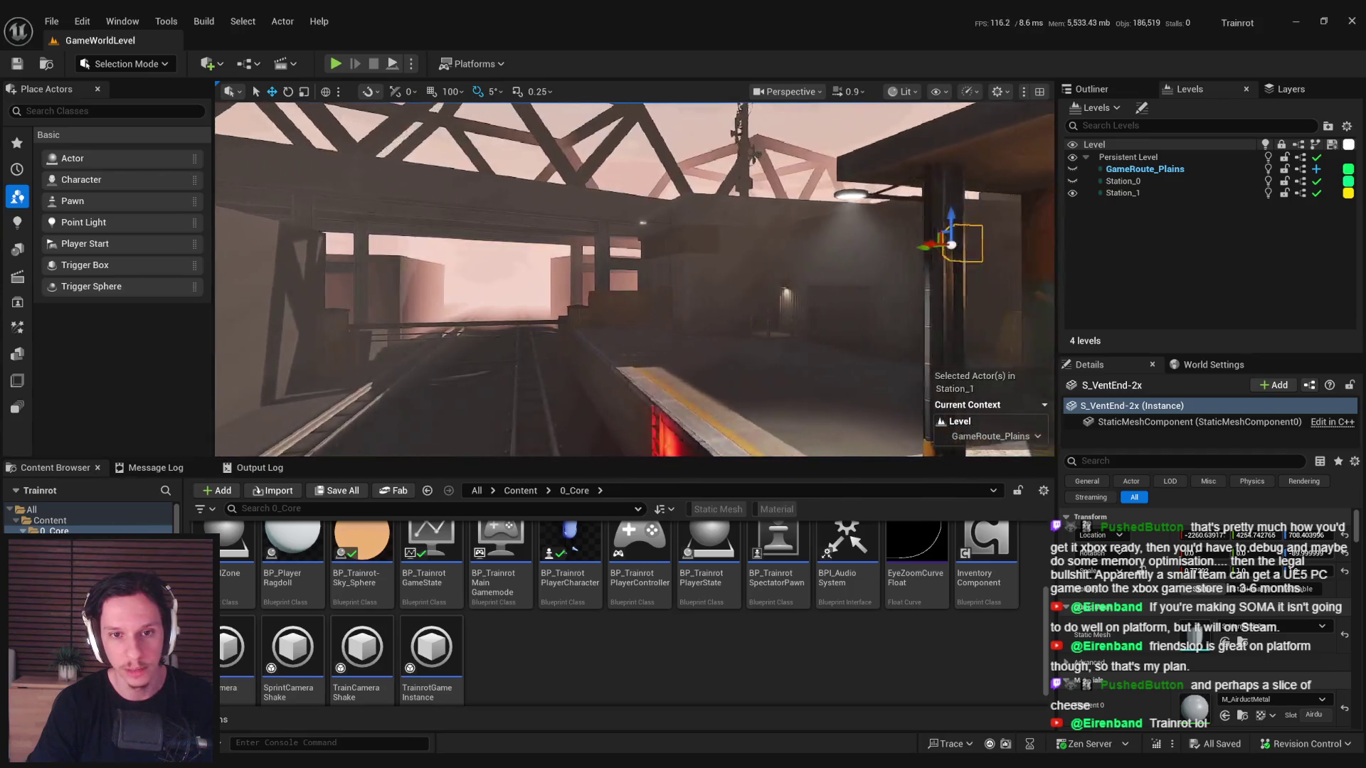
{"action": "key", "text": "w"}
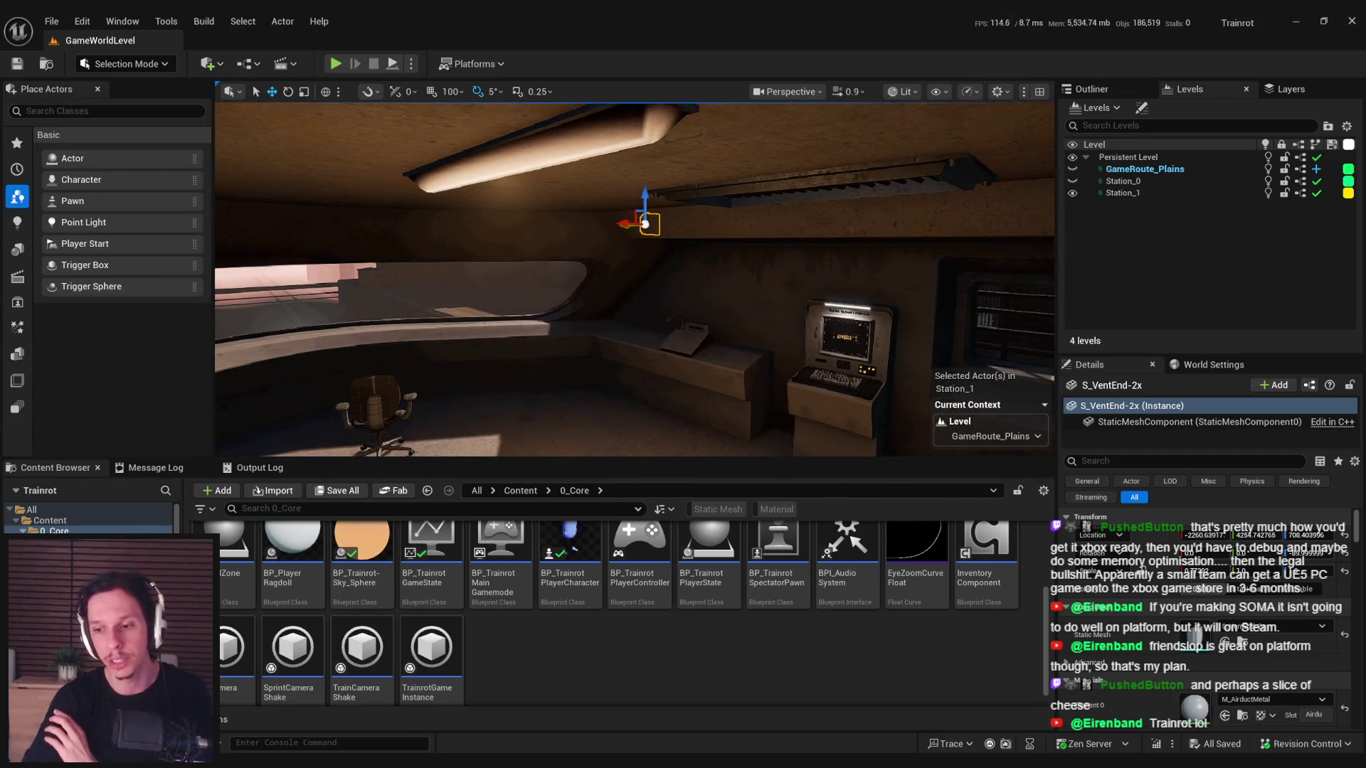
{"action": "left_click", "coordinate": [1175, 676]}
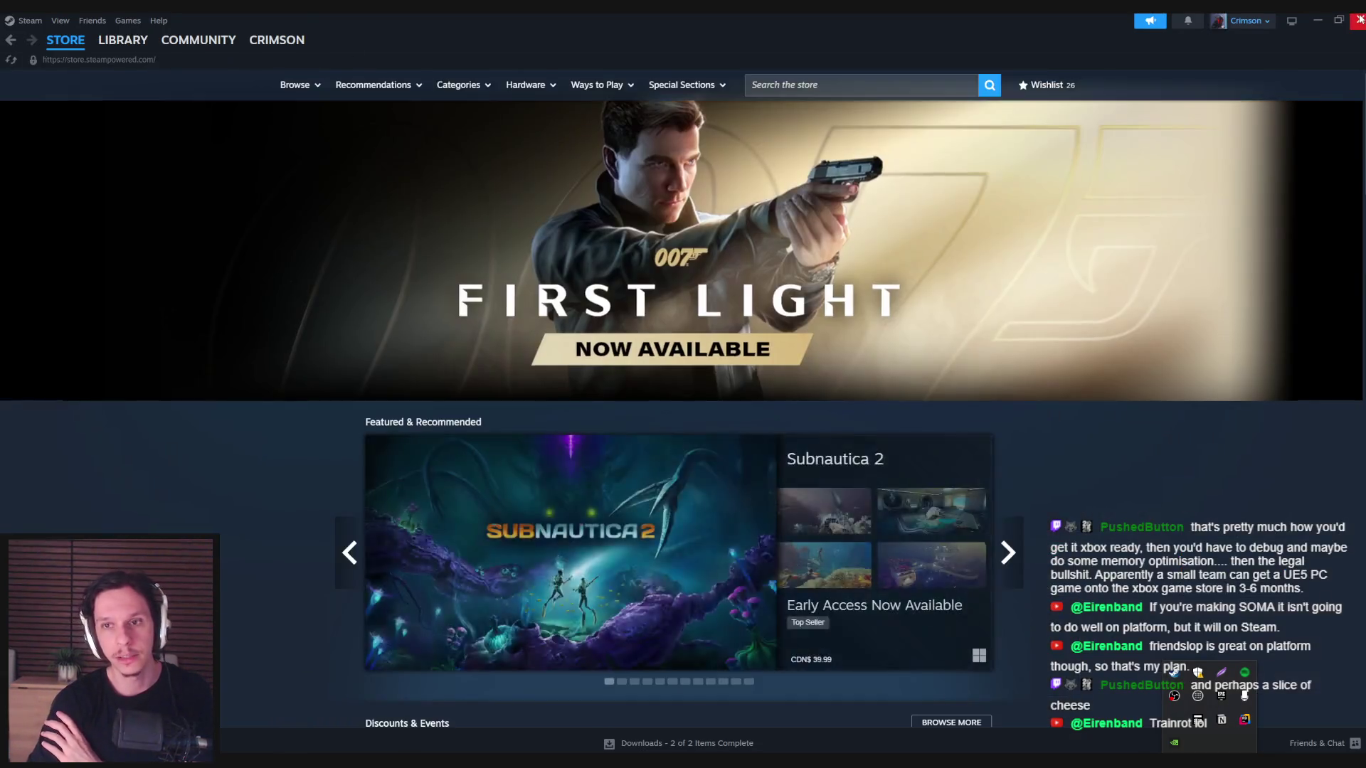
- Alt+Tab from the s&box Steam page back to the Unreal Editor's GameWorldLevel view
{"action": "key", "text": "alt+Tab"}
{"action": "mouse_move", "coordinate": [253, 765]}
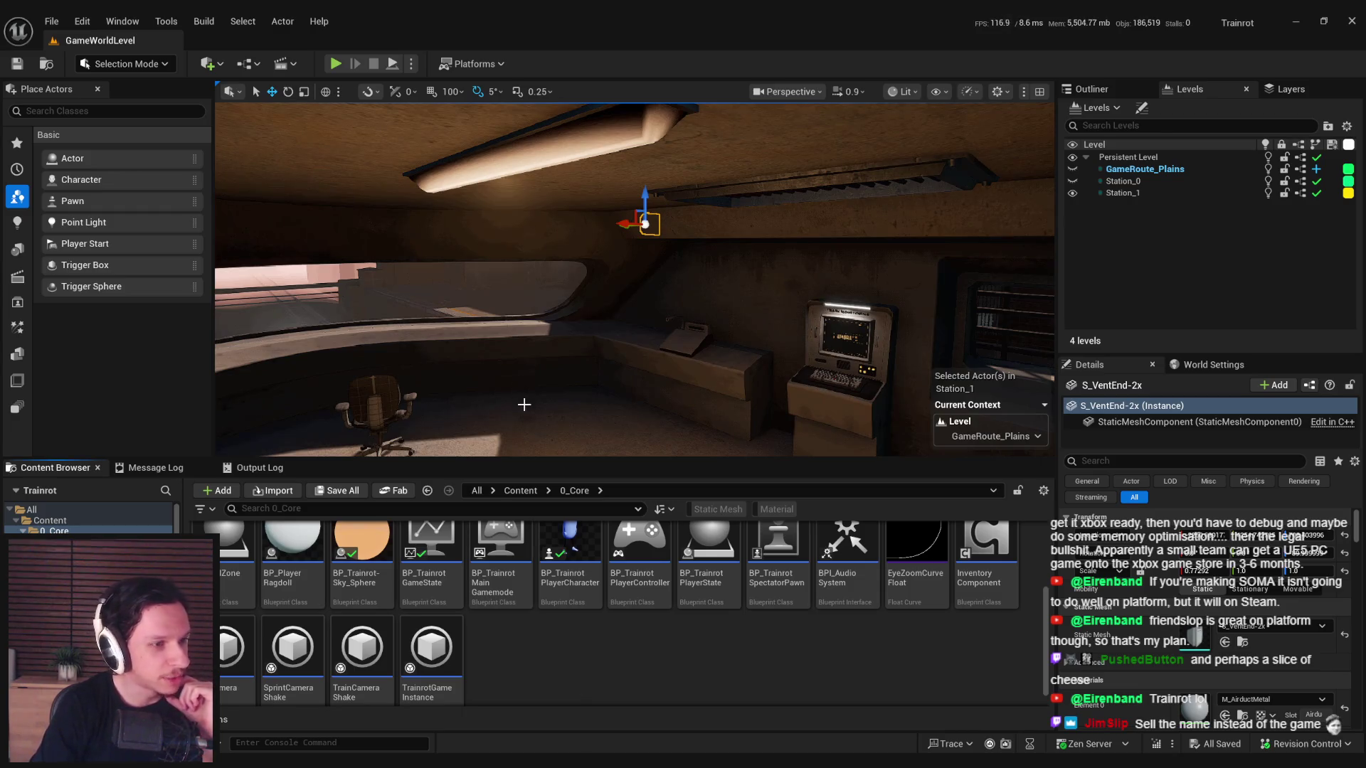
- Look around the station room and zoom the viewport out to frame the train engine's front on the tracks
{"action": "left_click_drag", "start_coordinate": [523, 404], "coordinate": [518, 405]}
{"action": "left_click_drag", "start_coordinate": [512, 329], "coordinate": [535, 322]}
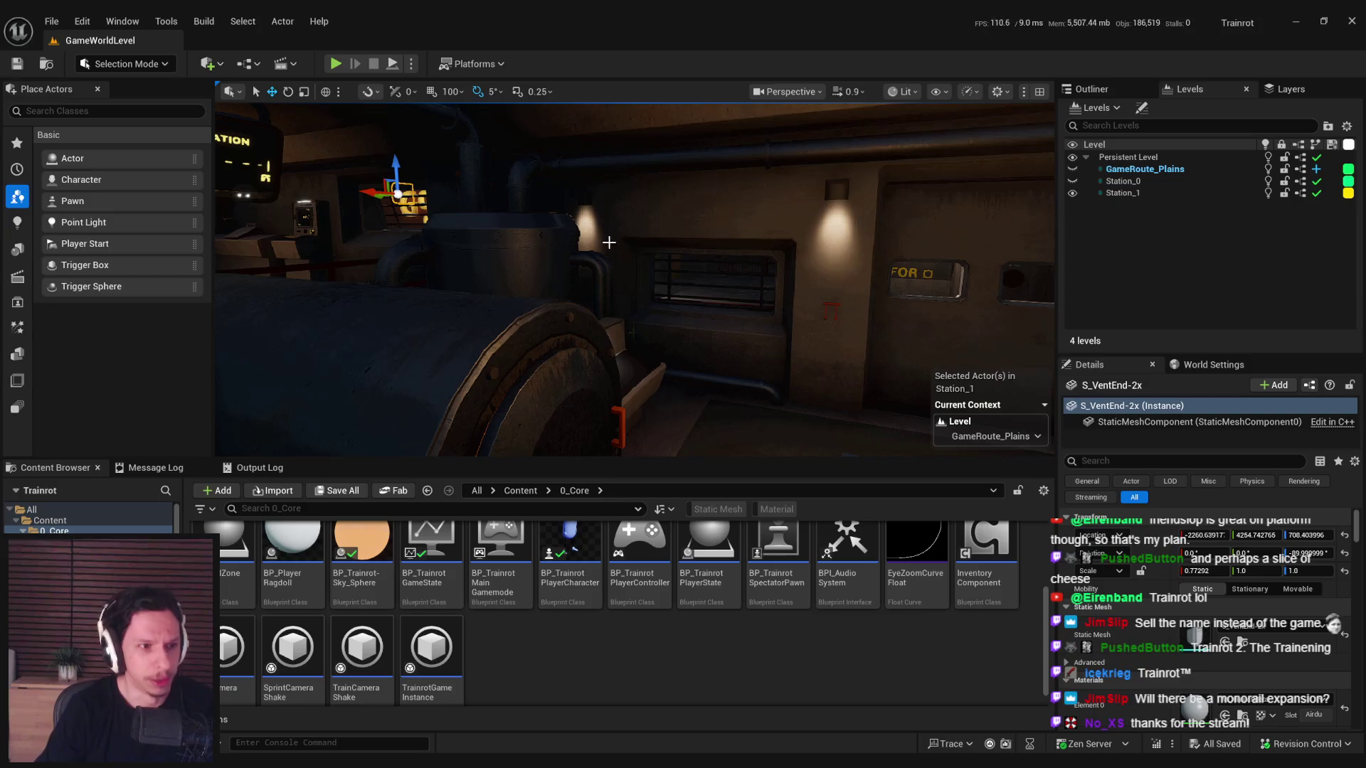
{"action": "scroll", "coordinate": [610, 242], "scroll_direction": "down", "scroll_amount": 5}
{"action": "scroll", "coordinate": [634, 279], "scroll_direction": "up", "scroll_amount": 10}
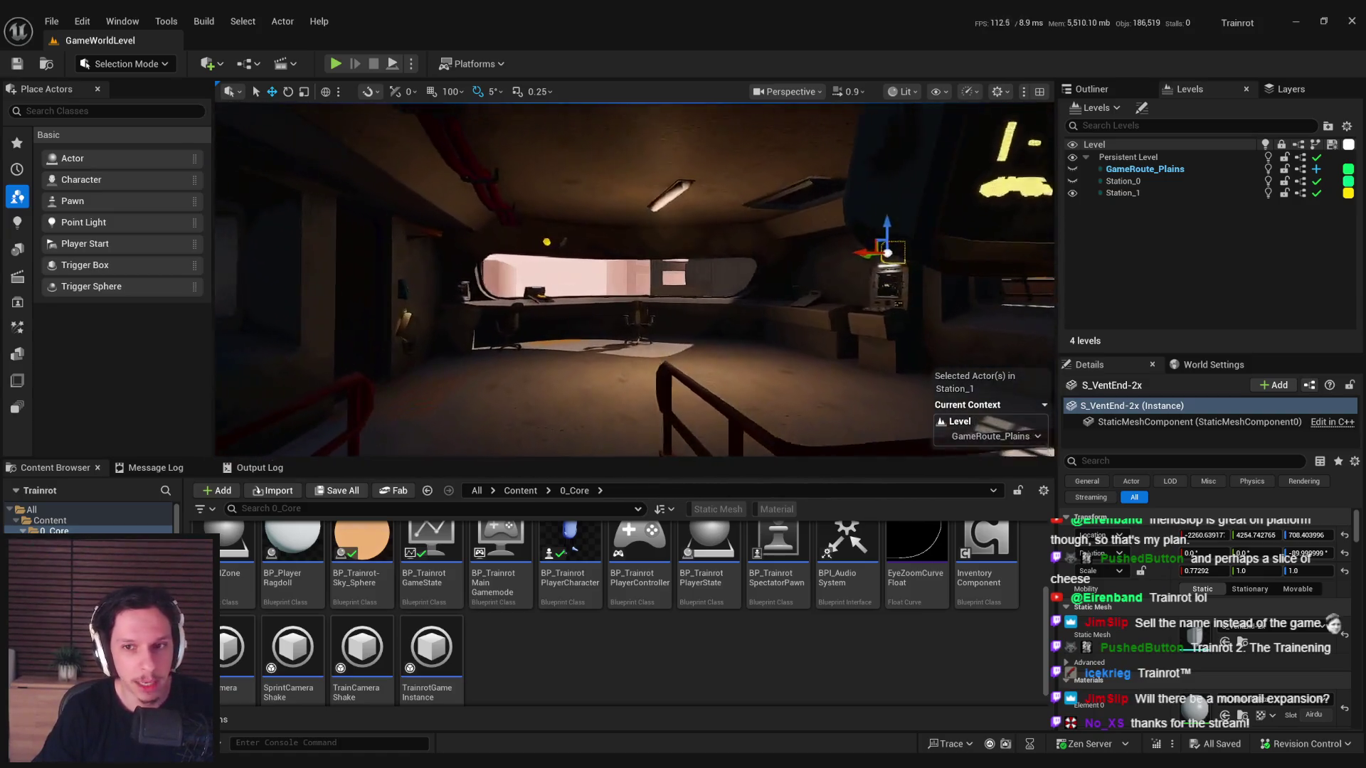
{"action": "scroll", "coordinate": [634, 279], "scroll_direction": "down", "scroll_amount": 10}
{"action": "scroll", "coordinate": [635, 278], "scroll_direction": "up", "scroll_amount": 6}
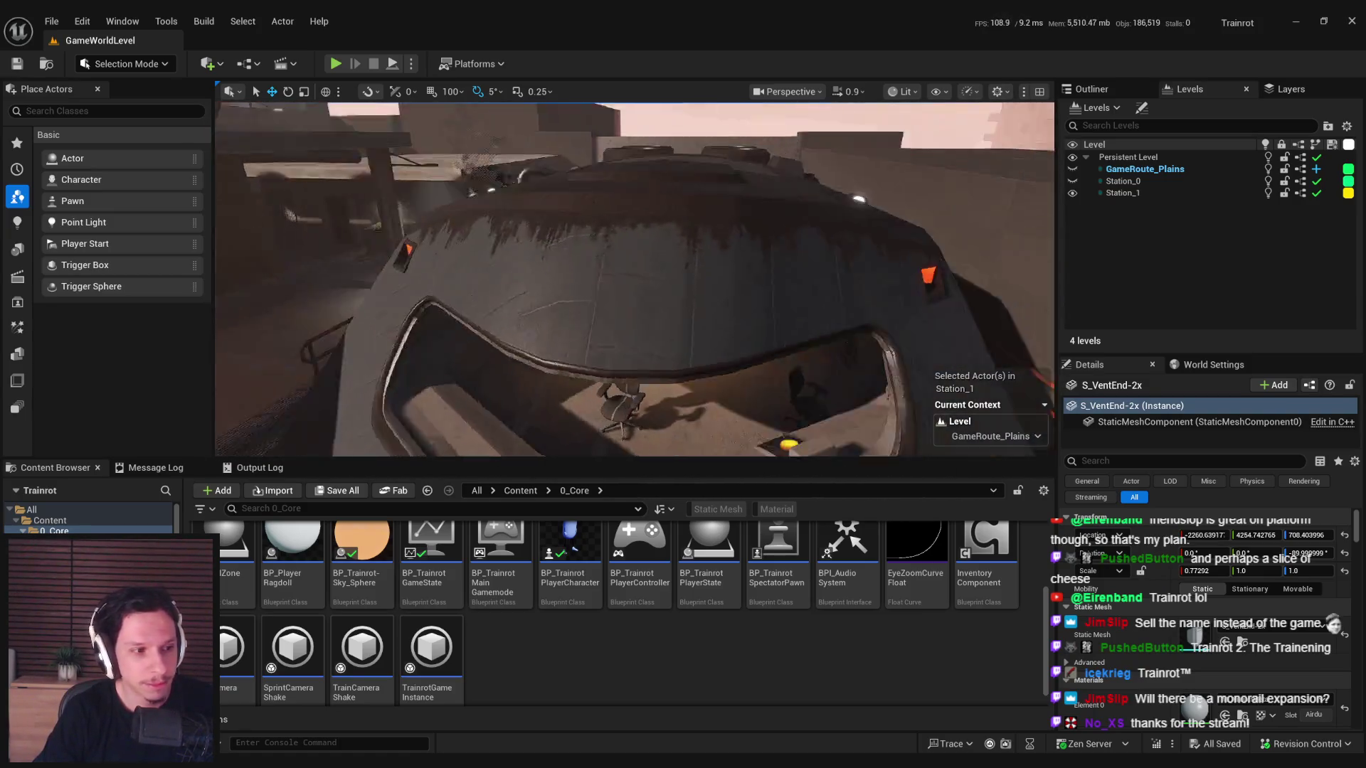
{"action": "scroll", "coordinate": [634, 279], "scroll_direction": "down", "scroll_amount": 8}
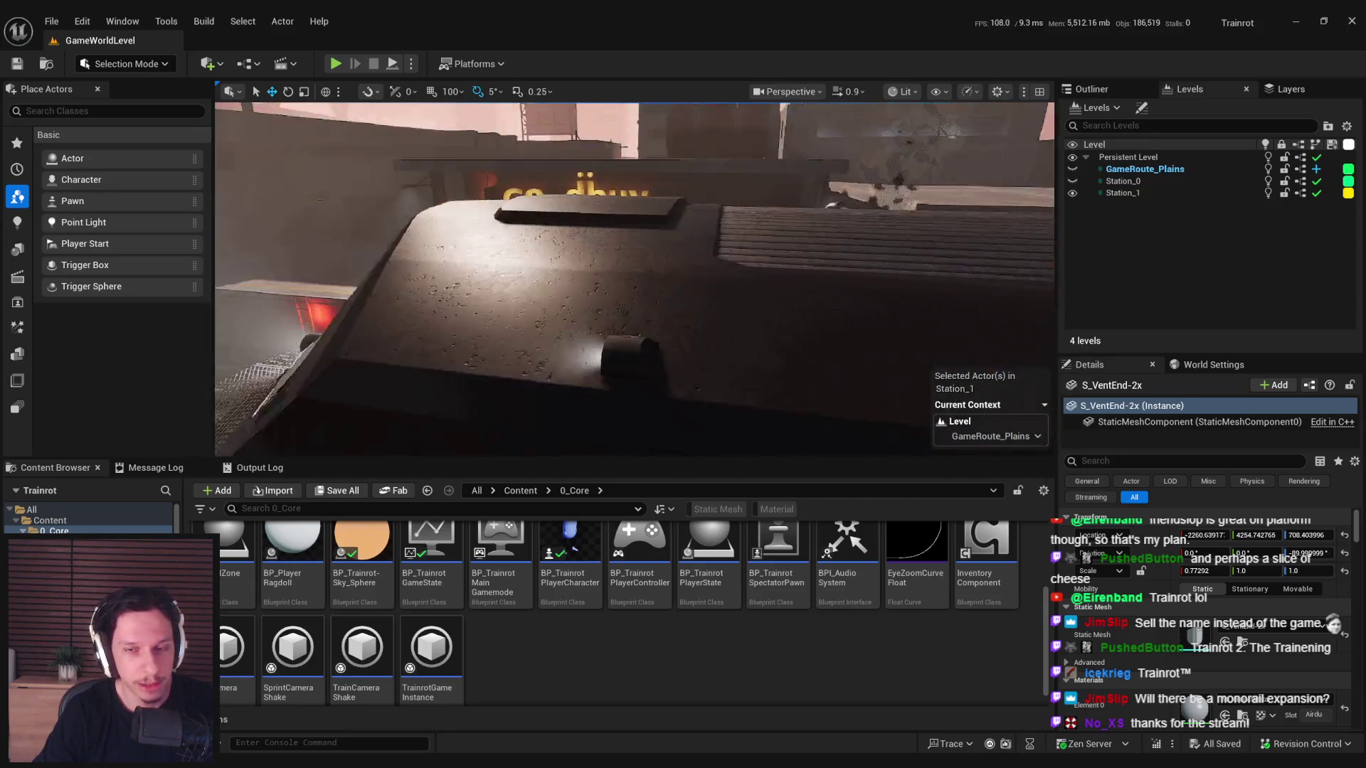